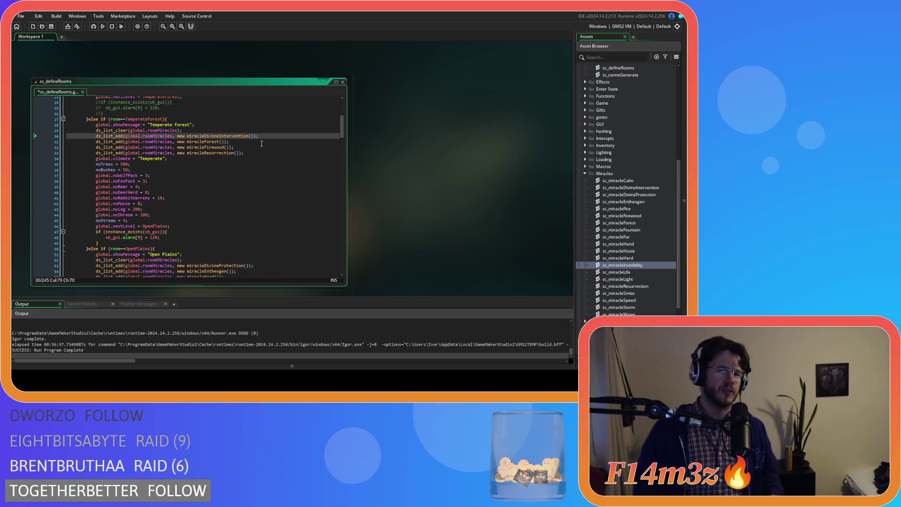
Step: Select and inspect the Temperate Forest Firewood miracle line
left_click(247, 147)
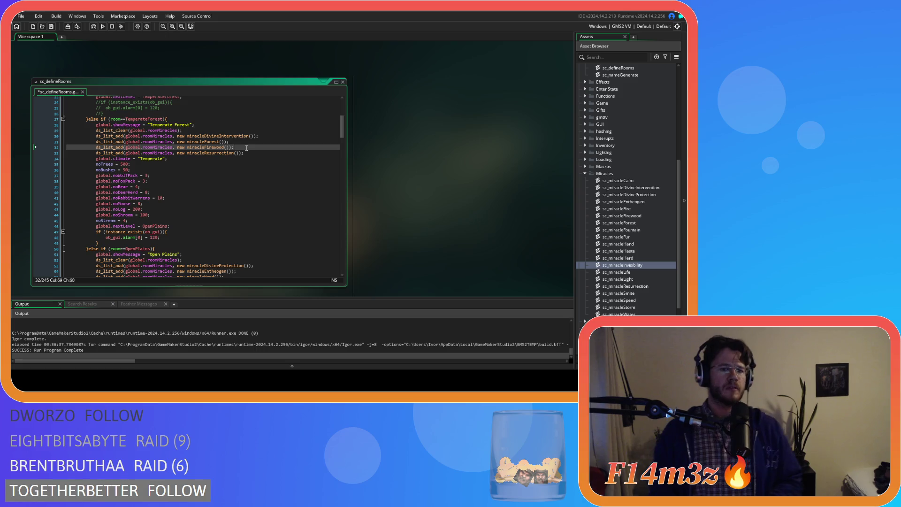
scroll(247, 147, "down", 2)
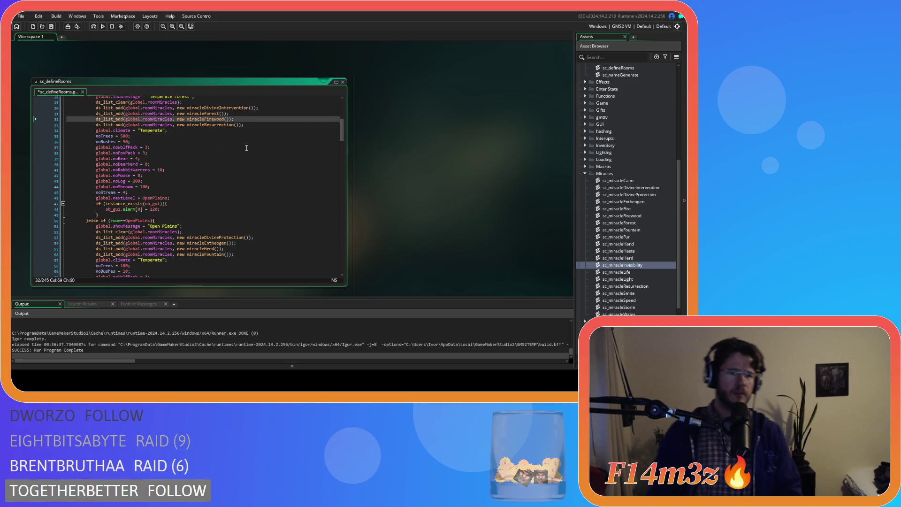
scroll(253, 136, "up", 1)
left_click_drag(246, 133, 95, 133)
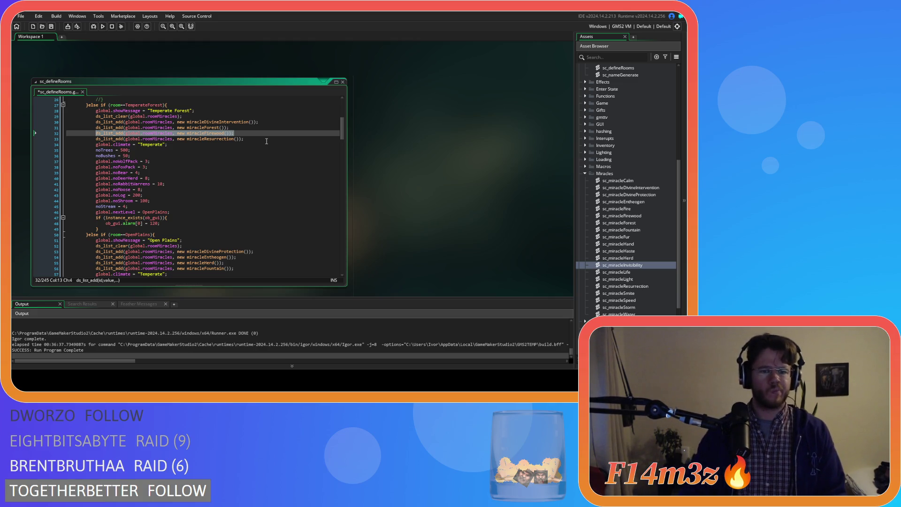
scroll(266, 141, "down", 3)
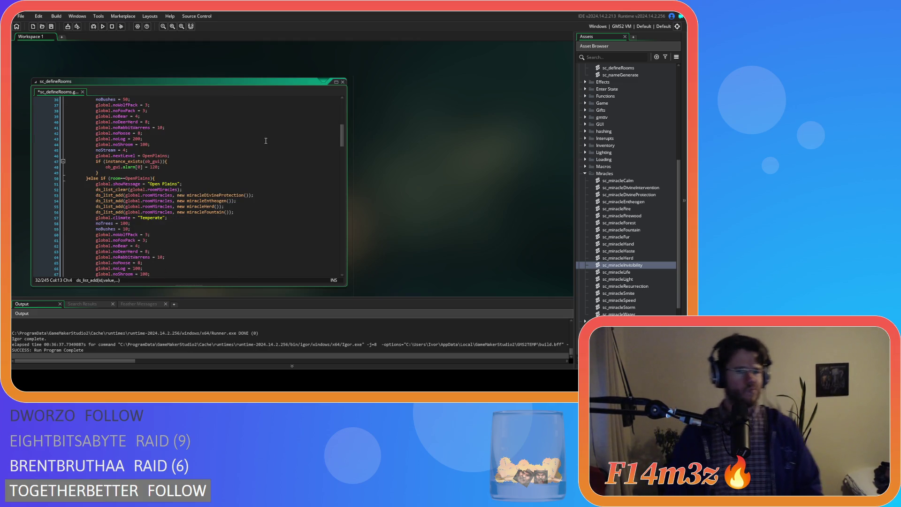
scroll(265, 140, "up", 3)
scroll(265, 140, "down", 3)
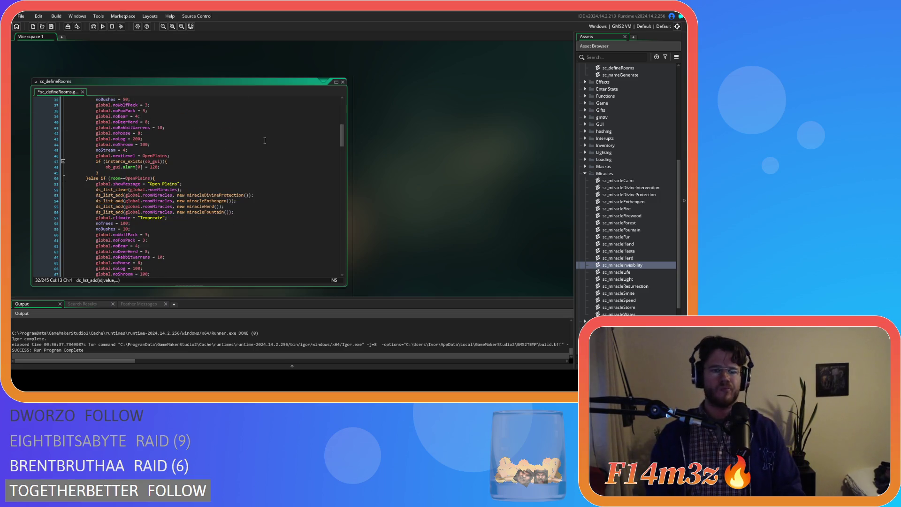
scroll(265, 140, "down", 6)
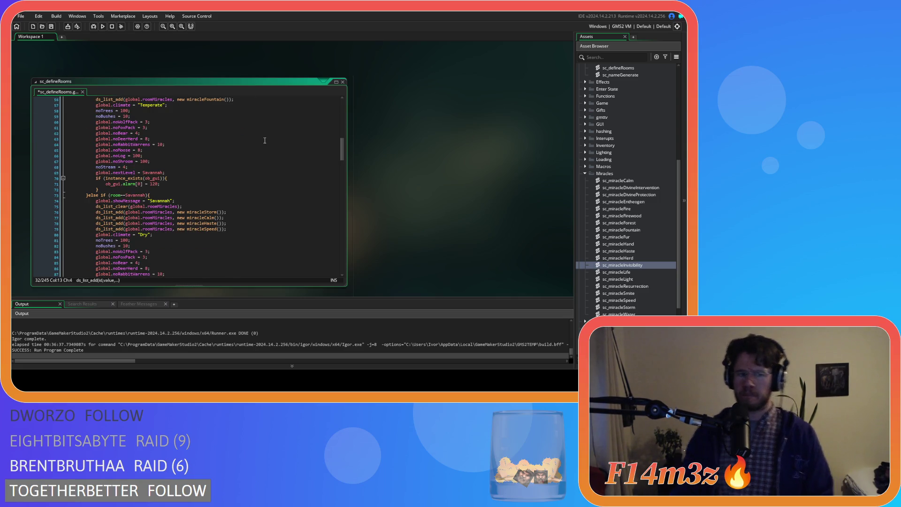
scroll(264, 140, "up", 3)
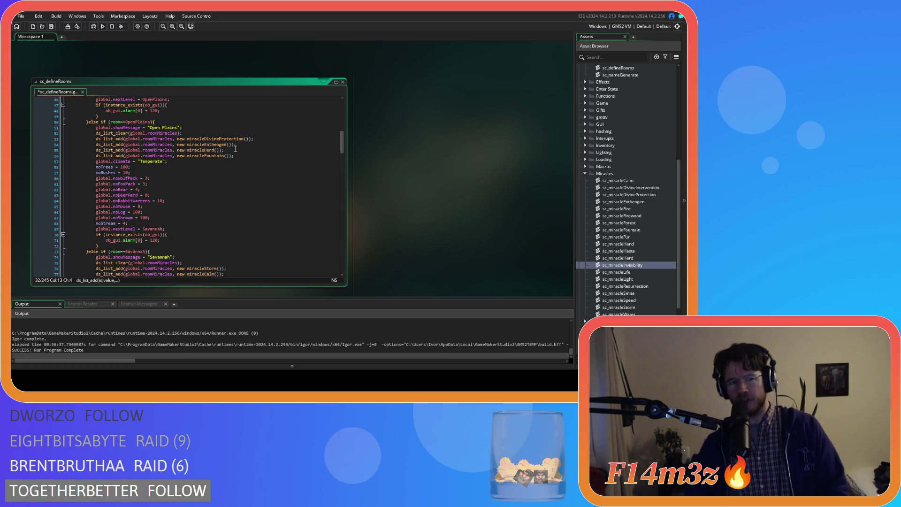
Step: Review the Open Plains Entheogen and Herd miracle lines, then scroll down to Boreal Forest
left_click_drag(236, 149, 209, 147)
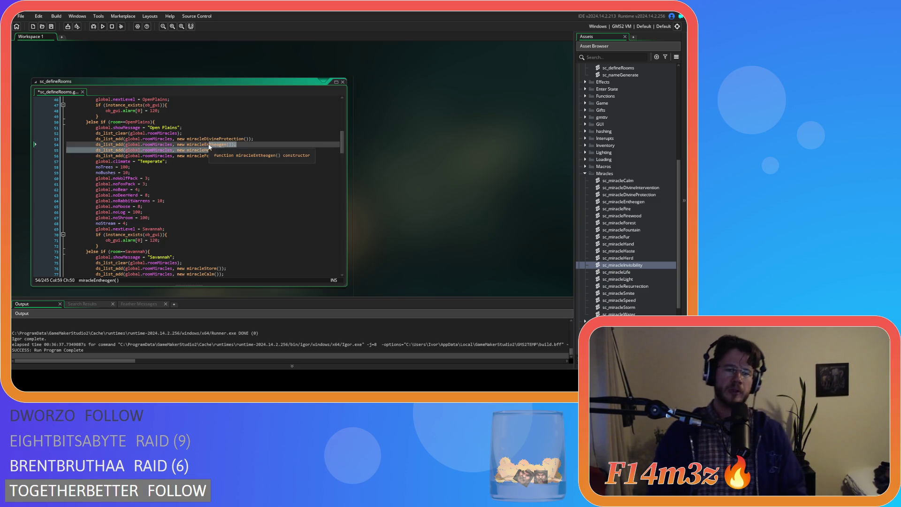
scroll(258, 142, "up", 7)
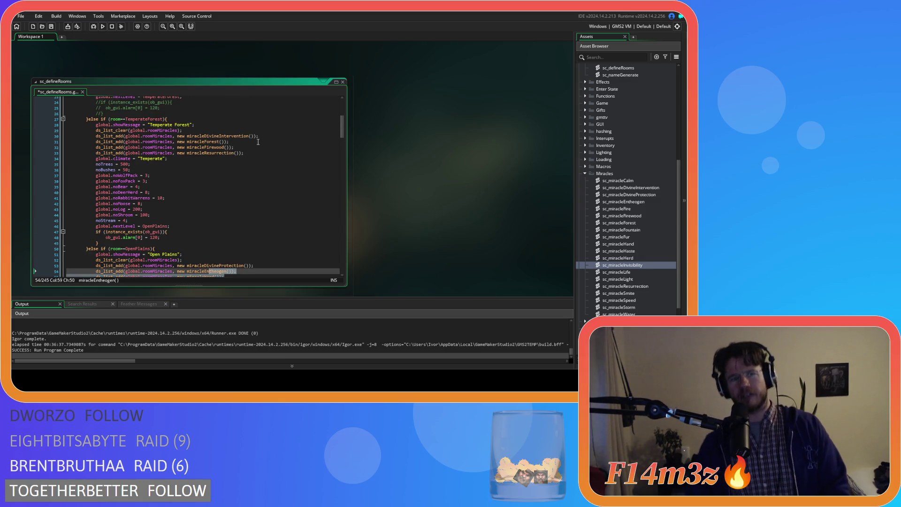
scroll(232, 140, "down", 4)
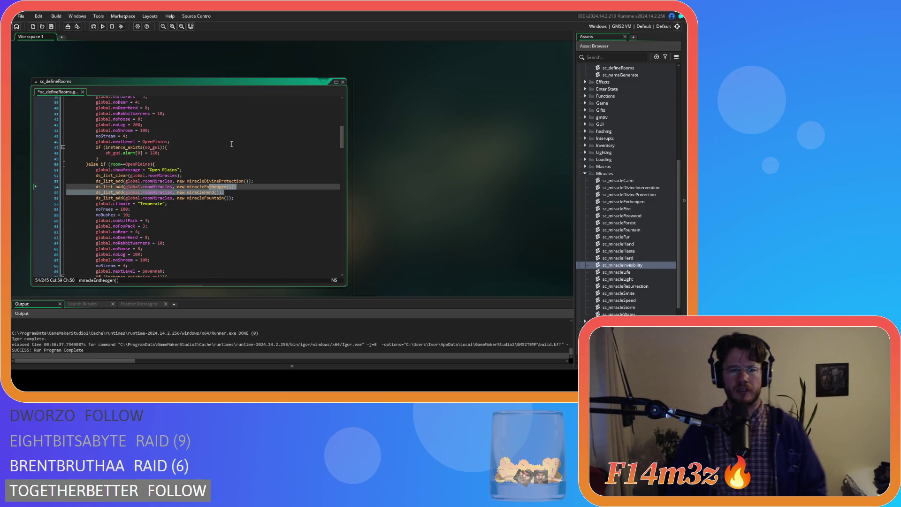
scroll(231, 141, "up", 3)
left_click(239, 120)
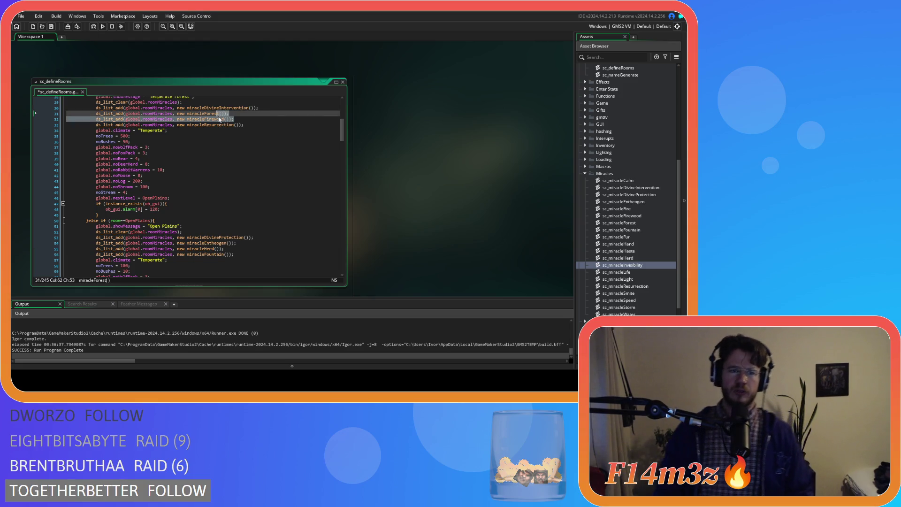
left_click_drag(225, 249, 218, 243)
scroll(217, 243, "down", 11)
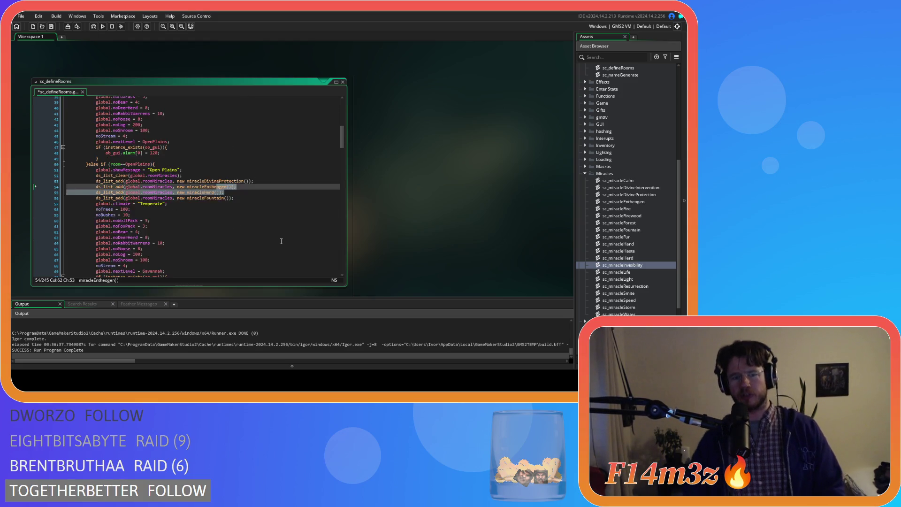
scroll(215, 195, "up", 8)
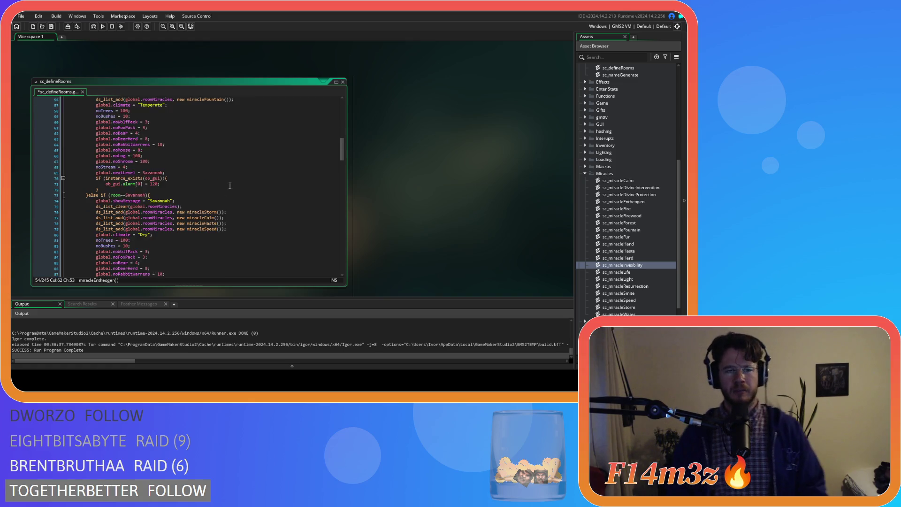
scroll(235, 185, "down", 1)
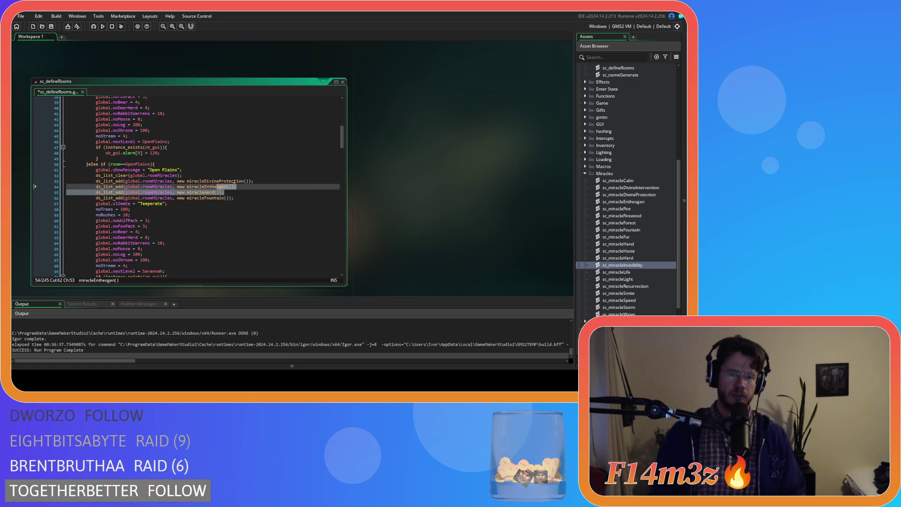
scroll(234, 183, "up", 3)
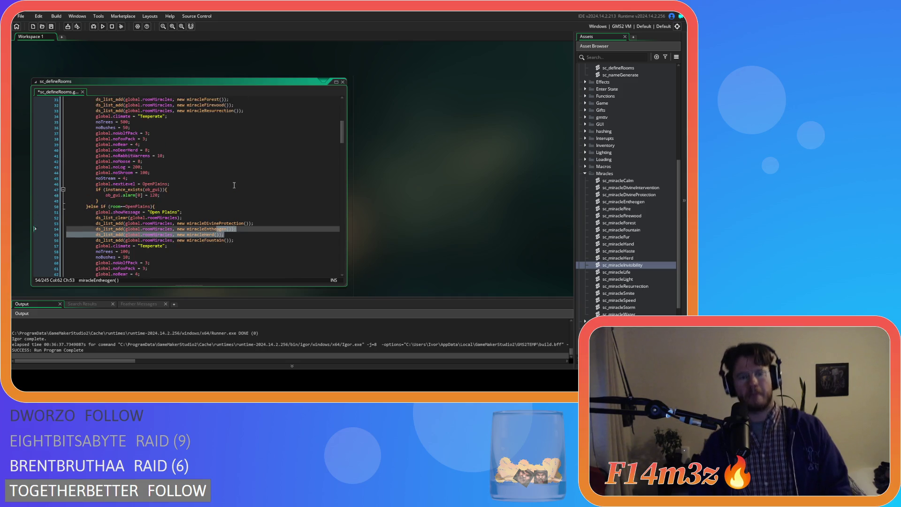
scroll(230, 247, "down", 9)
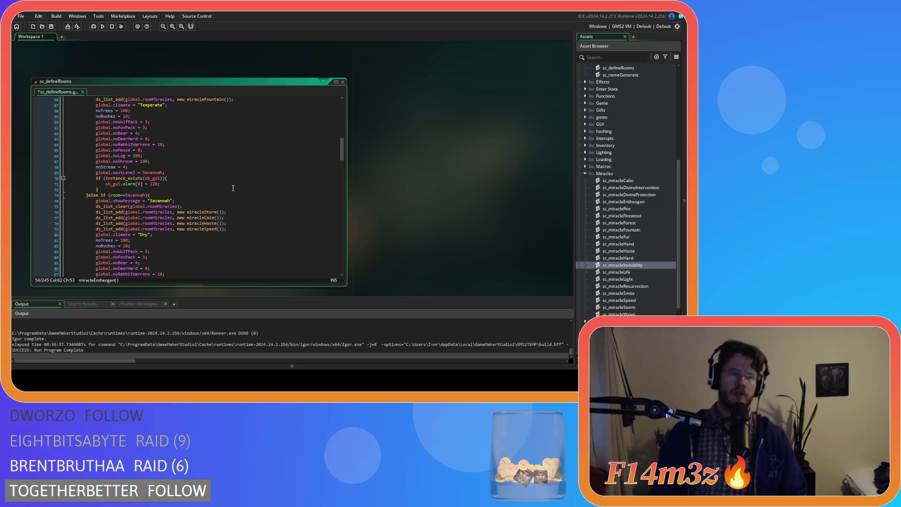
scroll(230, 215, "down", 5)
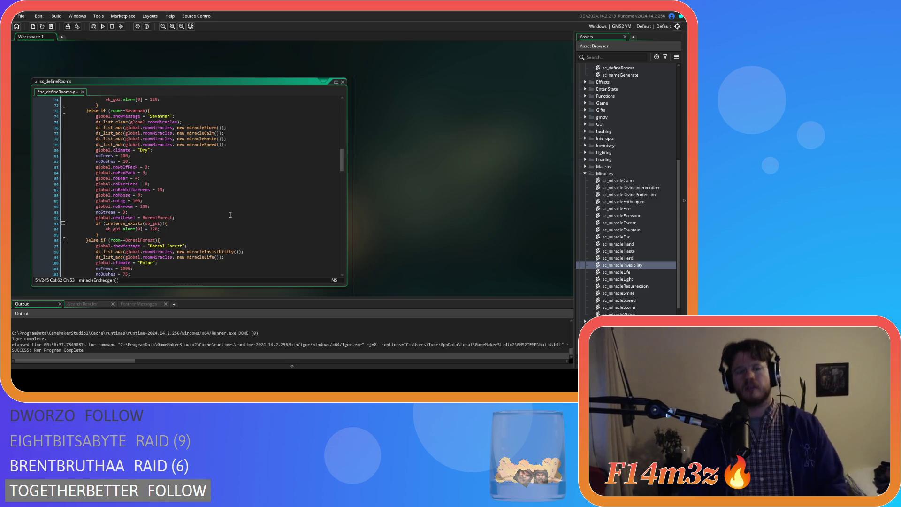
scroll(231, 220, "down", 3)
Step: Cut the miracleInvisibility line from Boreal Forest and delete the empty line
left_click_drag(247, 207, 94, 212)
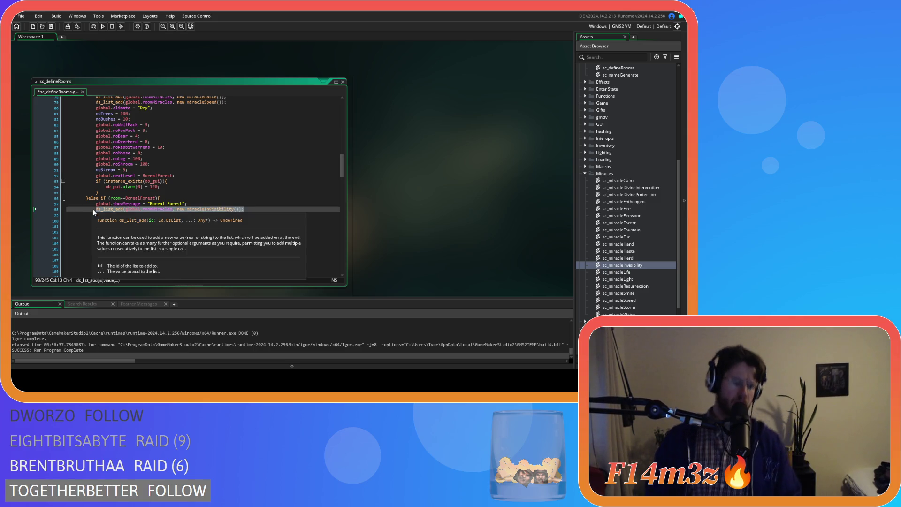
key("ctrl+x")
key("BackSpace")
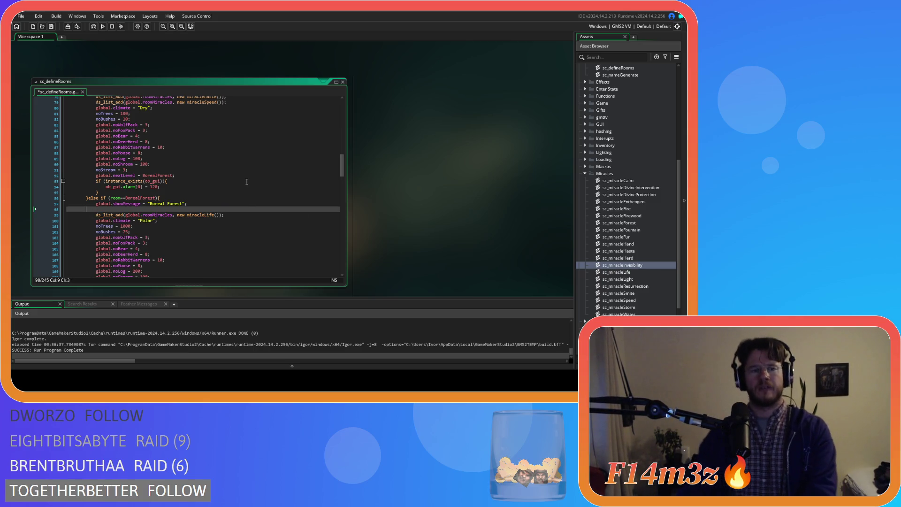
key("BackSpace")
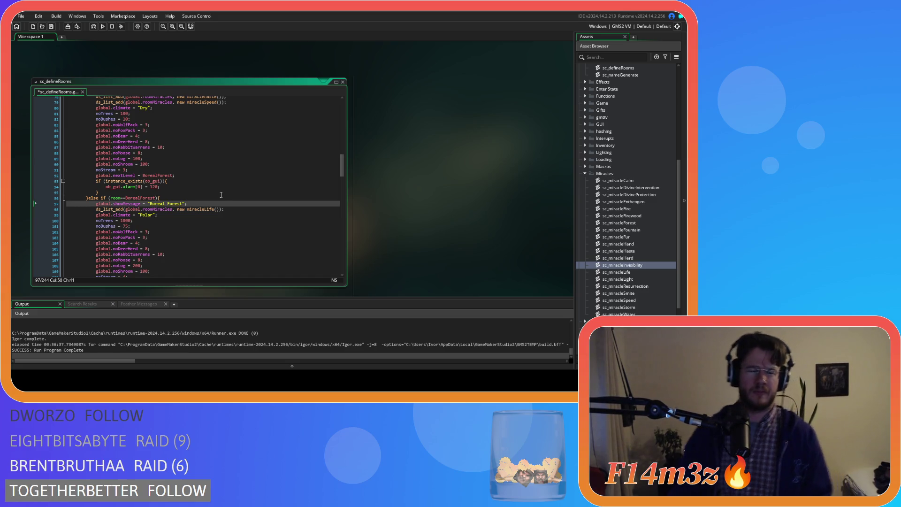
Step: Paste miracleInvisibility on a new line after miracleSpeed in the Savannah list
scroll(221, 194, "up", 2)
left_click(243, 143)
key("Return")
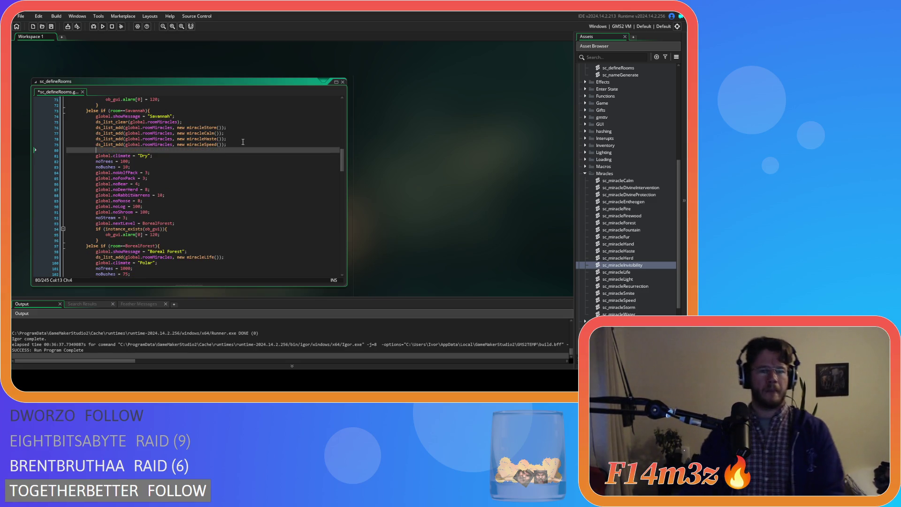
key("ctrl+v")
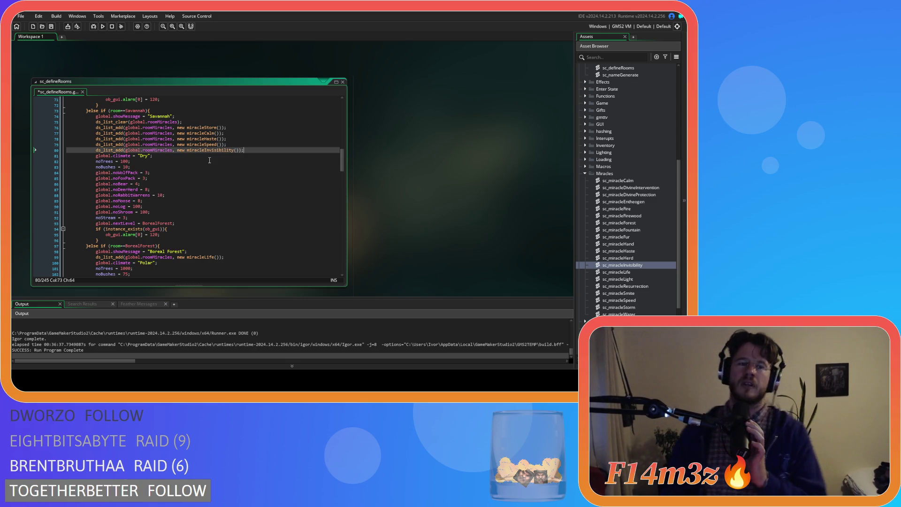
left_click(165, 246)
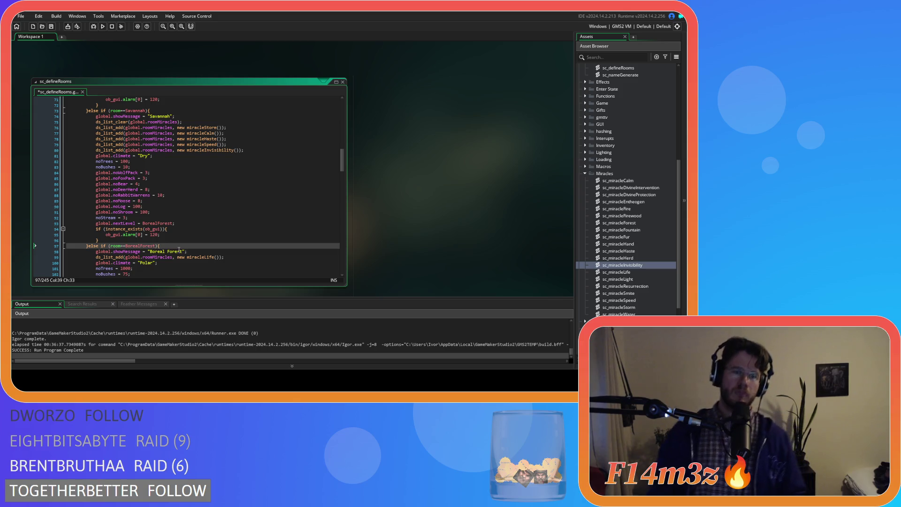
left_click(233, 128)
left_click(227, 134)
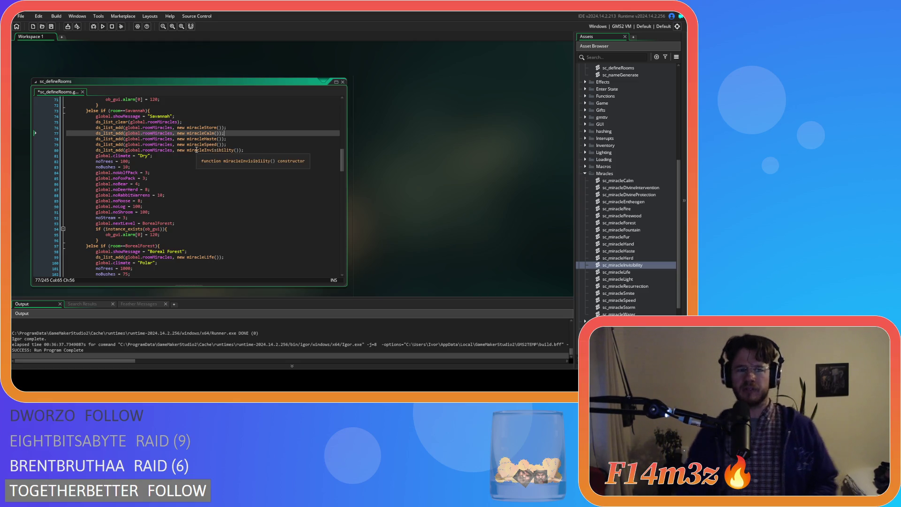
scroll(197, 146, "down", 12)
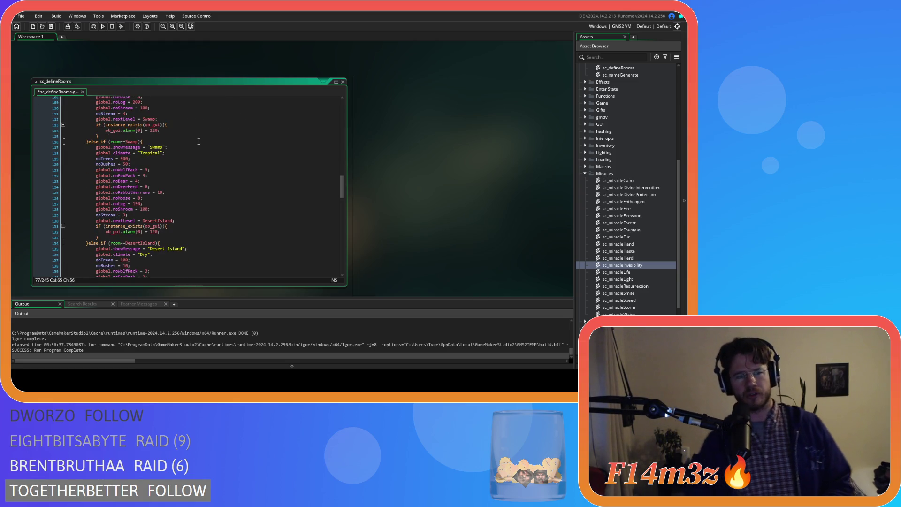
scroll(179, 180, "down", 2)
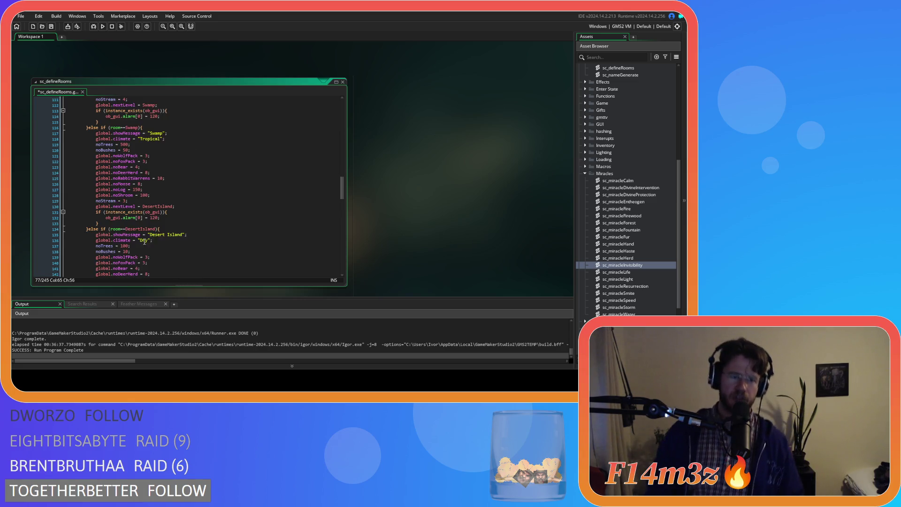
scroll(173, 235, "up", 15)
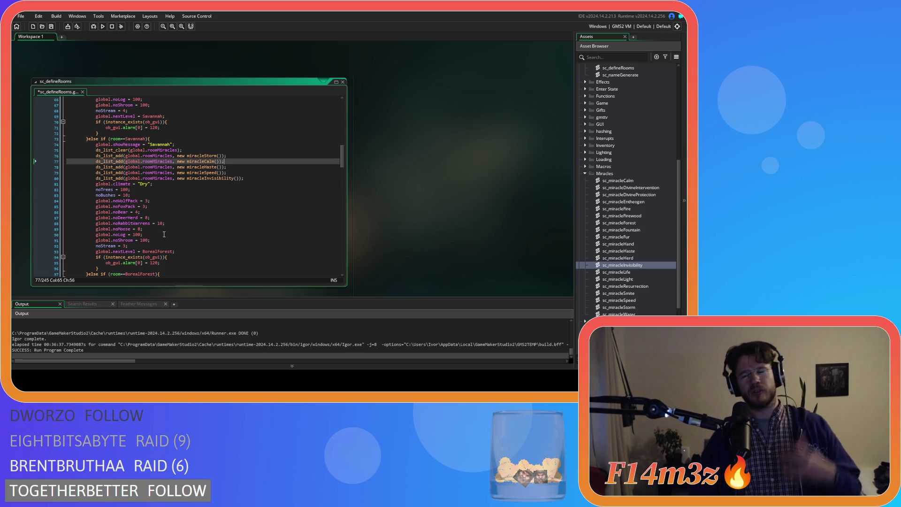
mouse_move(136, 263)
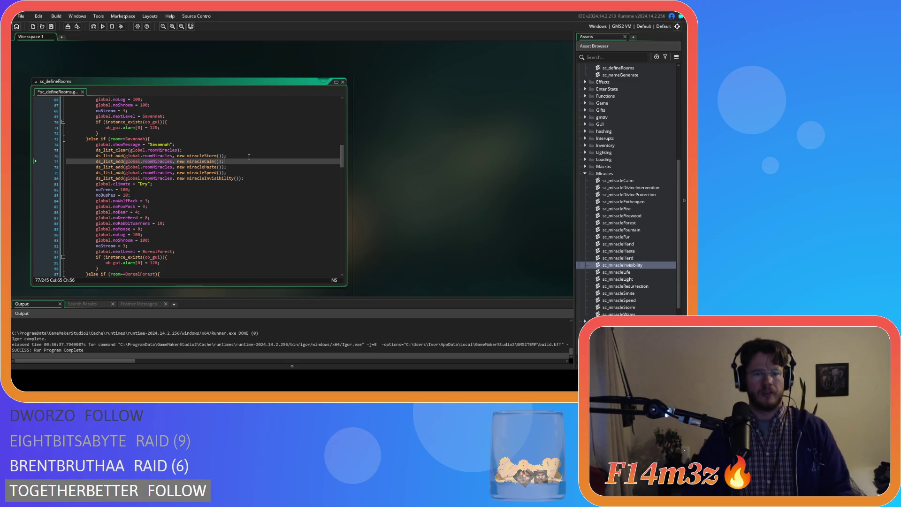
scroll(249, 157, "down", 2)
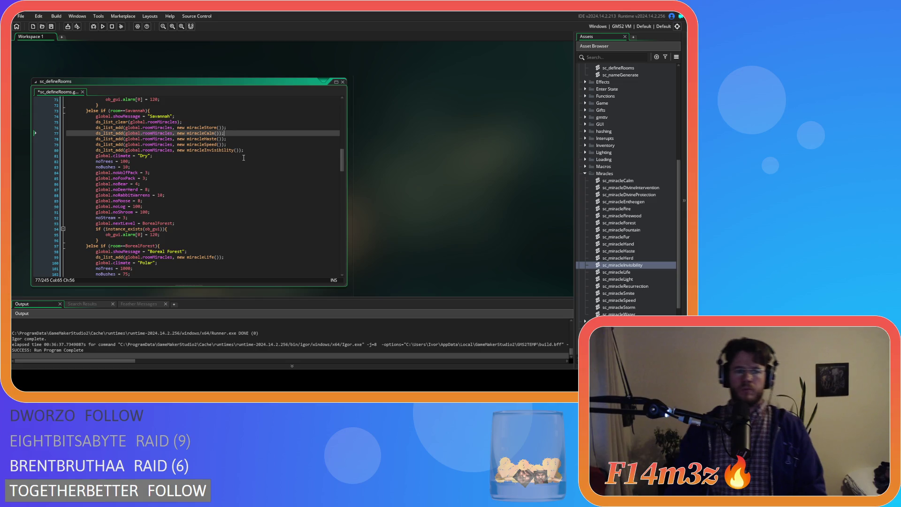
scroll(244, 158, "up", 8)
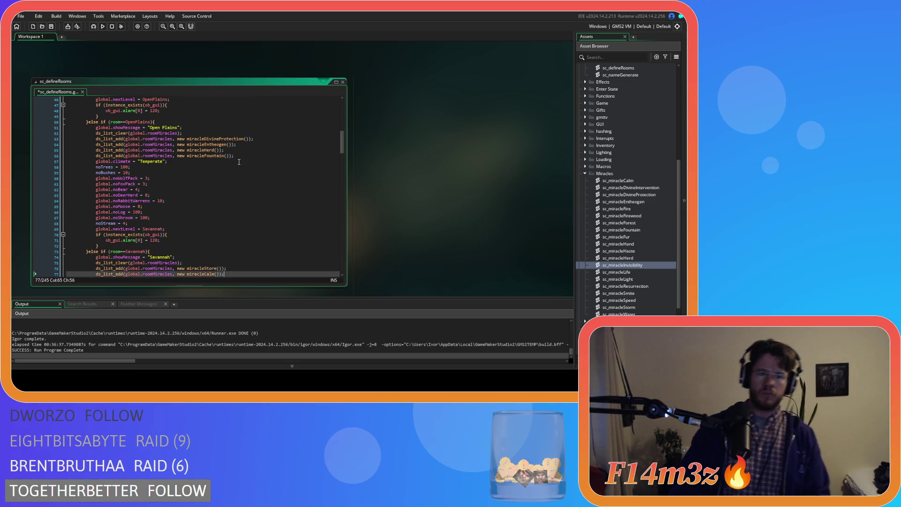
scroll(239, 162, "down", 3)
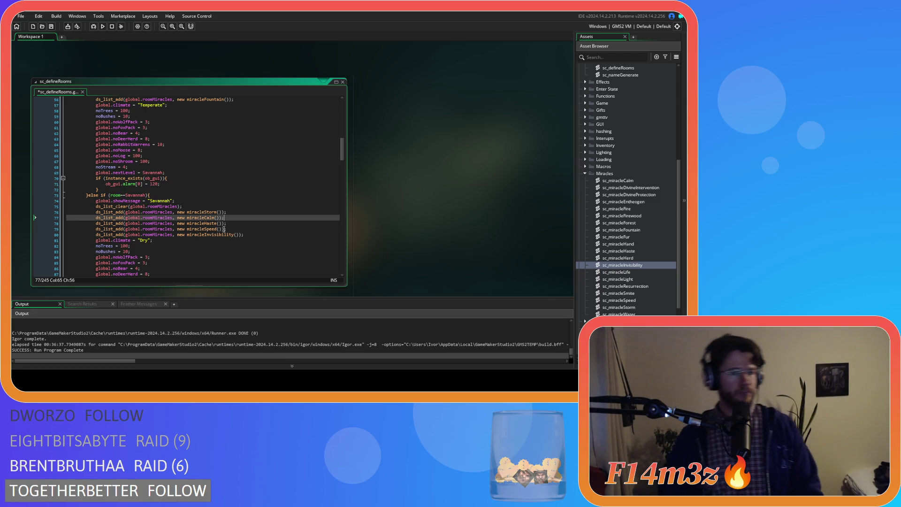
scroll(224, 229, "up", 18)
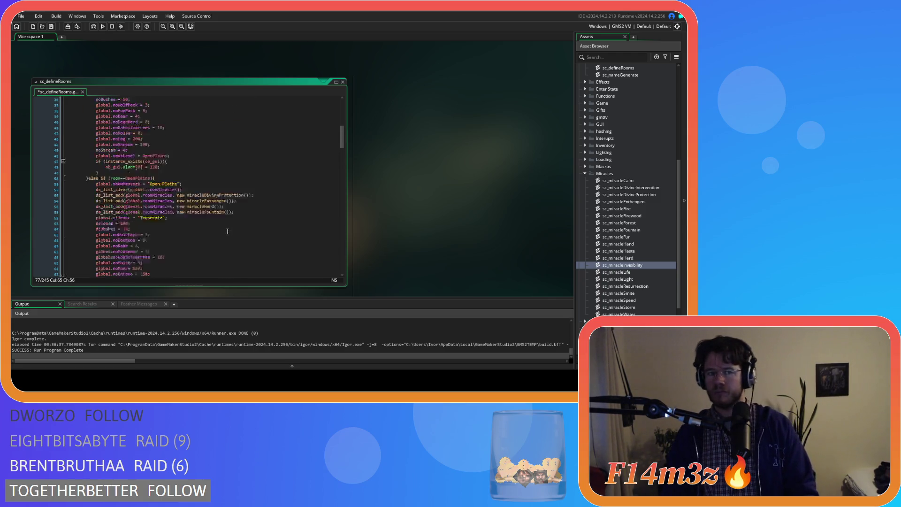
scroll(256, 156, "down", 5)
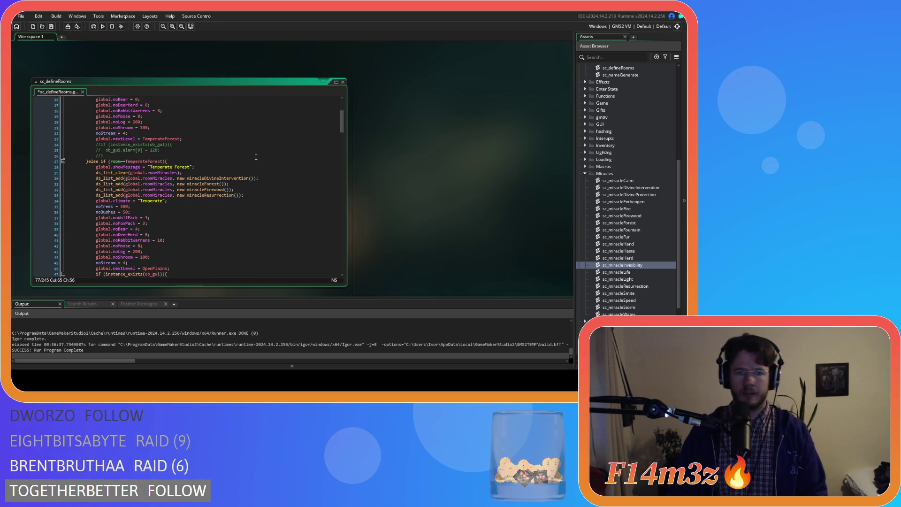
scroll(256, 157, "down", 6)
scroll(256, 156, "down", 2)
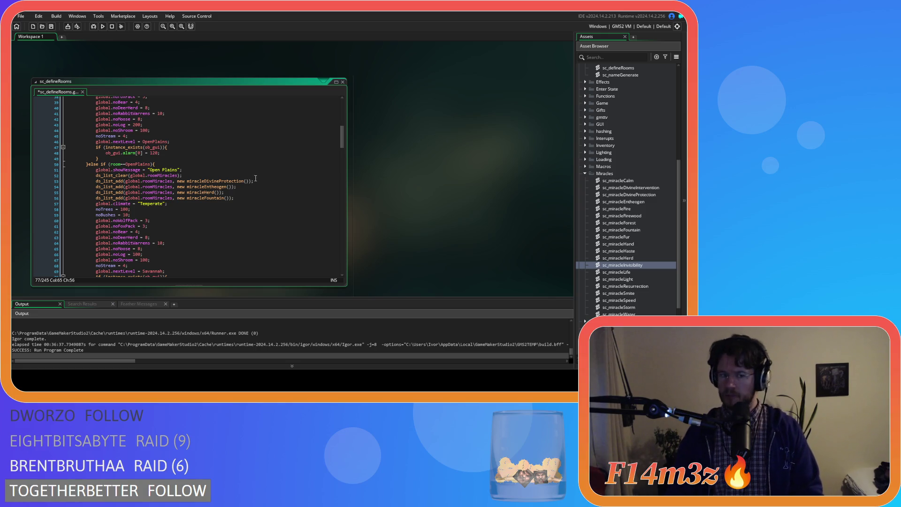
left_click_drag(247, 199, 96, 199)
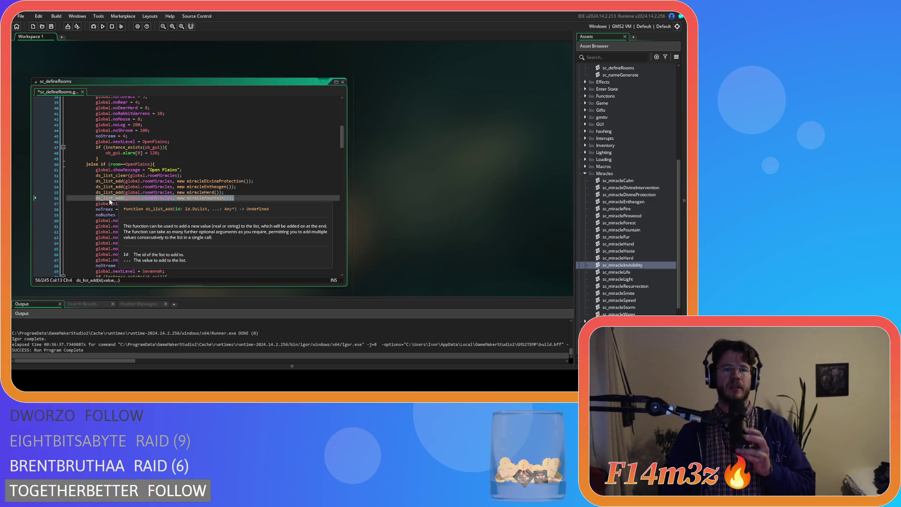
Step: Cut miracleFountain from Open Plains and paste it after the Boreal Forest showMessage line
scroll(213, 209, "down", 5)
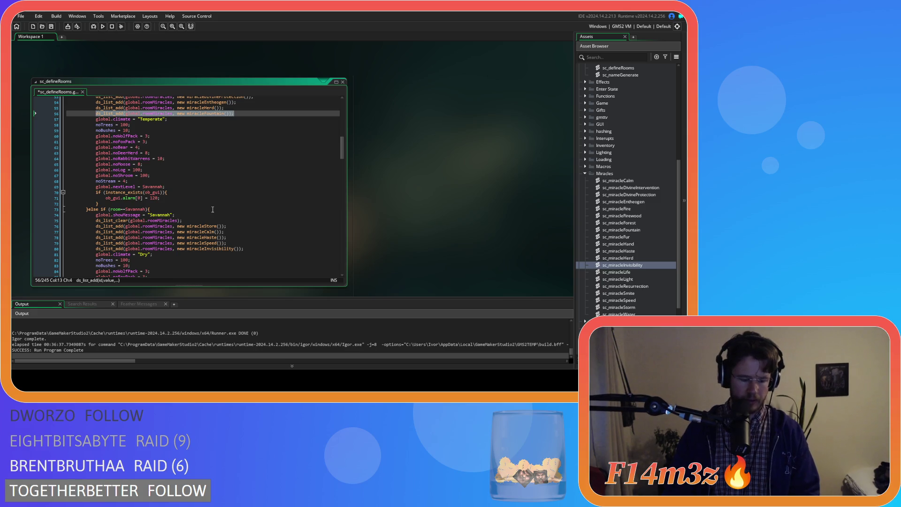
key("Delete")
key("BackSpace")
key("BackSpace")
key("BackSpace")
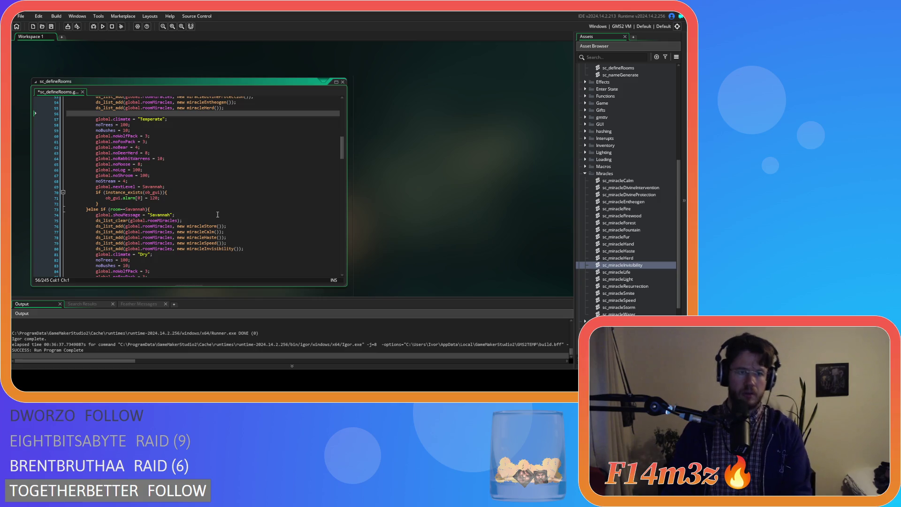
key("Tab")
scroll(218, 215, "down", 10)
left_click(213, 180)
key("Return")
key("ctrl+v")
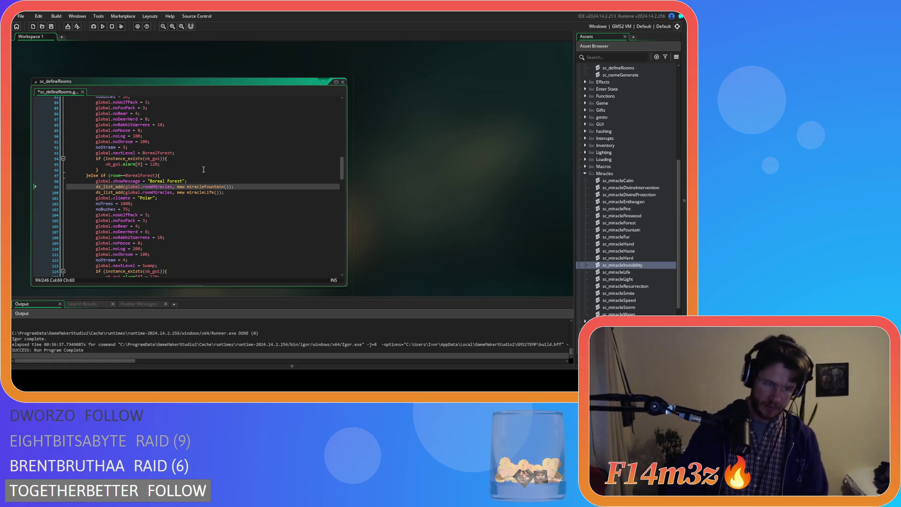
scroll(206, 174, "up", 3)
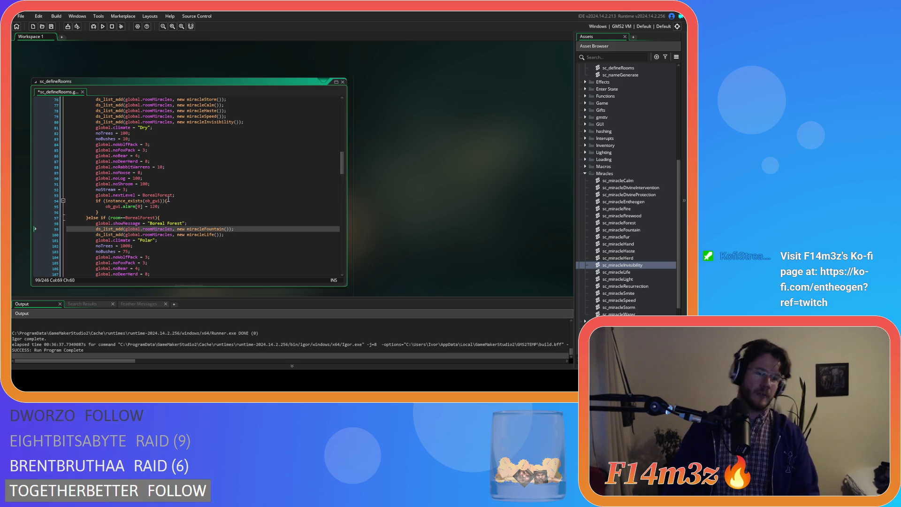
left_click(286, 139)
scroll(263, 143, "up", 2)
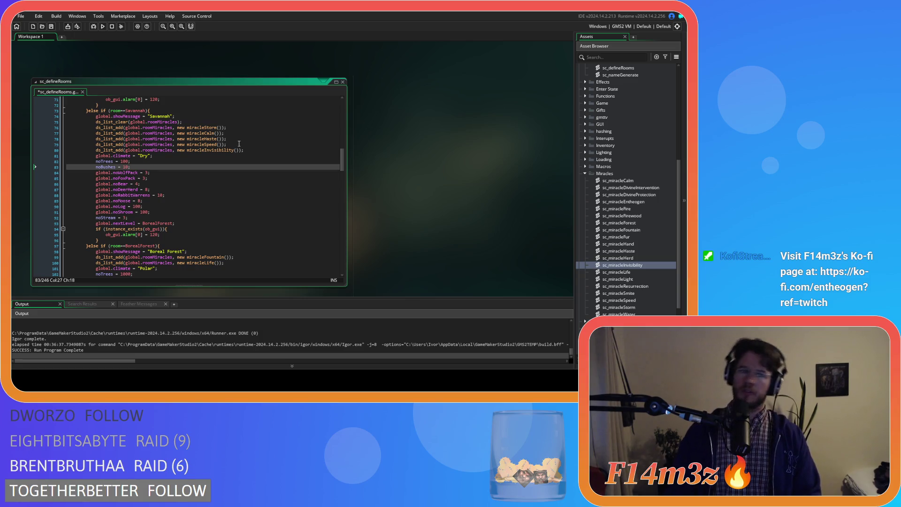
scroll(239, 143, "up", 6)
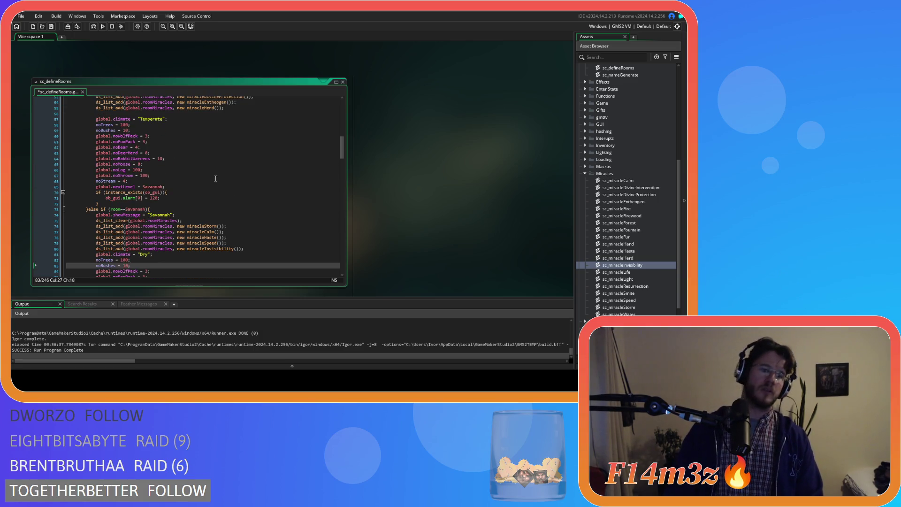
scroll(212, 184, "up", 2)
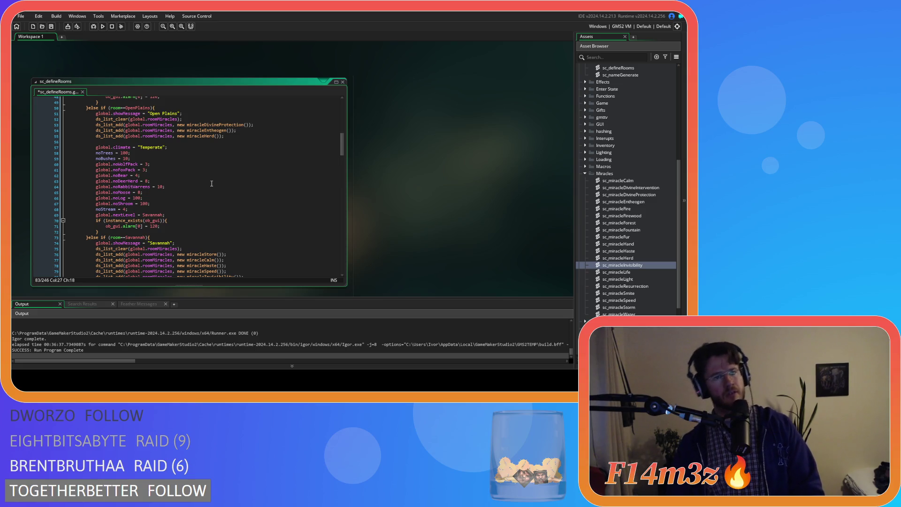
scroll(212, 184, "down", 3)
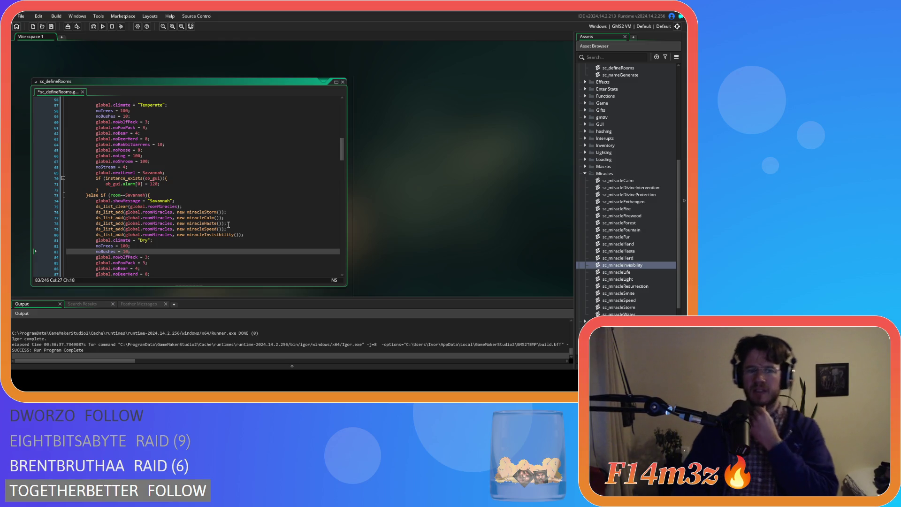
scroll(229, 224, "up", 6)
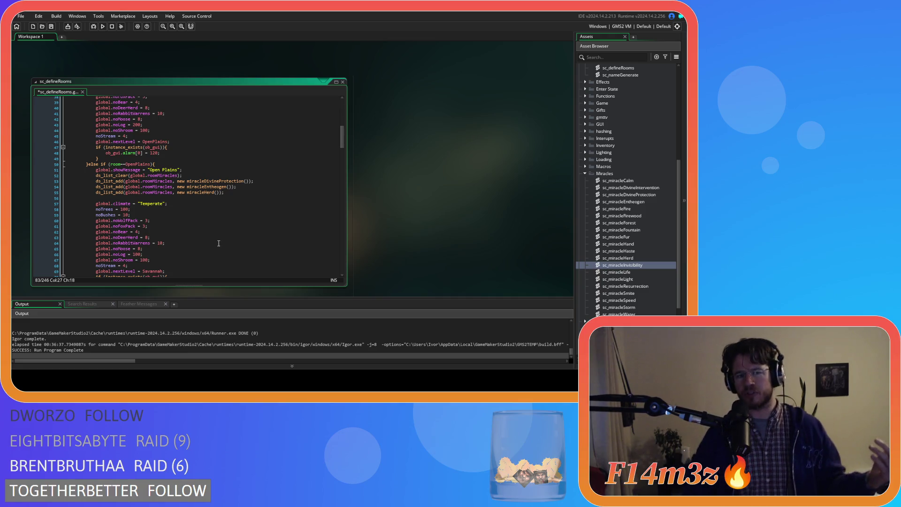
left_click(237, 192)
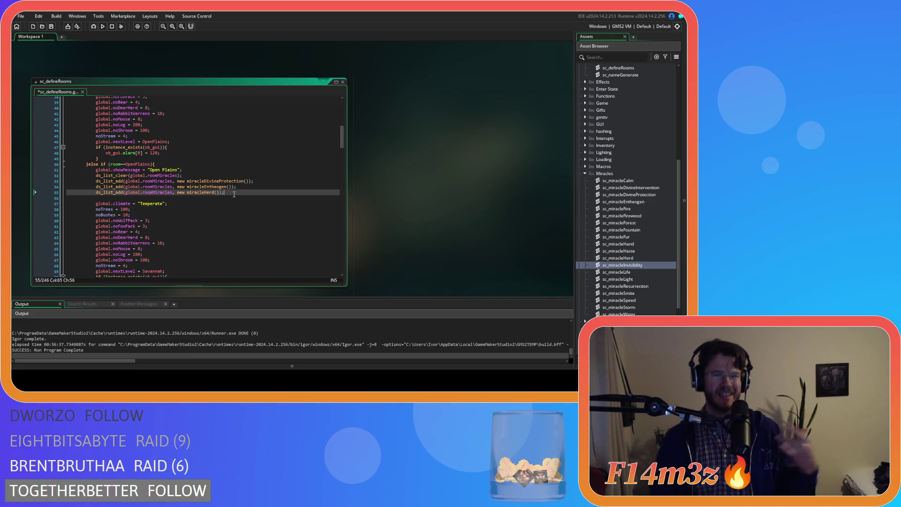
scroll(243, 187, "up", 7)
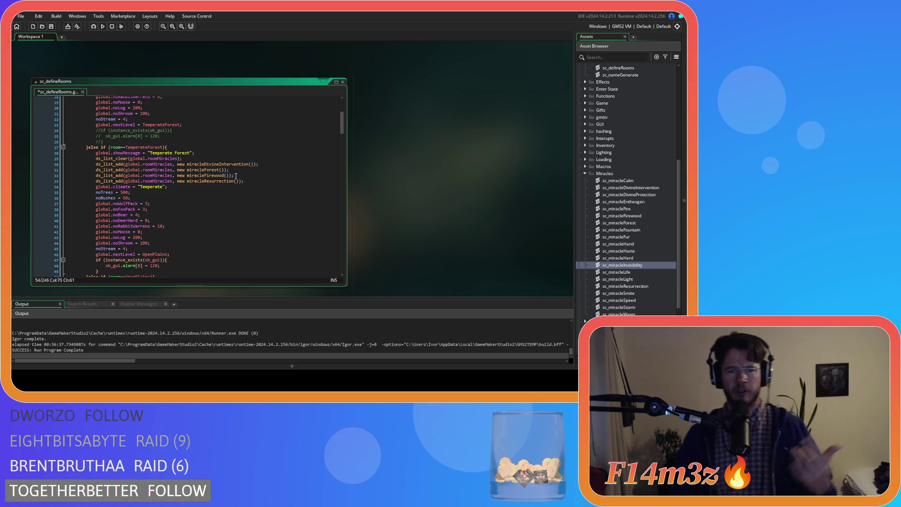
left_click(236, 176)
scroll(250, 221, "down", 3)
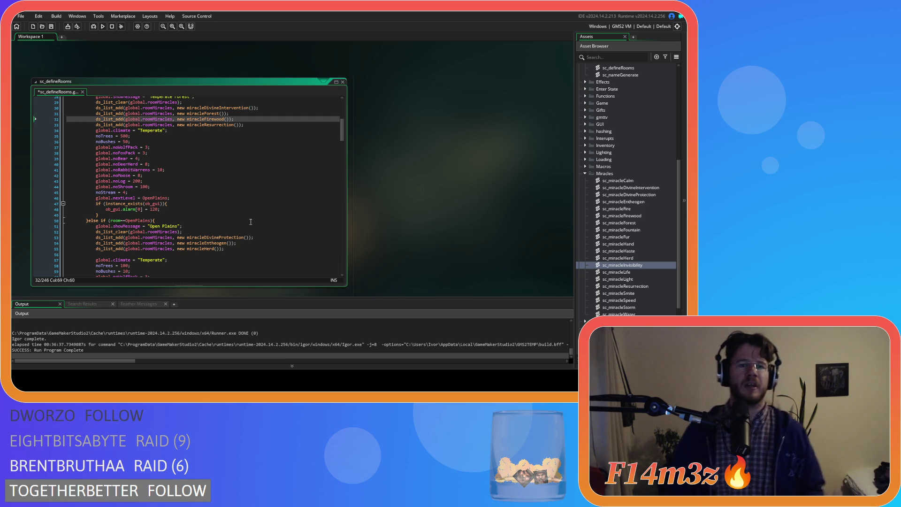
scroll(240, 251, "down", 6)
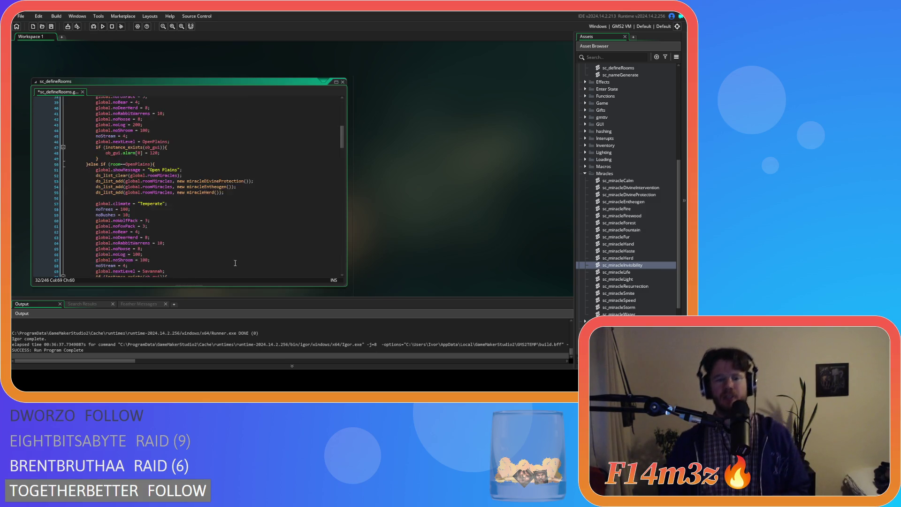
scroll(230, 260, "down", 2)
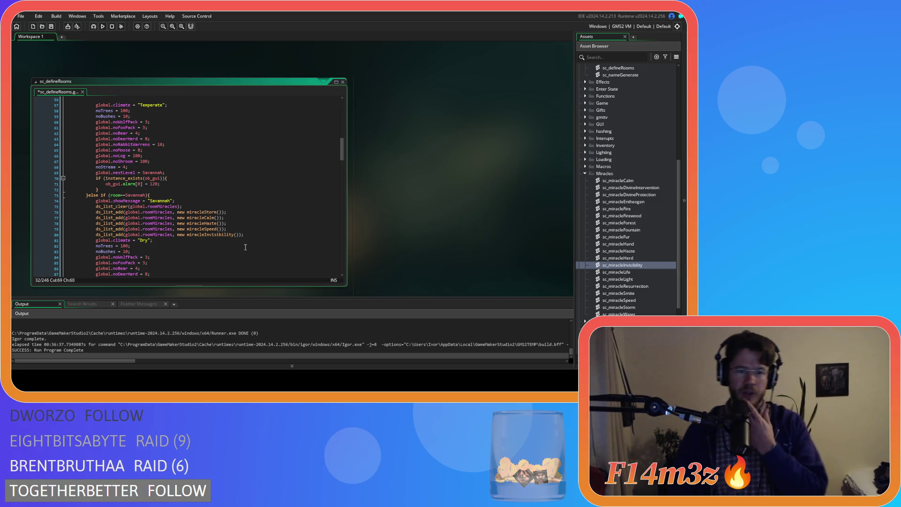
Step: Move the miracleStorm line from Savannah to after miracleHerd in Open Plains, and save
left_click_drag(226, 215, 96, 213)
key("ctrl+c")
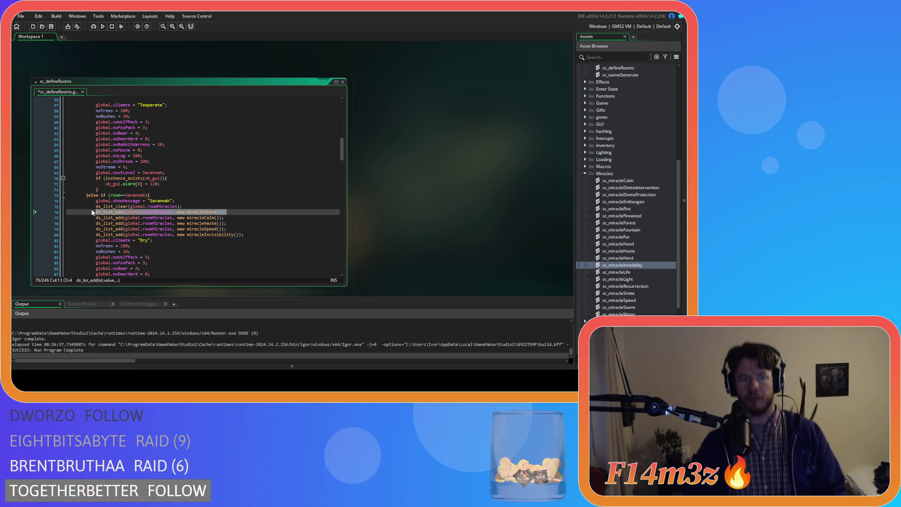
key("BackSpace")
key("BackSpace")
key("BackSpace")
key("BackSpace")
scroll(188, 197, "up", 3)
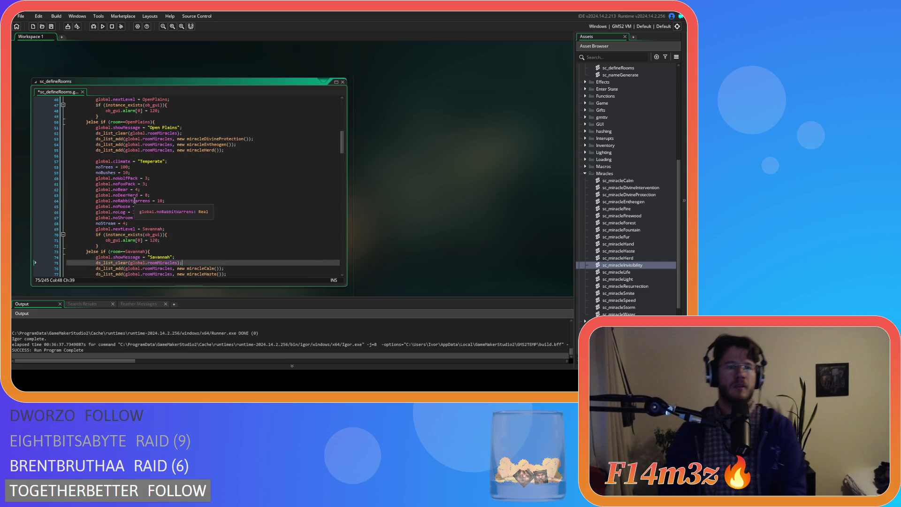
left_click(227, 150)
left_click(216, 157)
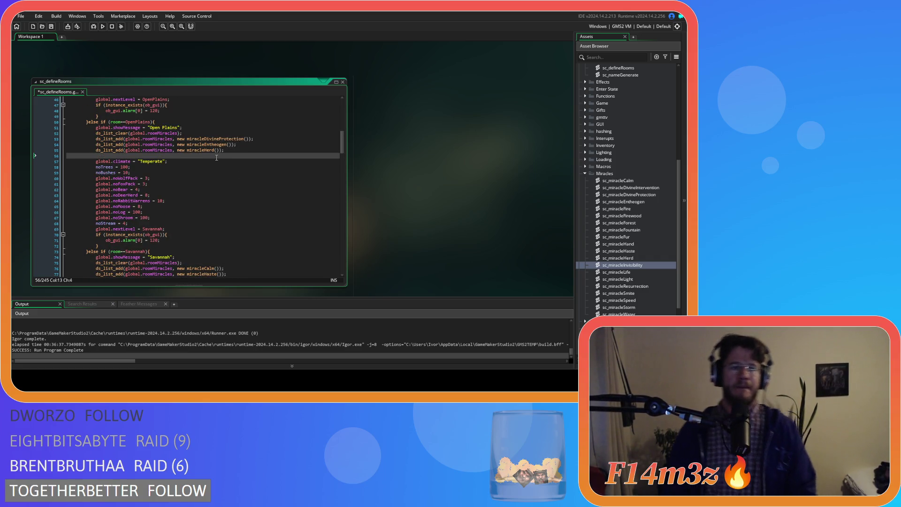
key("ctrl+v")
key("ctrl+s")
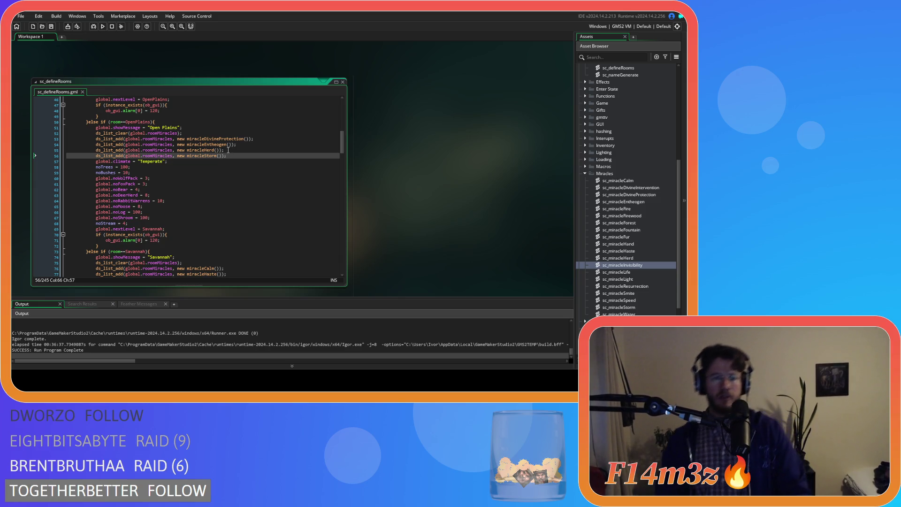
left_click_drag(226, 150, 96, 152)
key("ctrl+c")
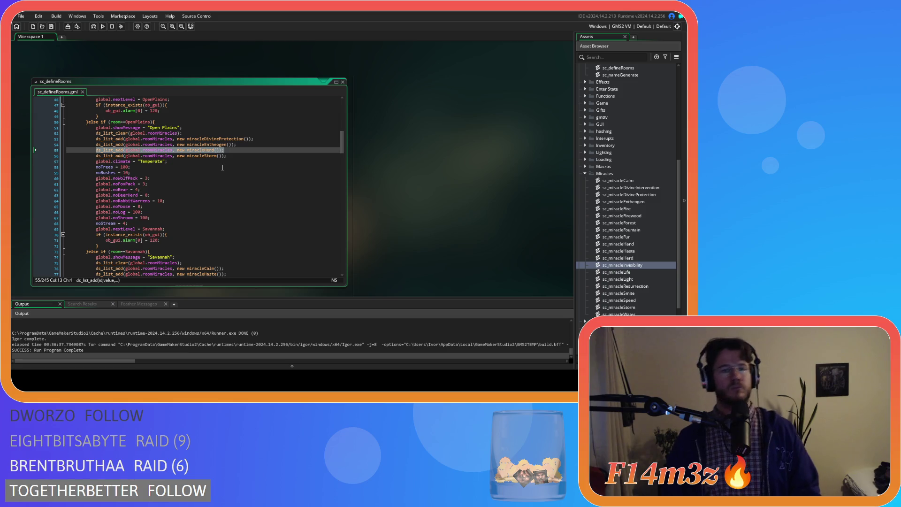
Step: Move the miracleHerd line so it follows miracleStorm in the Open Plains list
key("Delete")
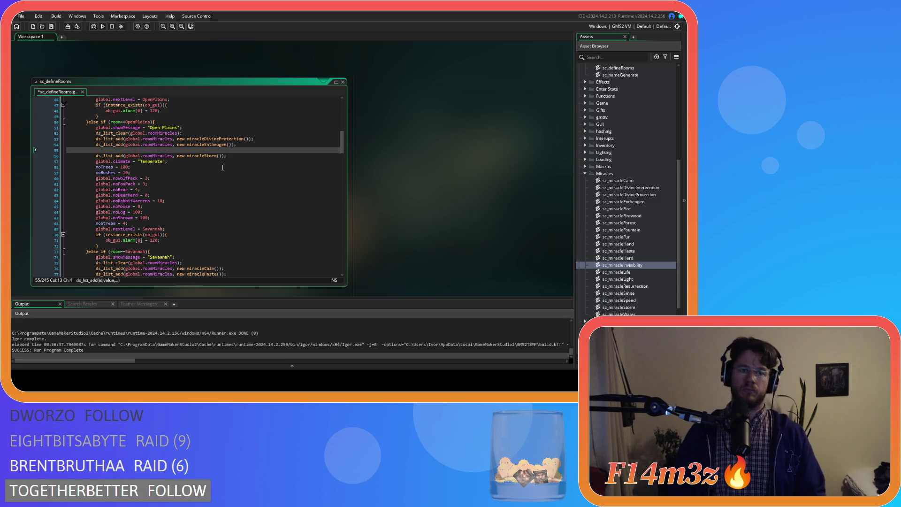
key("BackSpace")
key("BackSpace")
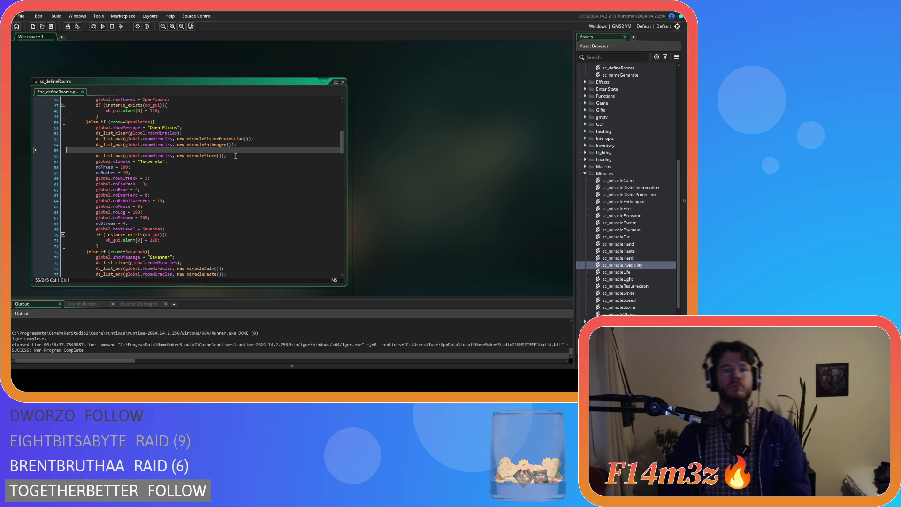
key("Delete")
key("End")
key("Return")
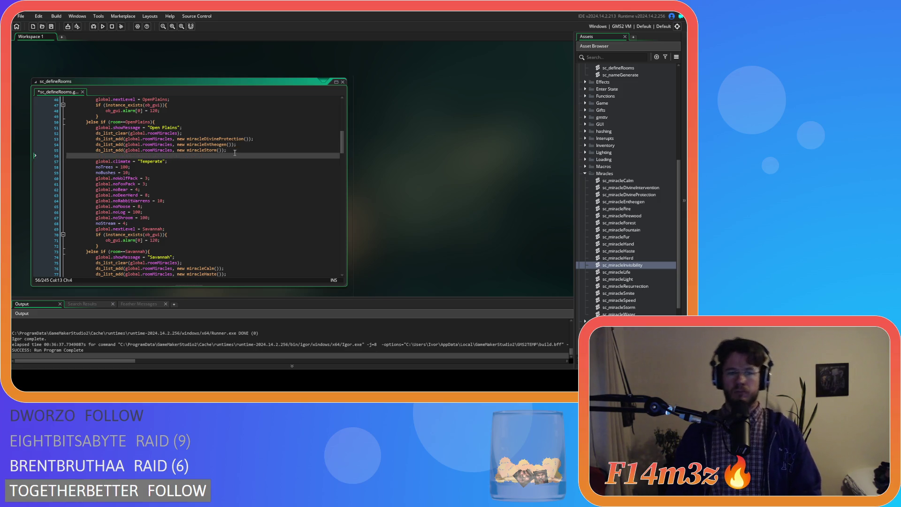
key("ctrl+v")
Step: Move the miracleDivineProtection line to after miracleStorm and save the script
left_click_drag(256, 138, 97, 145)
key("ctrl+c")
key("BackSpace")
key("shift+Home")
key("BackSpace")
key("BackSpace")
left_click(230, 144)
key("Return")
key("ctrl+v")
key("ctrl+s")
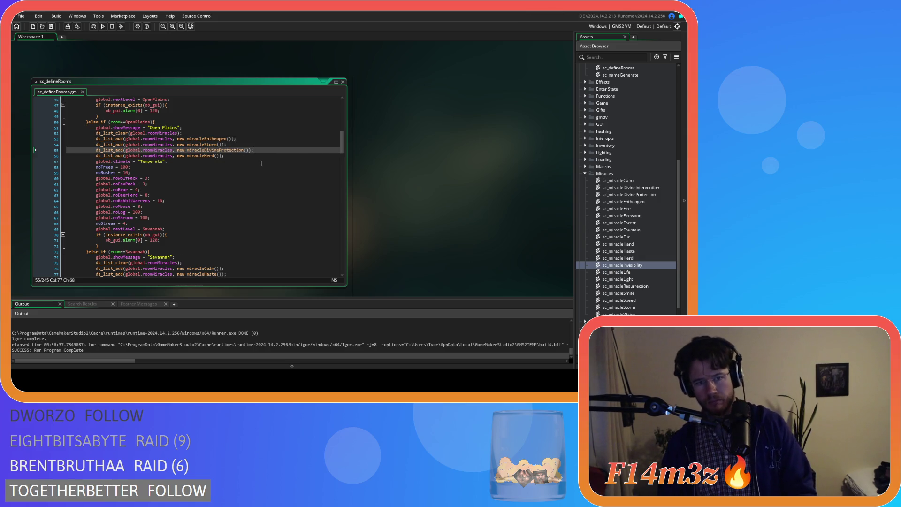
Step: Move miracleDivineProtection above the miracleStore line in Open Plains and save again
left_click_drag(254, 151, 112, 155)
key("shift+Home")
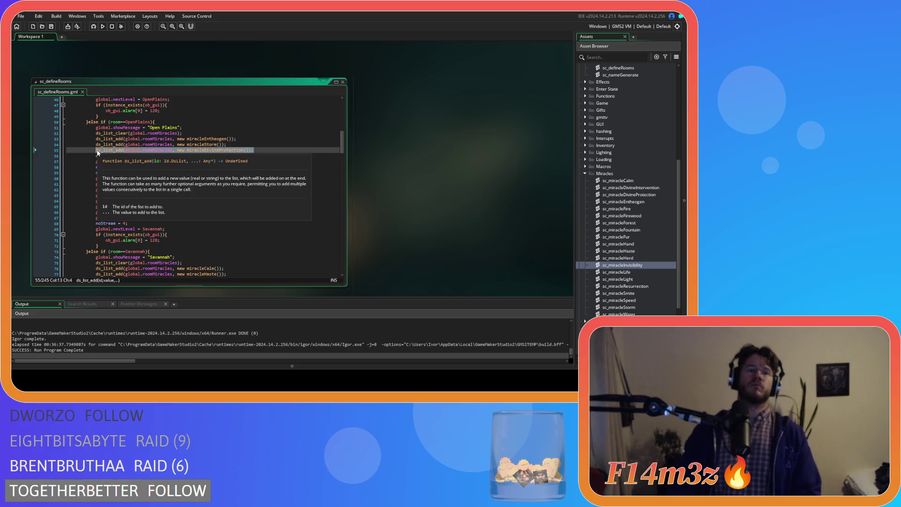
key("shift+Home")
key("BackSpace")
key("BackSpace")
left_click(237, 139)
key("Return")
key("ctrl+v")
key("ctrl+s")
left_click(254, 167)
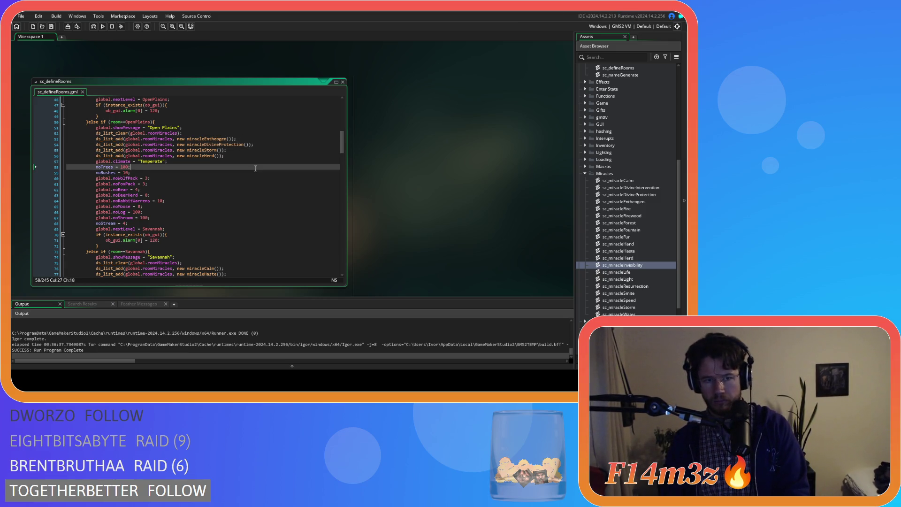
scroll(256, 170, "down", 2)
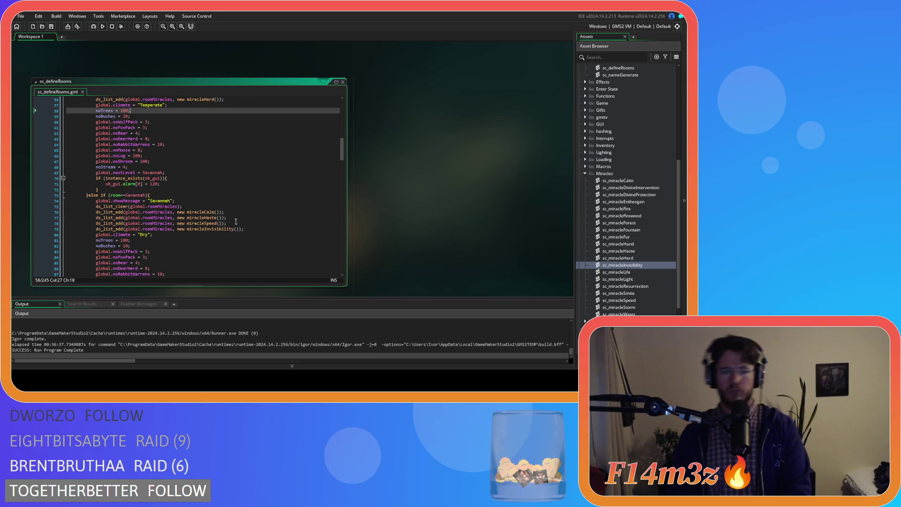
Step: Review the Savannah Speed line and select both Boreal Forest miracle lines
left_click(239, 223)
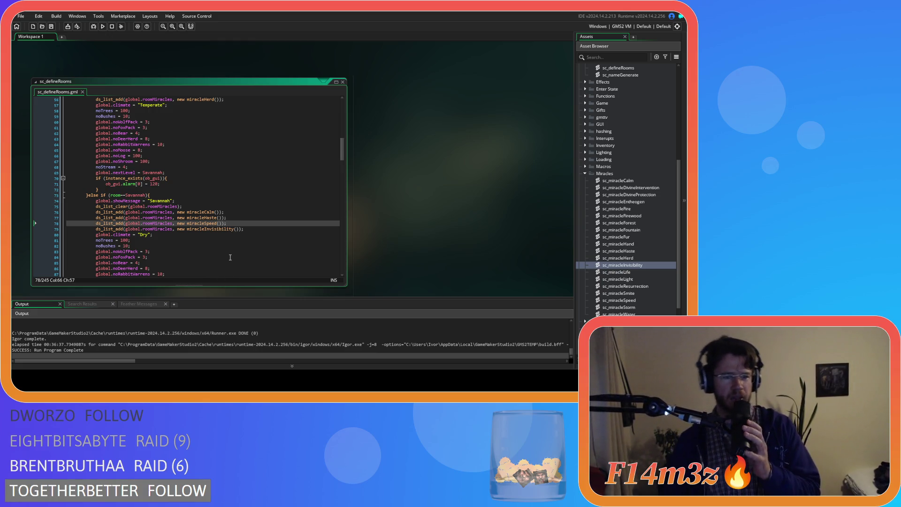
scroll(230, 259, "down", 6)
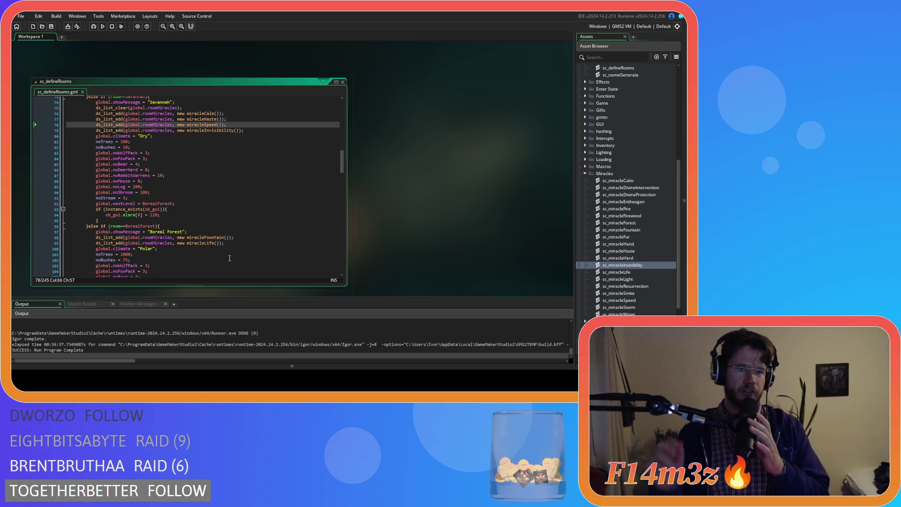
left_click(229, 249)
left_click(237, 238)
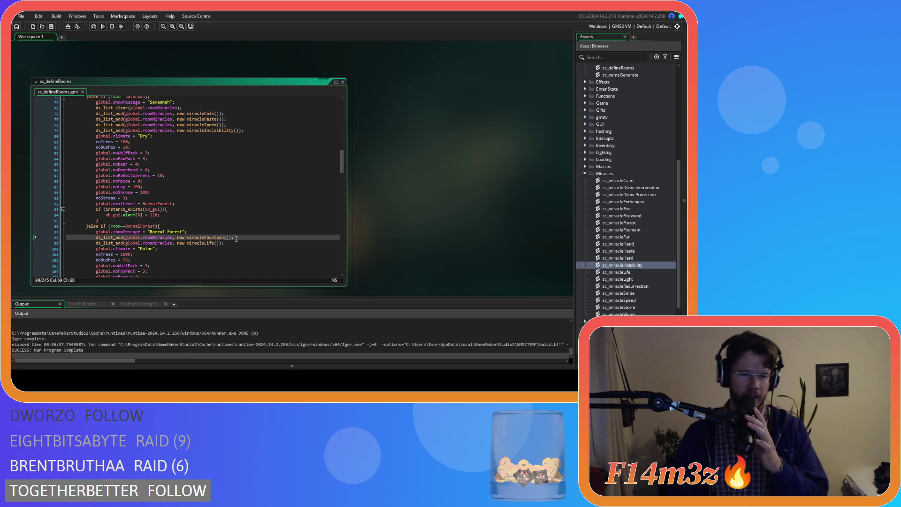
left_click_drag(236, 238, 181, 233)
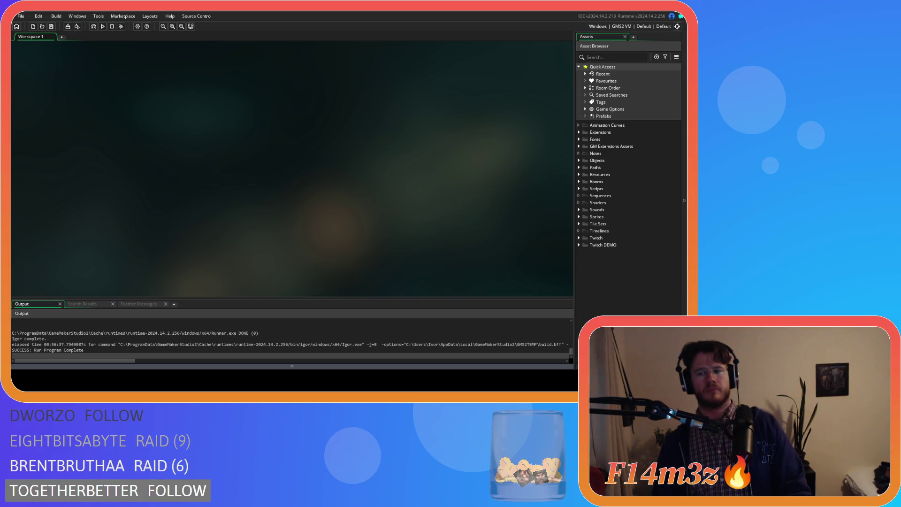
Step: Open sc_defineRooms from the Scripts folder in the Asset Browser
double_click(587, 190)
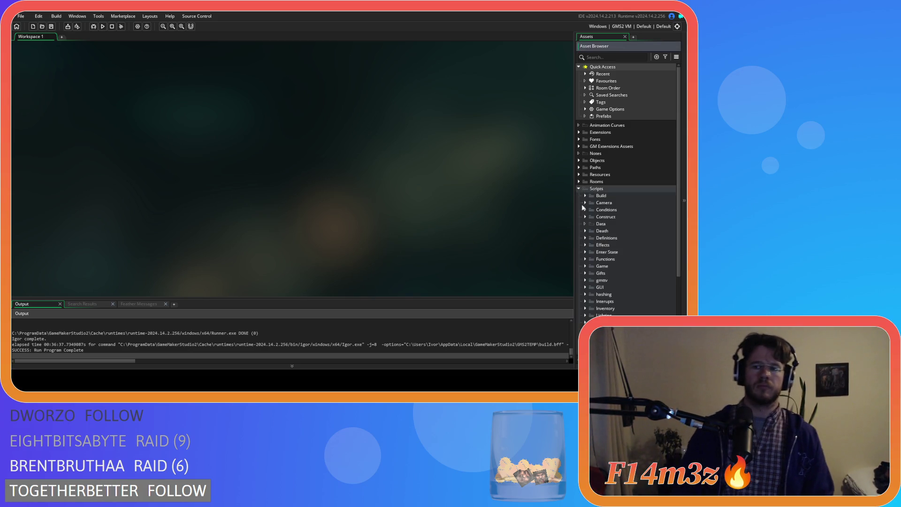
double_click(591, 252)
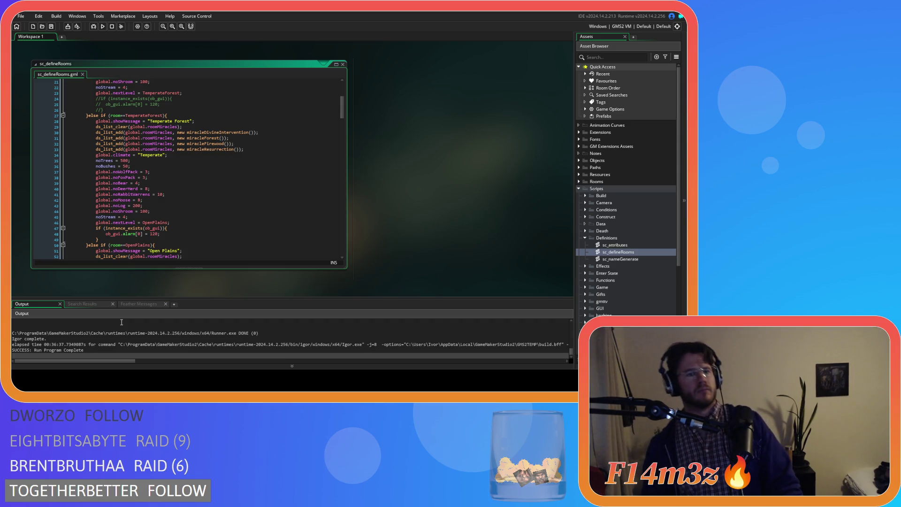
scroll(121, 322, "up", 2)
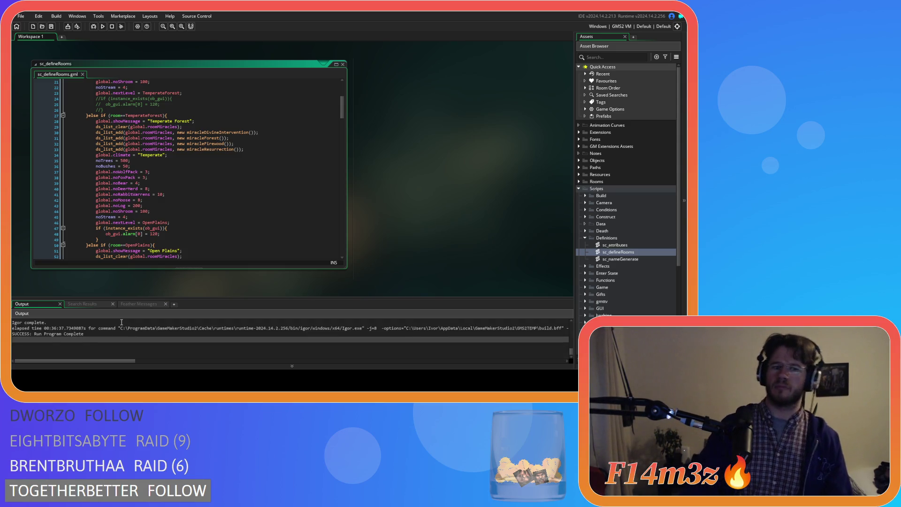
scroll(180, 155, "down", 3)
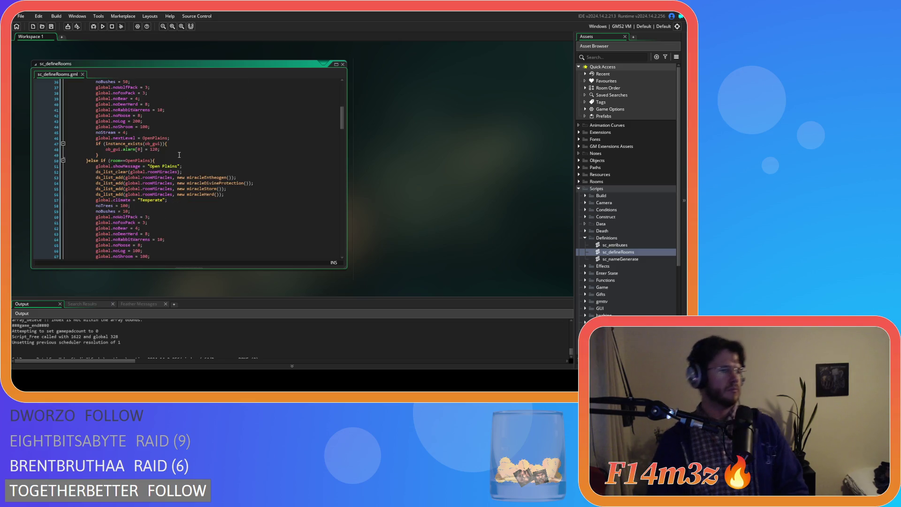
scroll(180, 155, "up", 3)
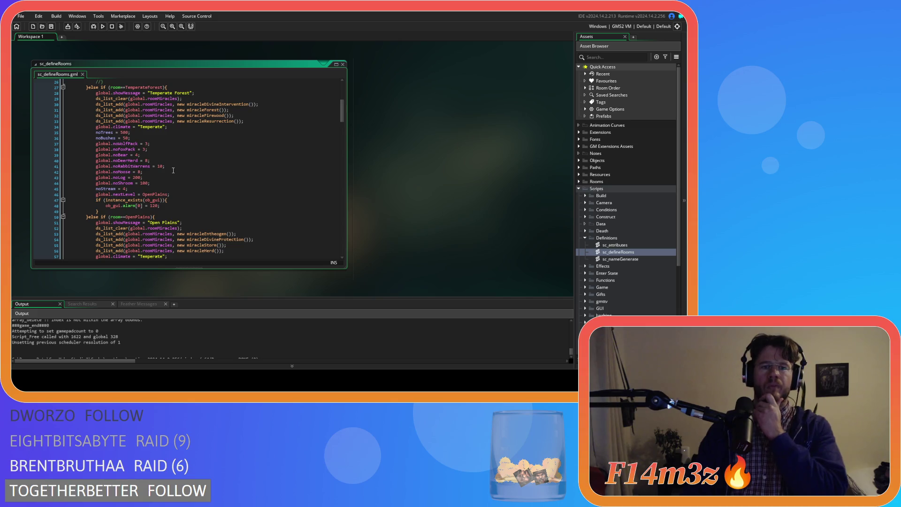
scroll(173, 171, "down", 5)
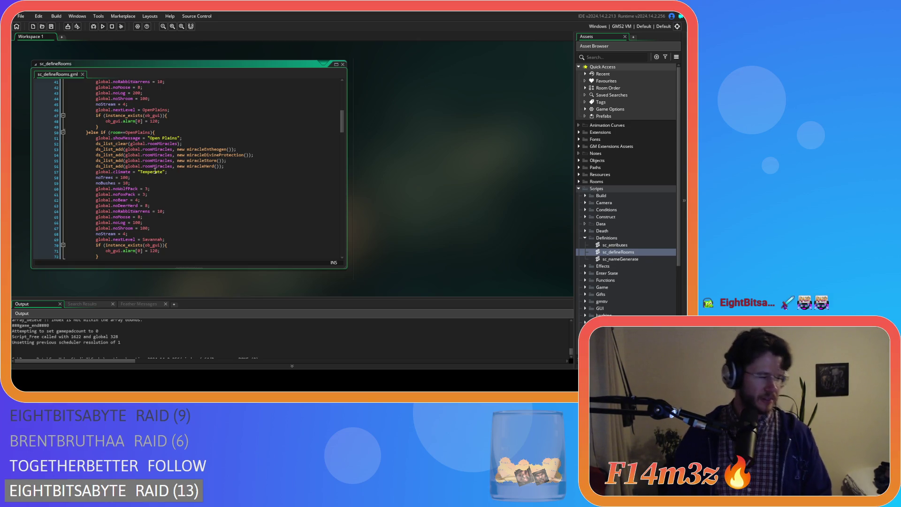
left_click(204, 161)
left_click(202, 166)
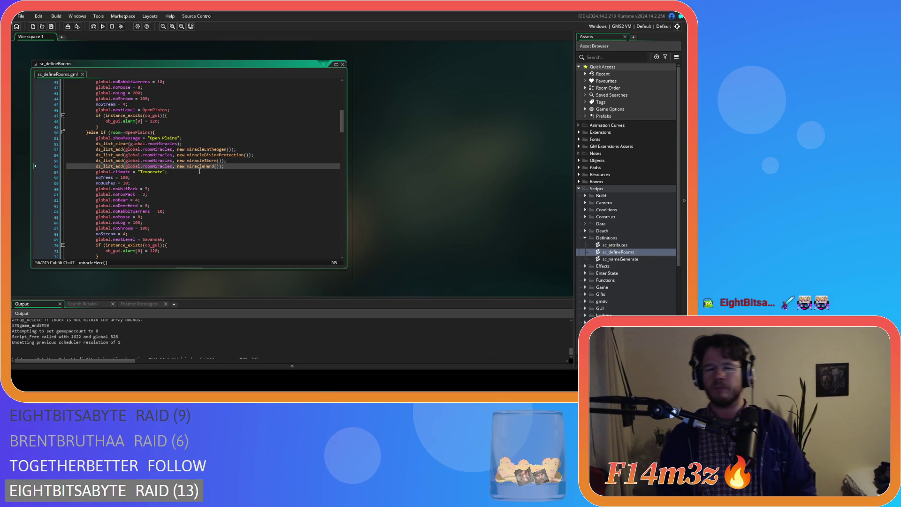
left_click(222, 173)
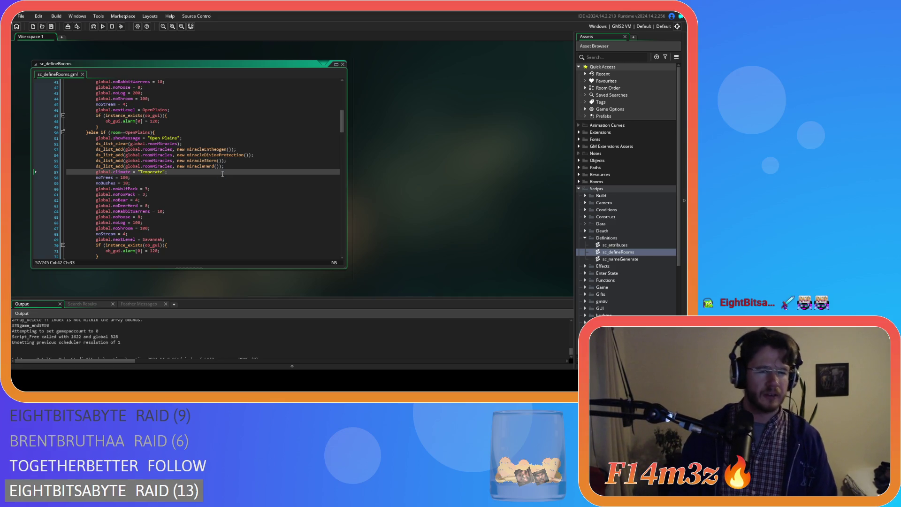
left_click(189, 189)
left_click(205, 174)
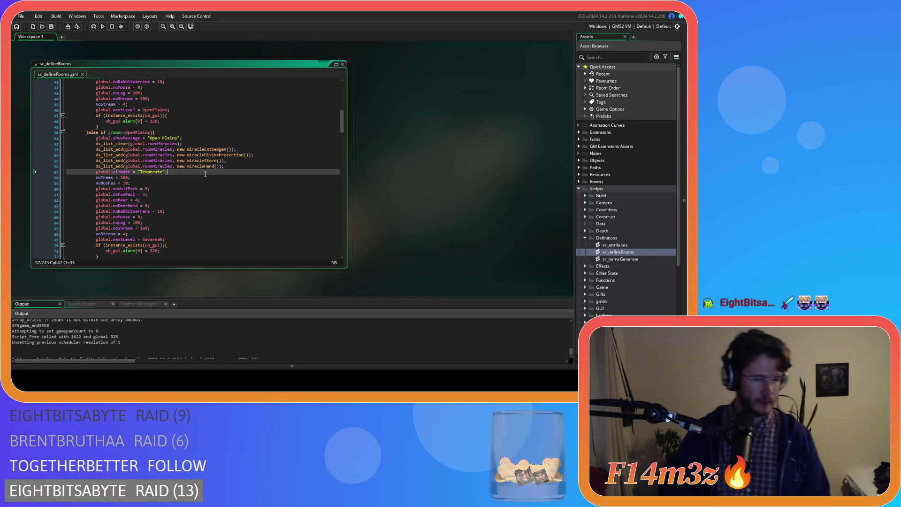
scroll(212, 171, "up", 8)
left_click(238, 163)
scroll(244, 164, "down", 6)
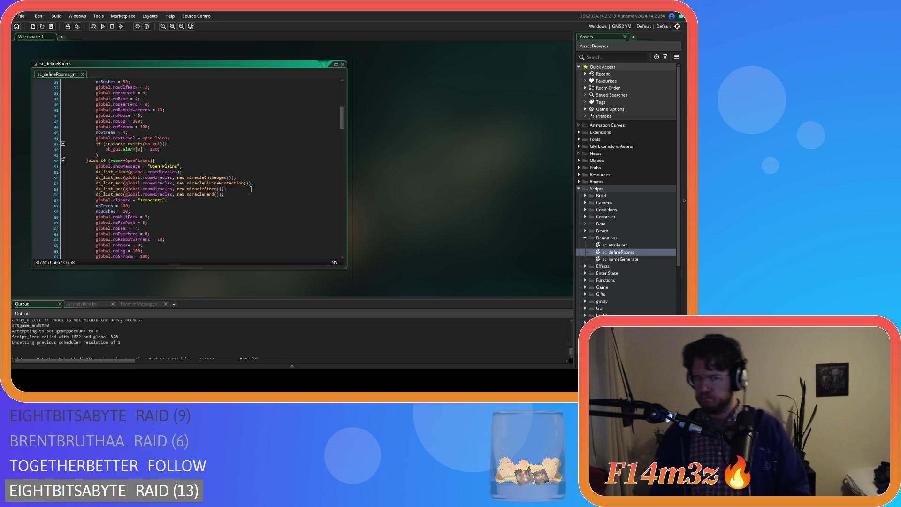
scroll(252, 189, "up", 7)
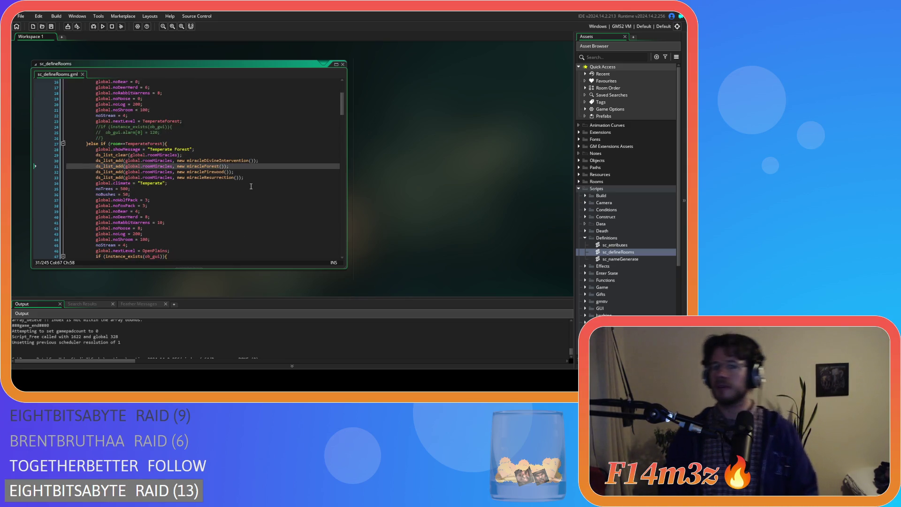
scroll(244, 176, "down", 14)
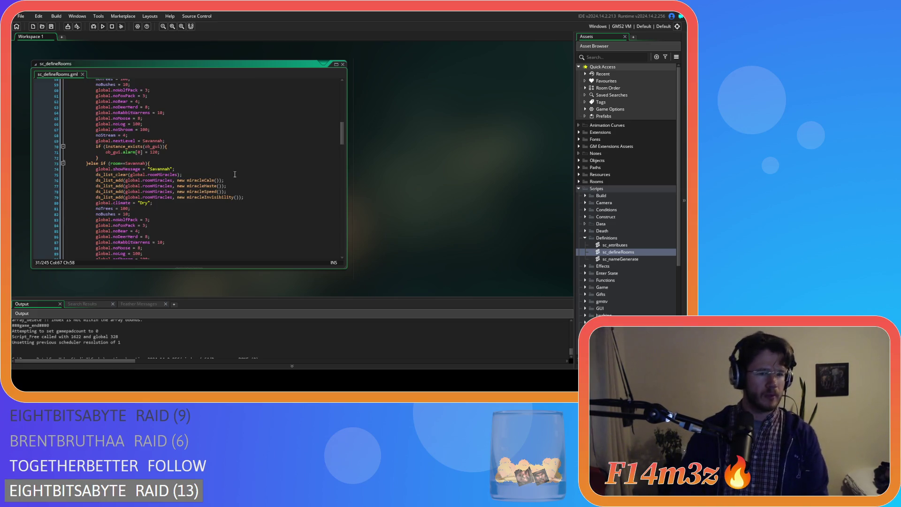
scroll(235, 175, "up", 5)
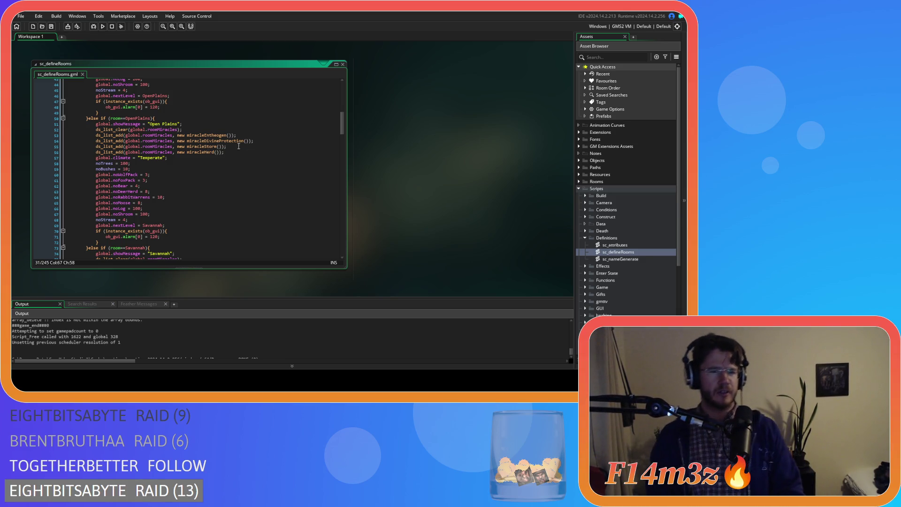
scroll(240, 165, "down", 1)
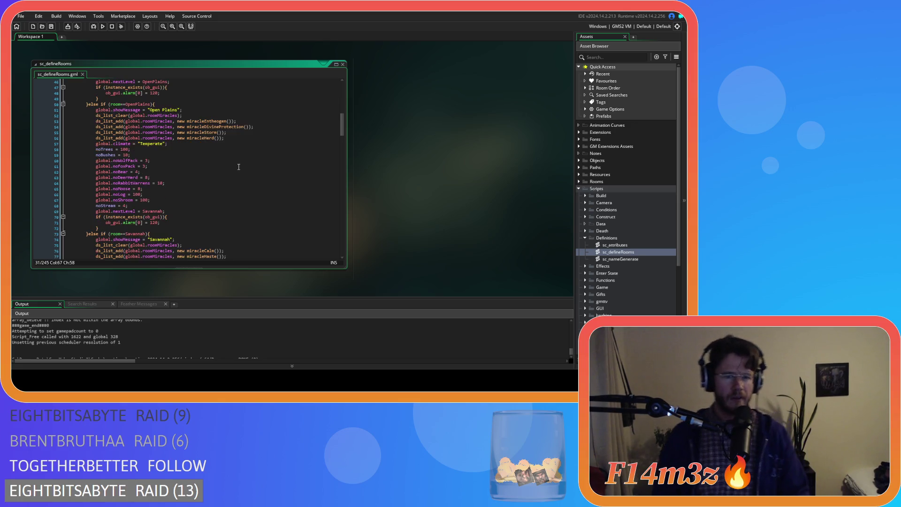
scroll(239, 169, "up", 3)
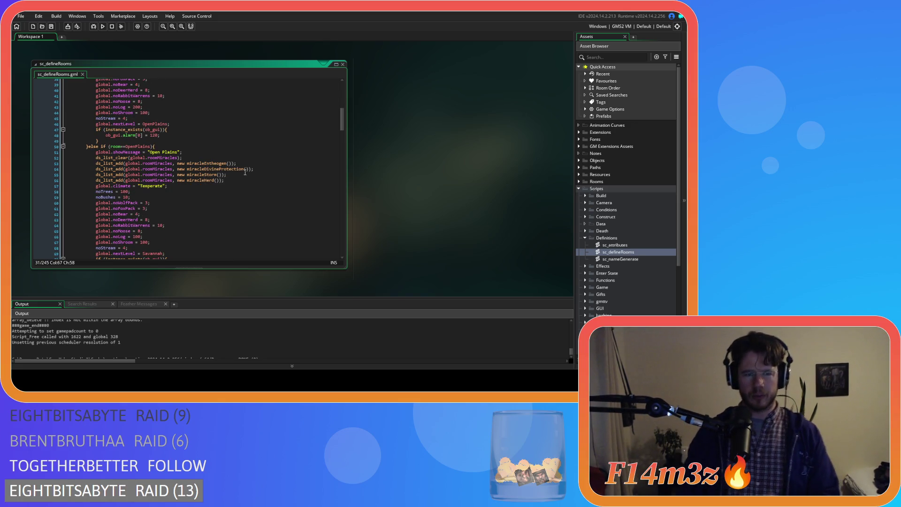
scroll(245, 172, "up", 5)
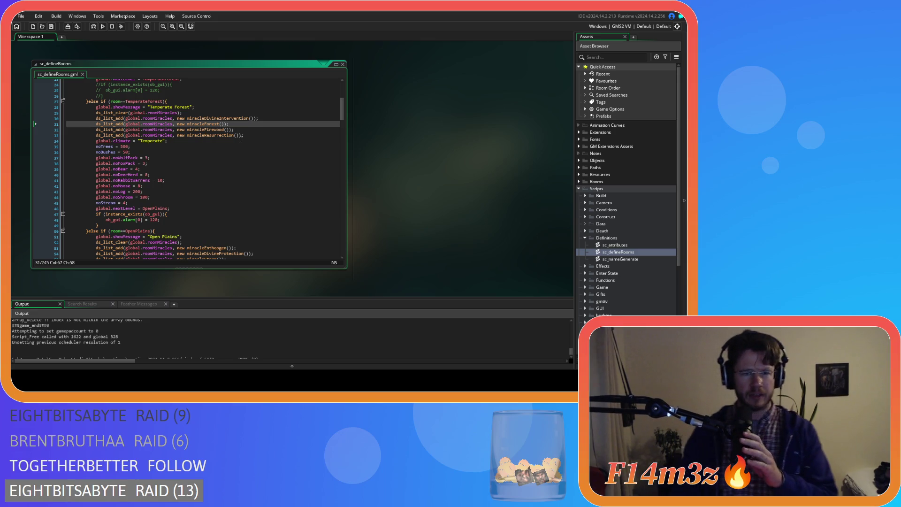
left_click_drag(240, 131, 93, 130)
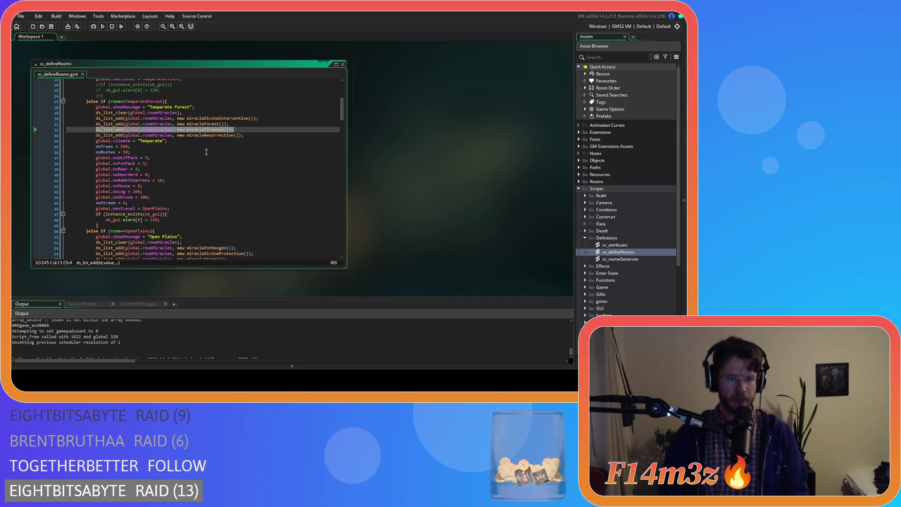
scroll(205, 150, "down", 18)
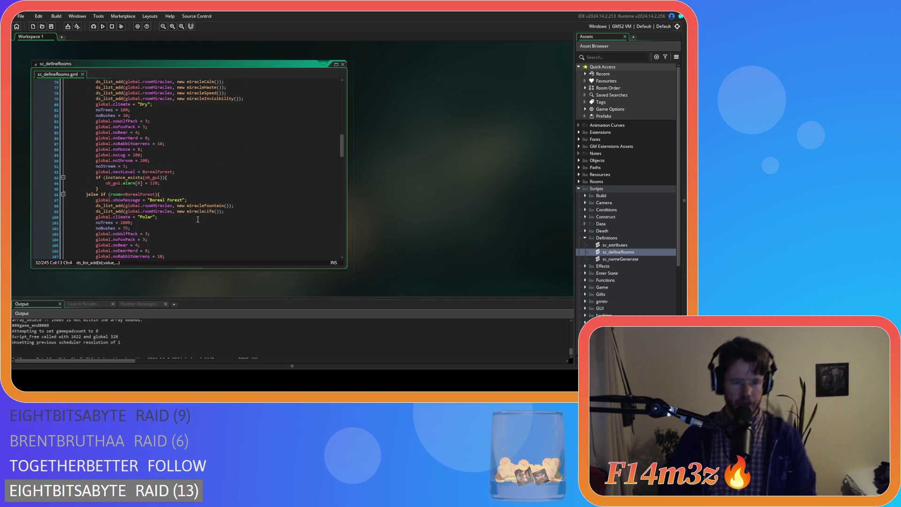
scroll(199, 219, "down", 3)
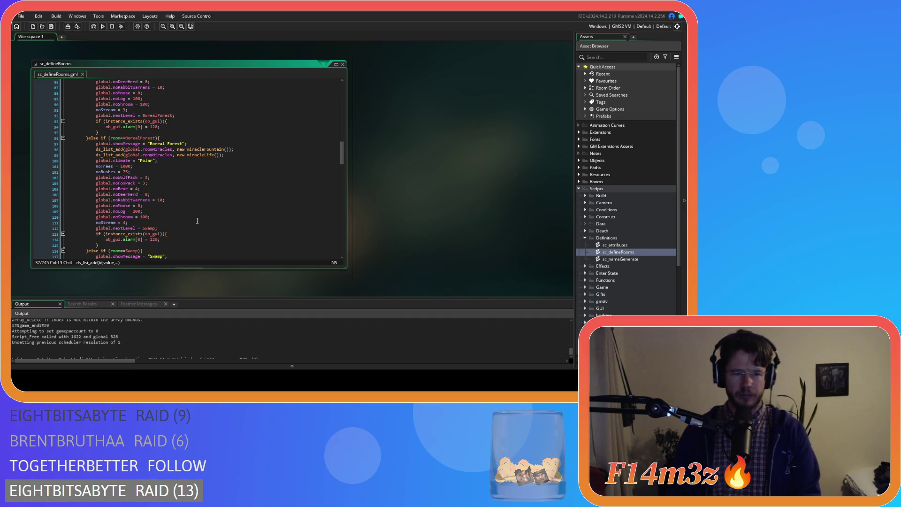
scroll(198, 220, "up", 8)
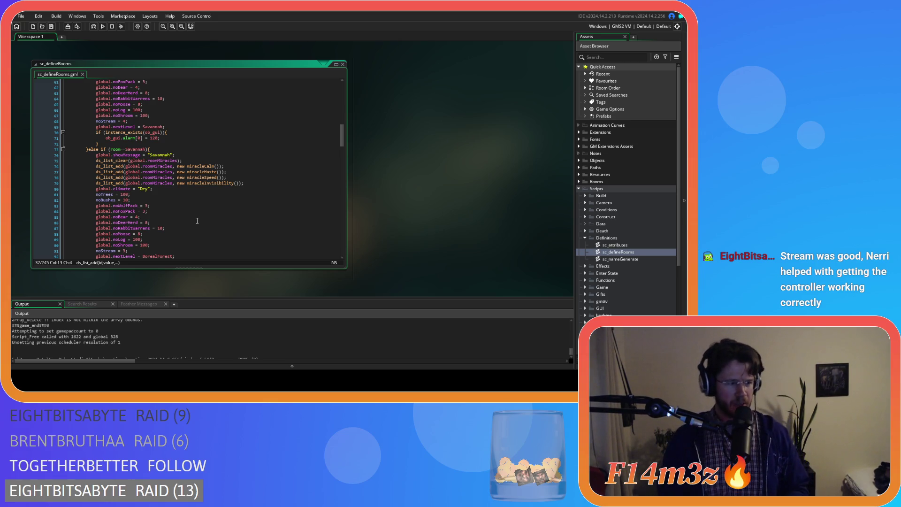
left_click(201, 189)
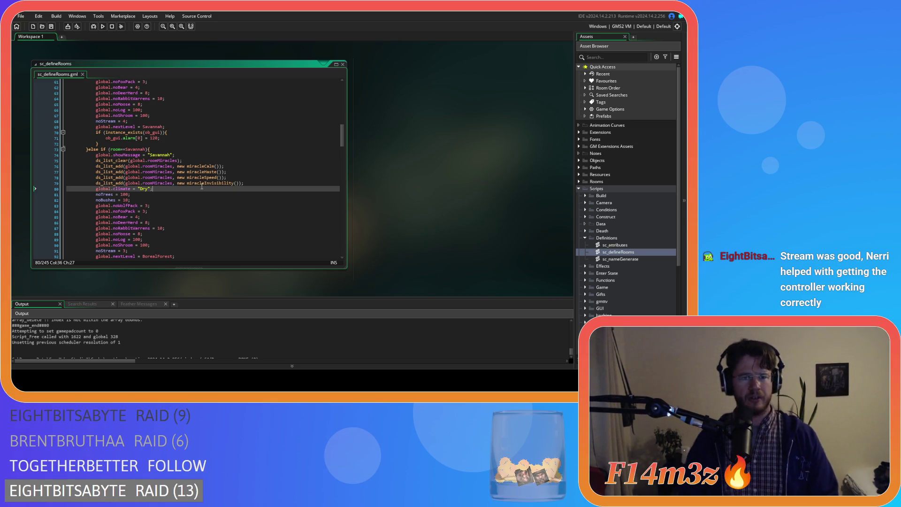
left_click(183, 207)
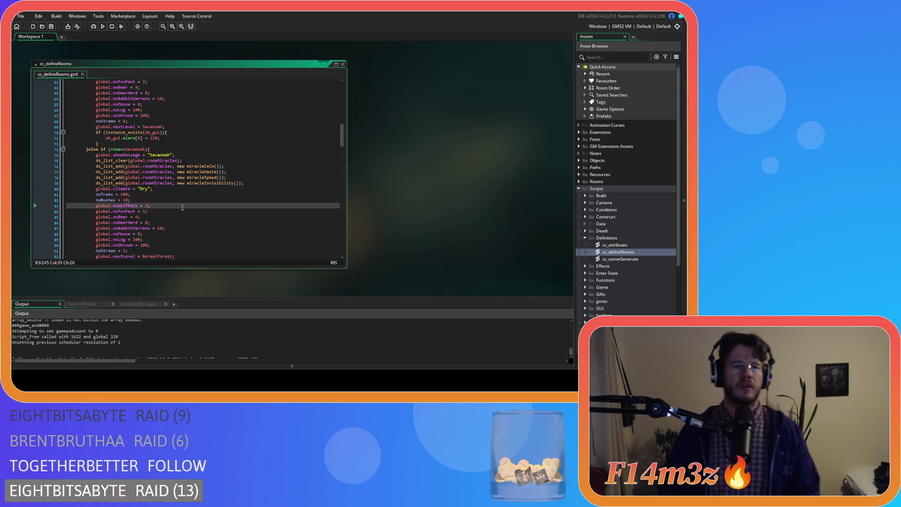
left_click(163, 199)
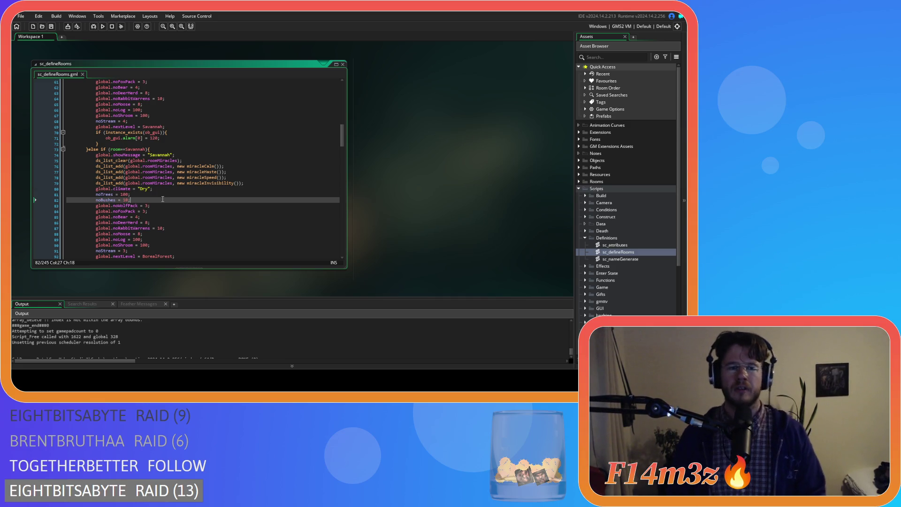
left_click(239, 178)
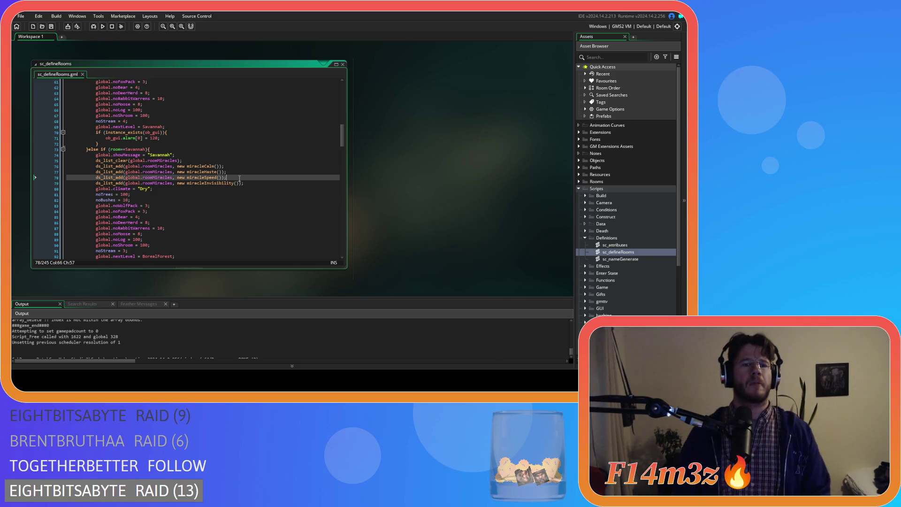
left_click(253, 183)
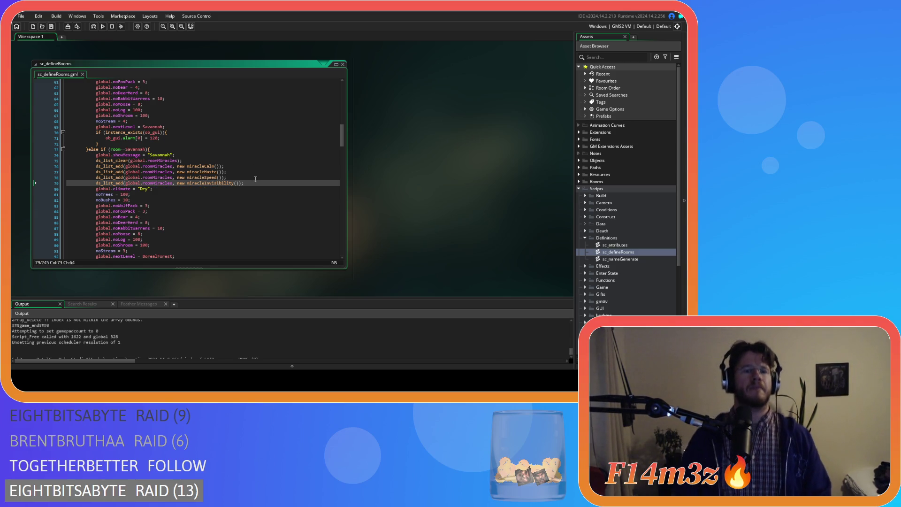
scroll(253, 183, "up", 2)
scroll(249, 201, "up", 5)
left_click(252, 188)
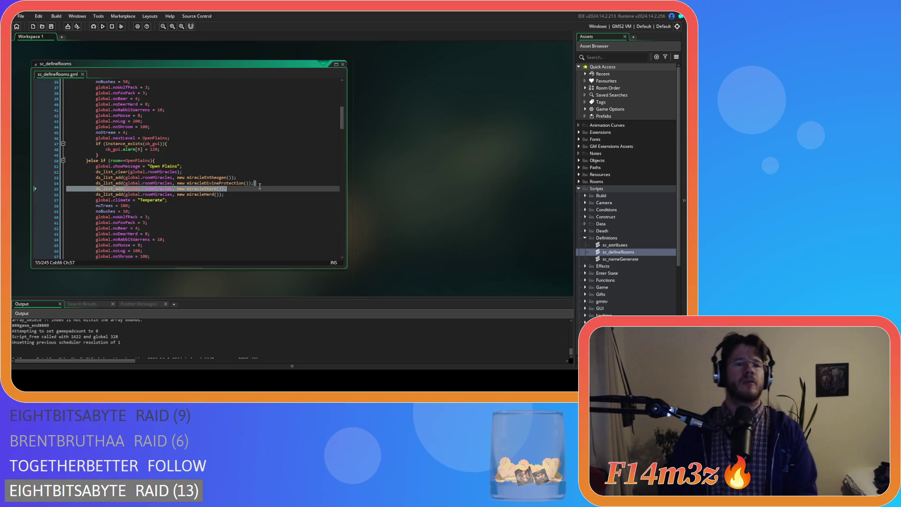
left_click(266, 184)
left_click(260, 194)
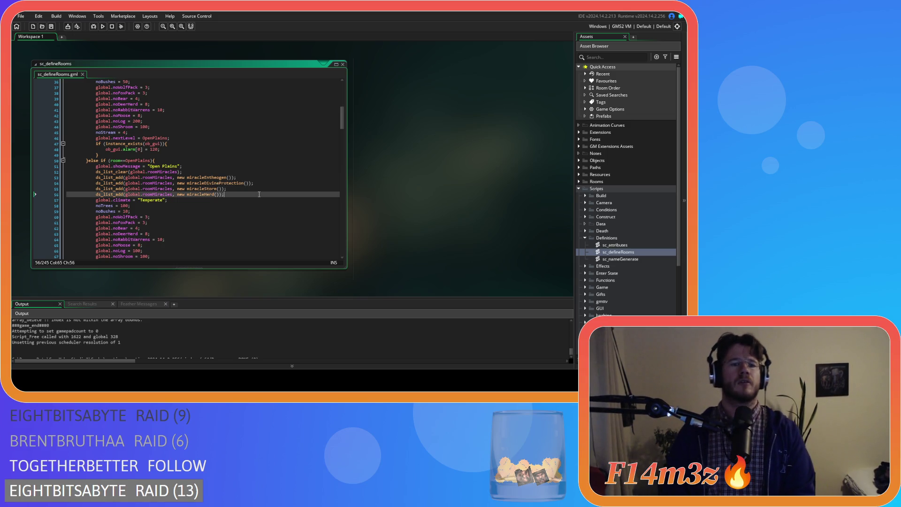
scroll(260, 193, "up", 5)
scroll(260, 194, "down", 7)
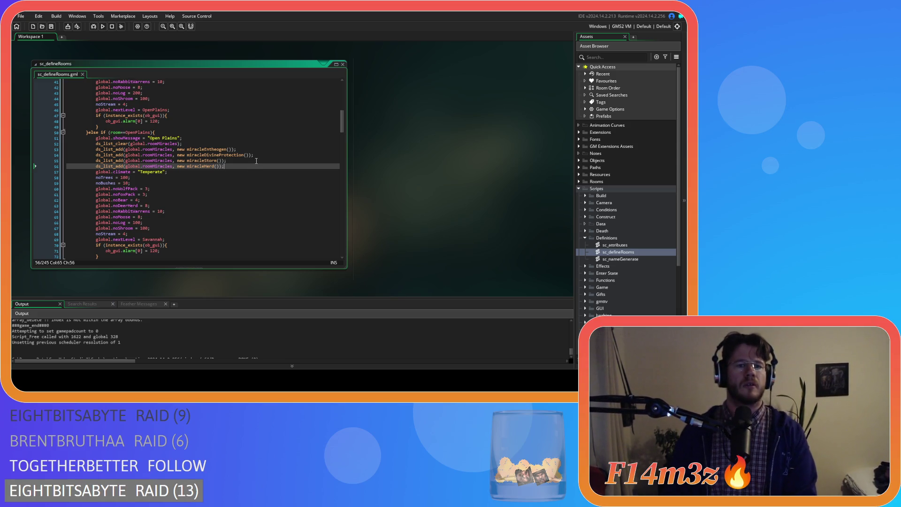
scroll(256, 167, "down", 4)
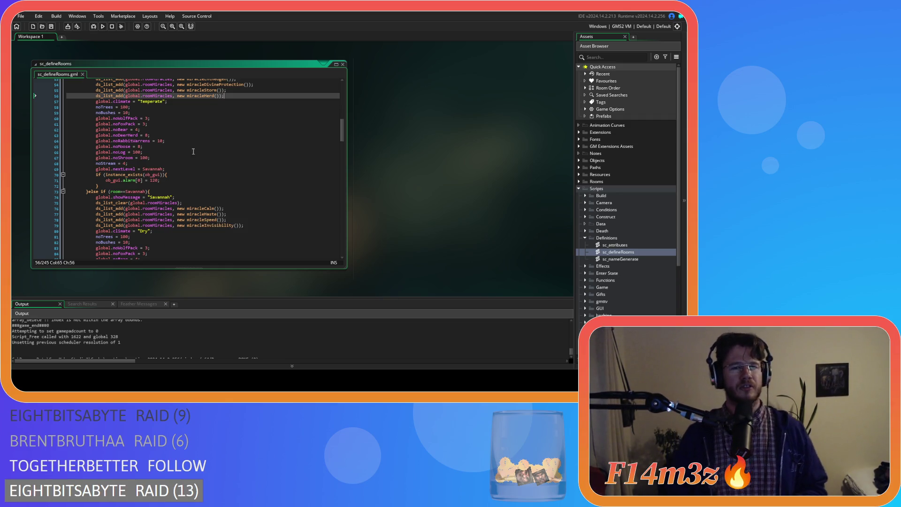
left_click(235, 91)
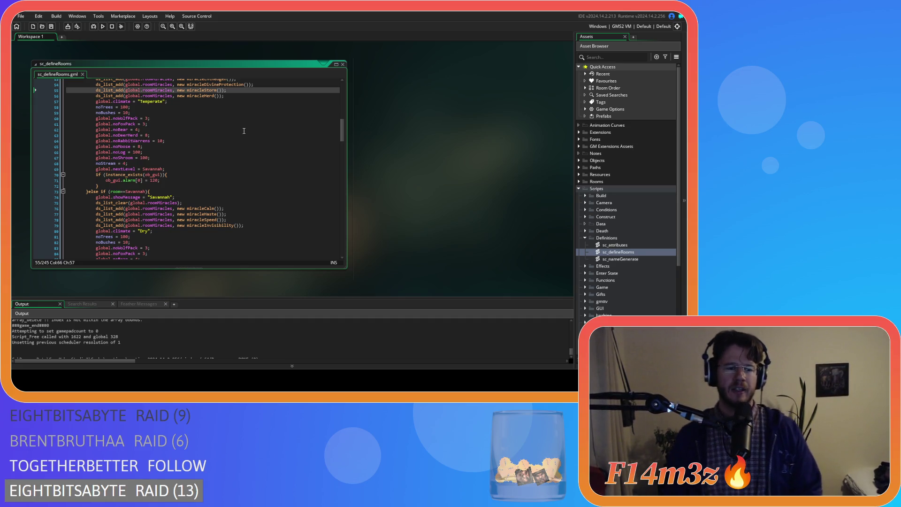
left_click(244, 131)
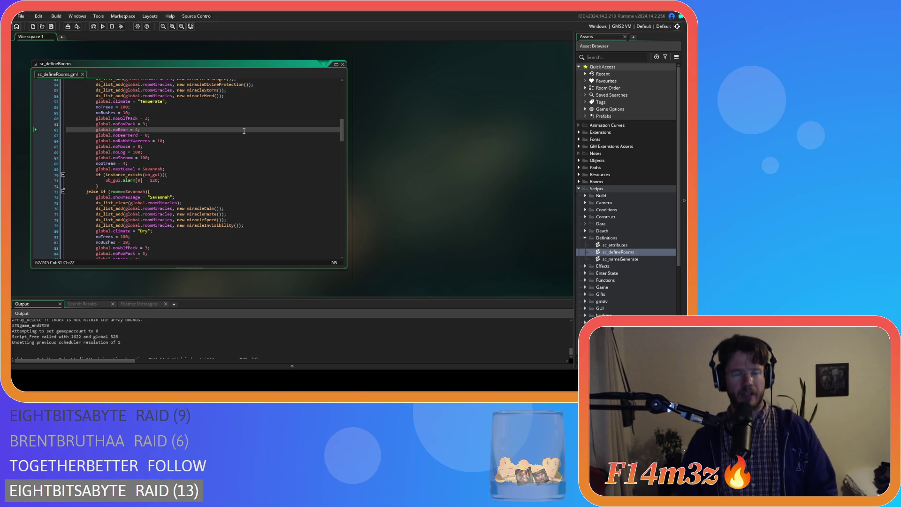
left_click(252, 91)
left_click(253, 96)
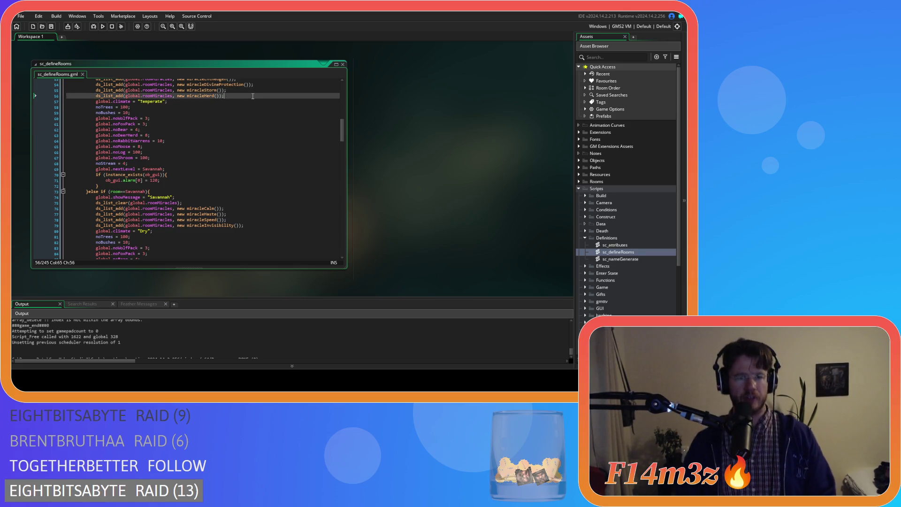
scroll(253, 100, "up", 4)
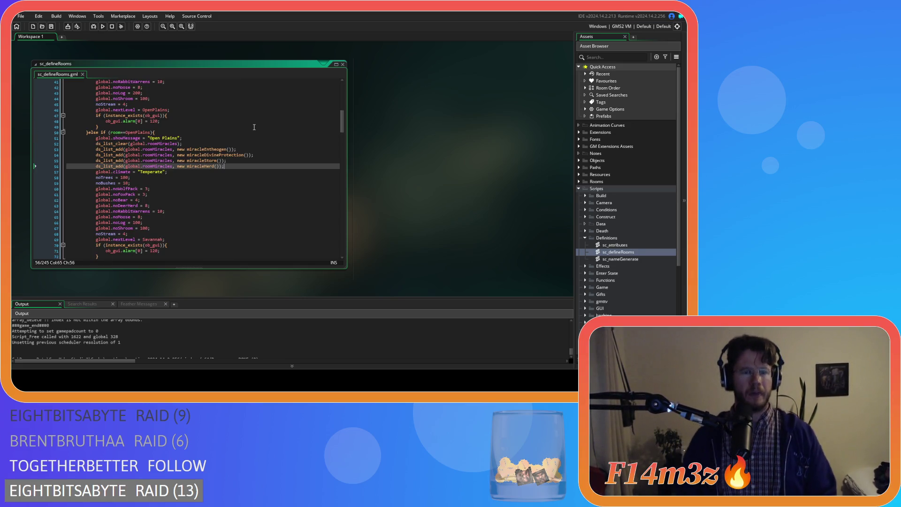
scroll(254, 128, "down", 3)
scroll(248, 135, "up", 2)
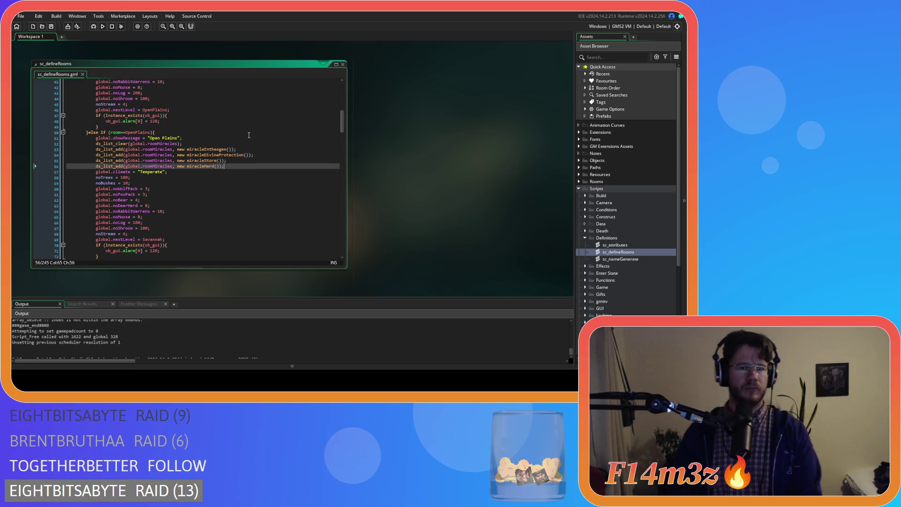
scroll(249, 137, "up", 2)
scroll(249, 159, "down", 3)
scroll(249, 160, "up", 2)
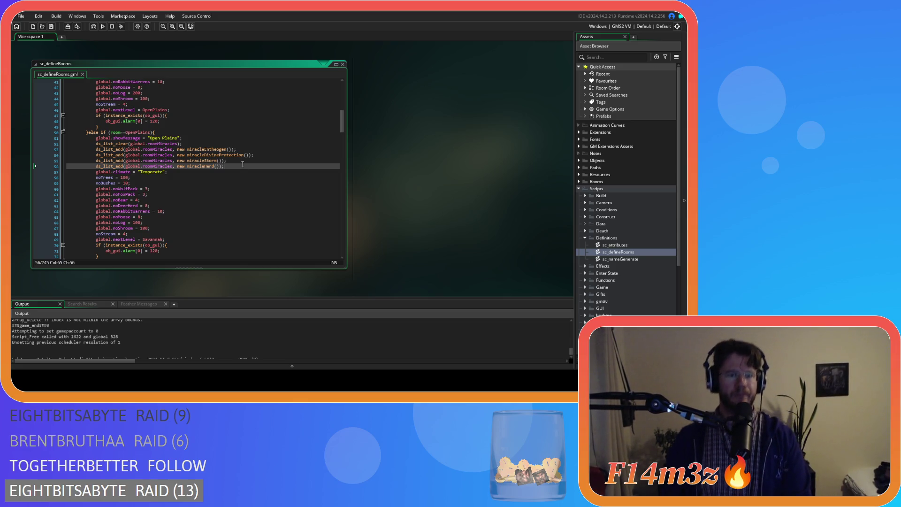
scroll(243, 164, "down", 8)
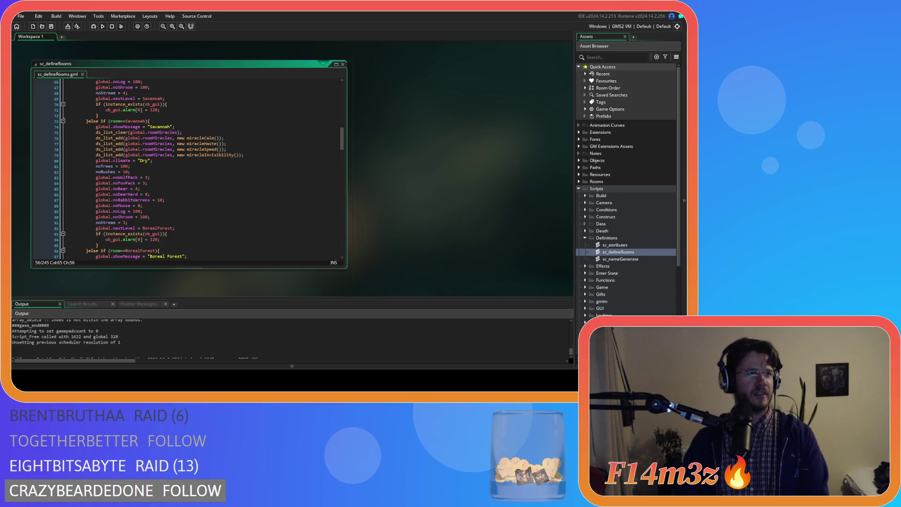
Step: Cut the miracleFirewood line out of the Temperate Forest list
left_click(258, 154)
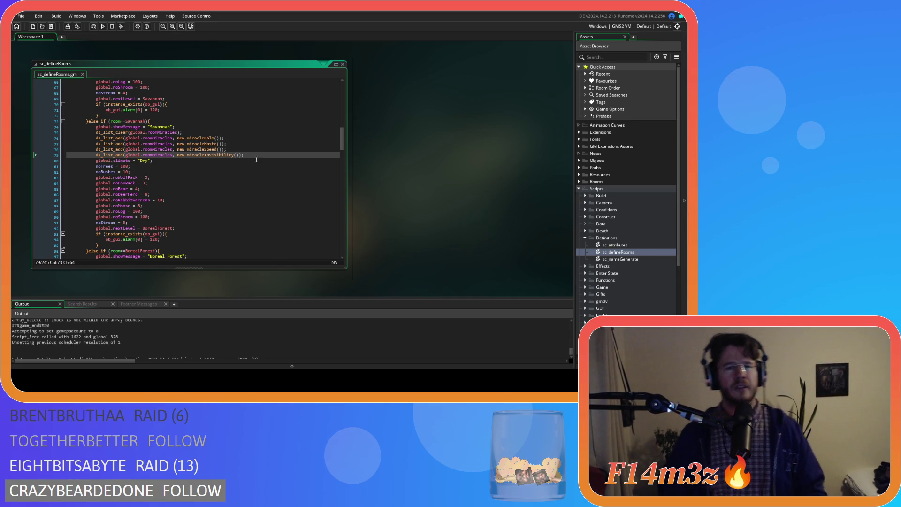
left_click(257, 161)
scroll(256, 162, "up", 10)
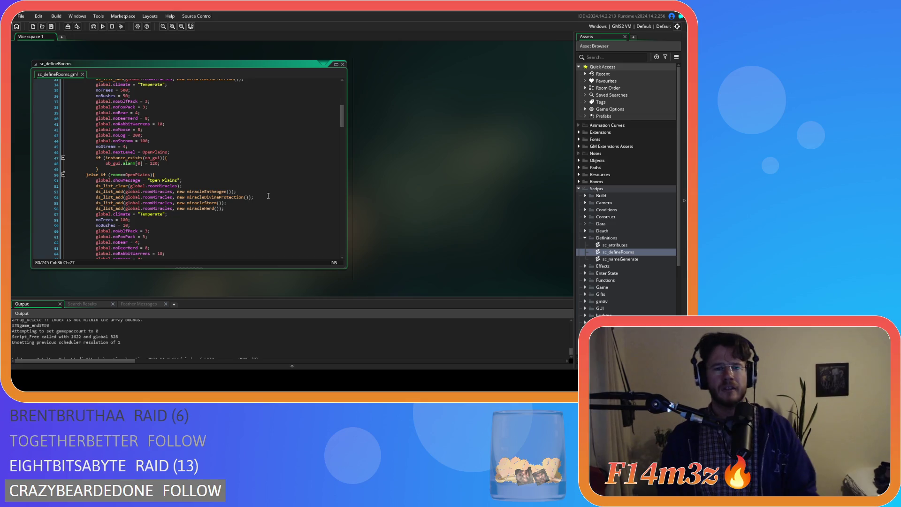
scroll(268, 196, "up", 3)
left_click(127, 124)
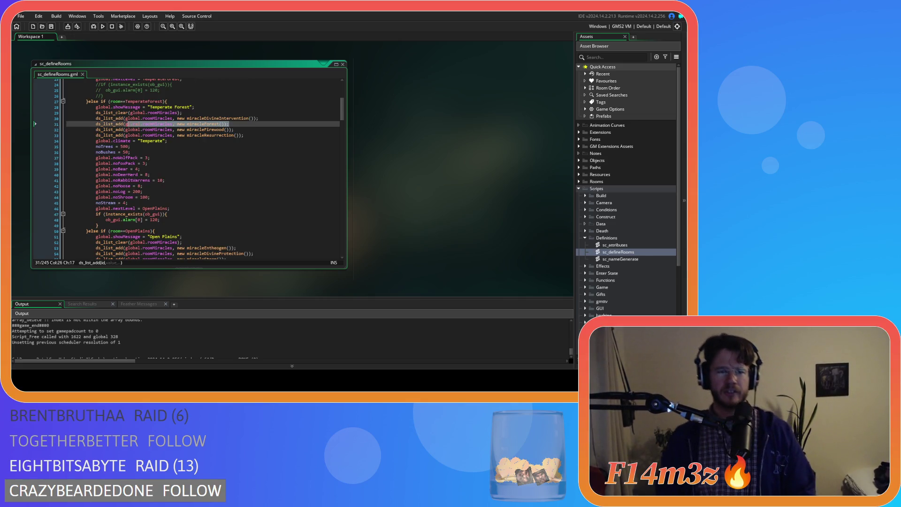
left_click_drag(234, 129, 98, 130)
key("ctrl+x")
Step: Paste miracleFirewood on a new line after miracleSpeed in Savannah and save
scroll(212, 158, "down", 12)
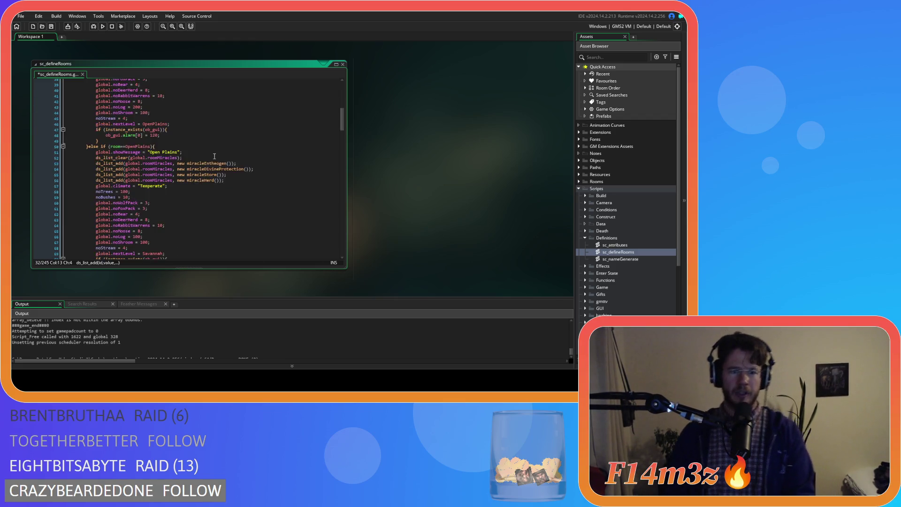
scroll(212, 162, "down", 1)
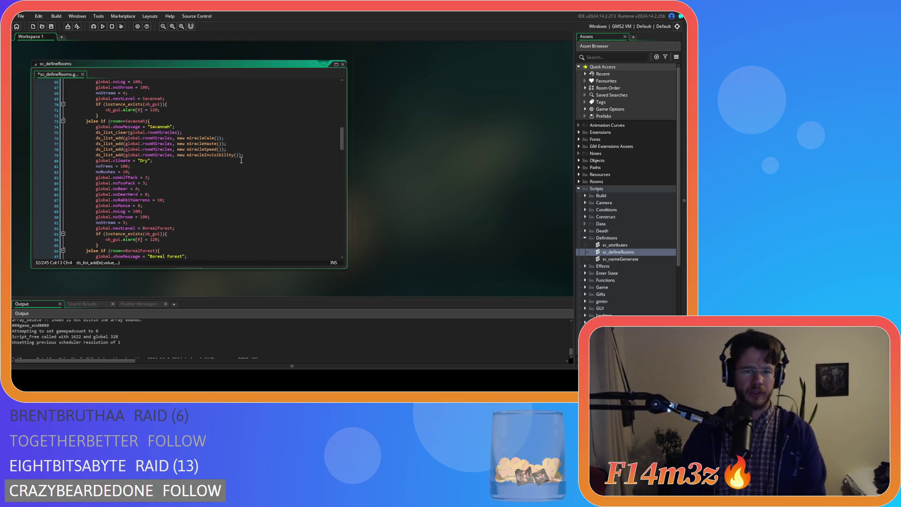
left_click(256, 151)
key("Return")
key("ctrl+v")
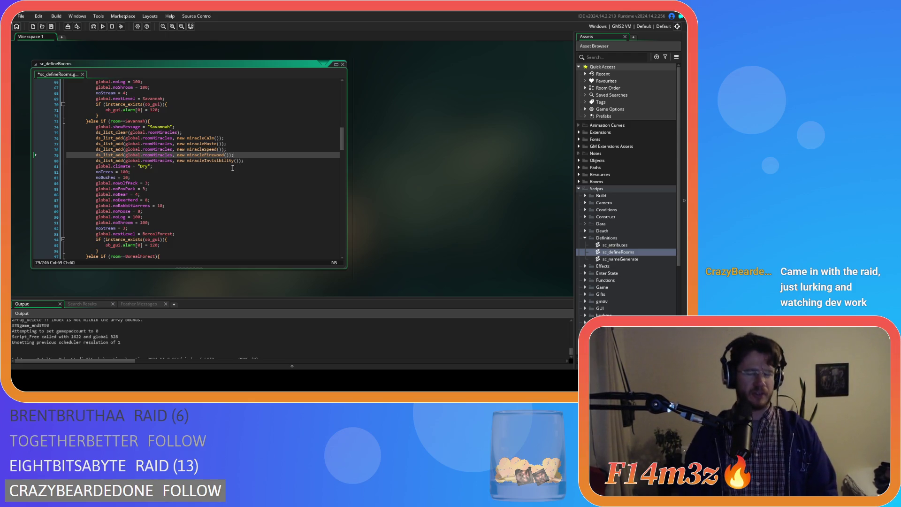
key("ctrl+s")
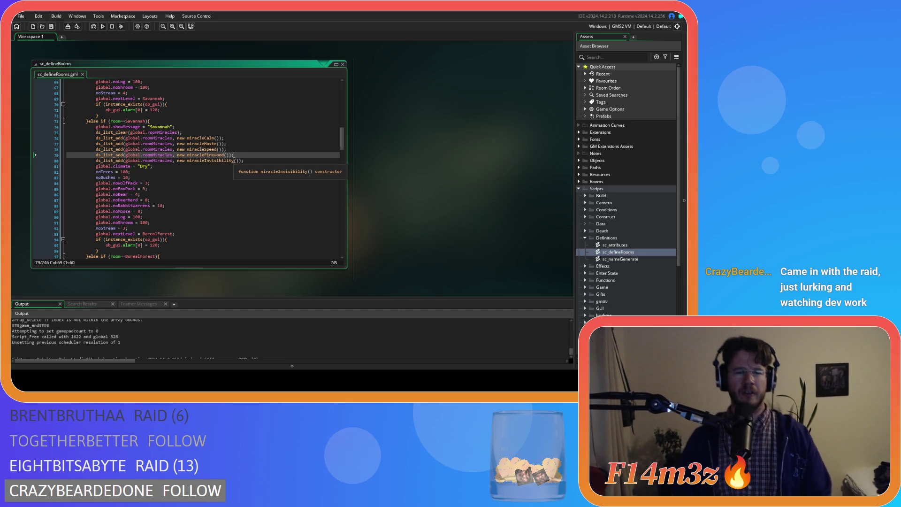
left_click(204, 149)
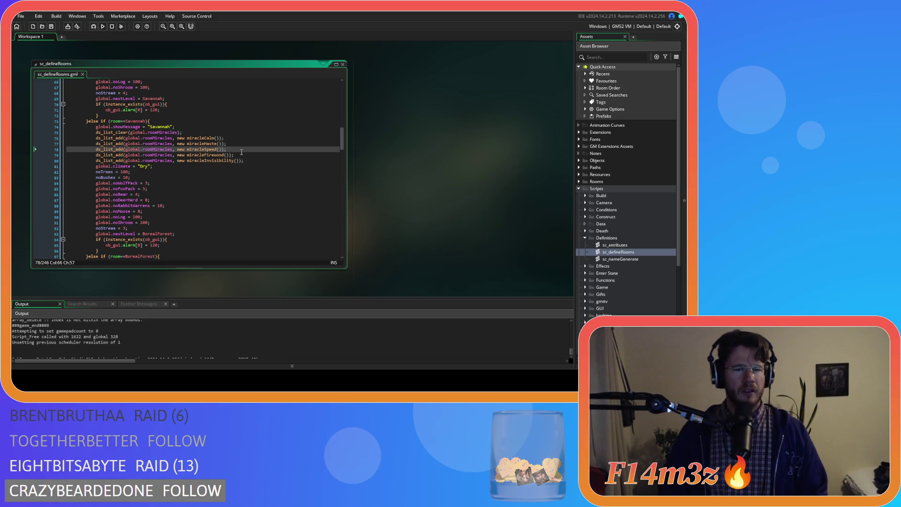
scroll(241, 152, "up", 4)
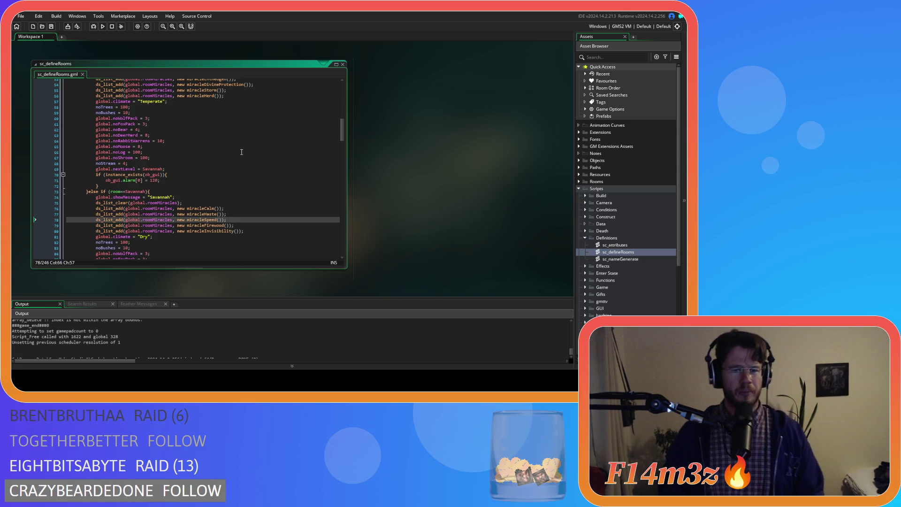
scroll(242, 152, "up", 12)
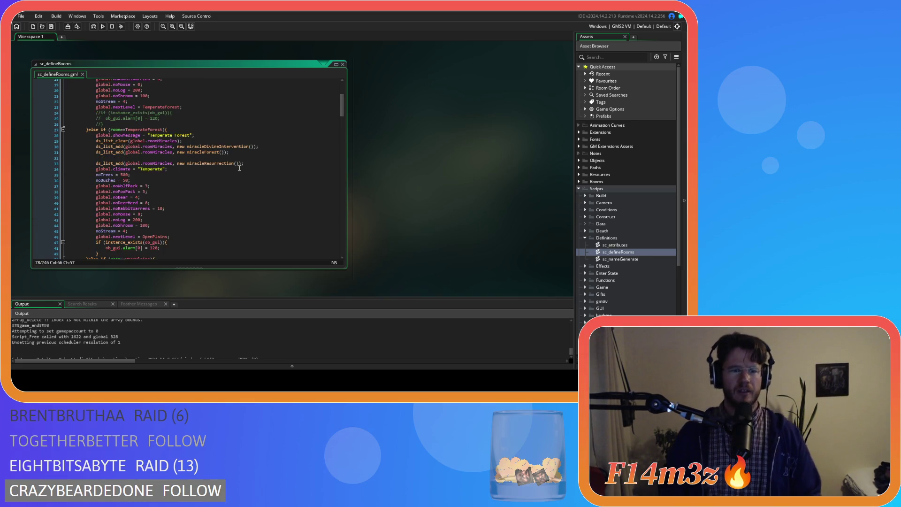
scroll(239, 167, "up", 5)
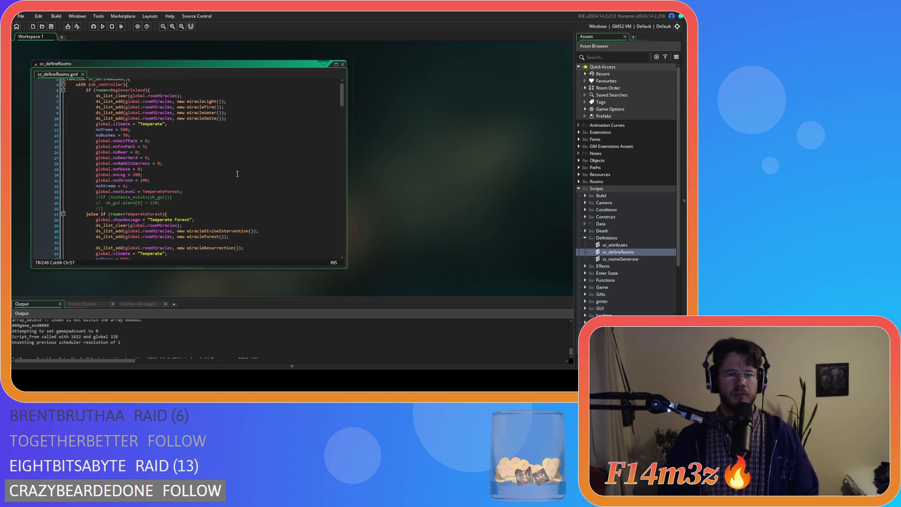
scroll(238, 174, "down", 4)
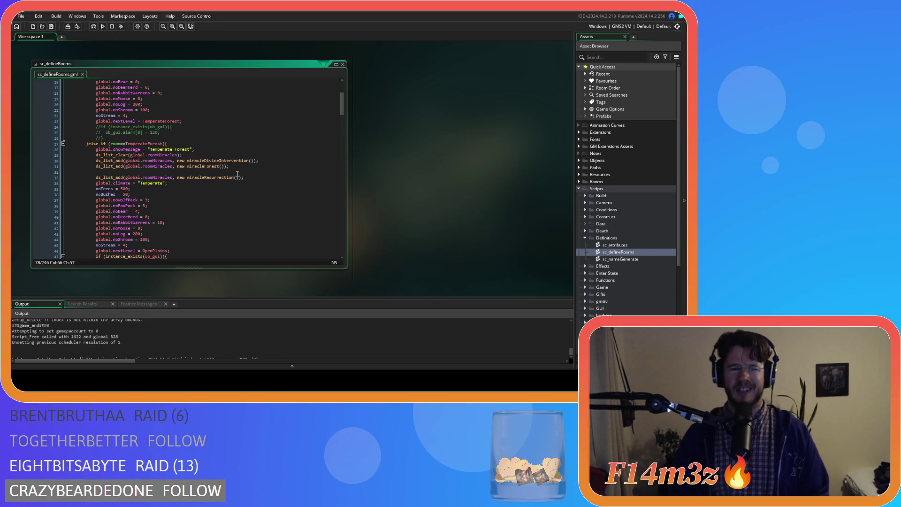
scroll(237, 174, "down", 13)
scroll(237, 175, "up", 8)
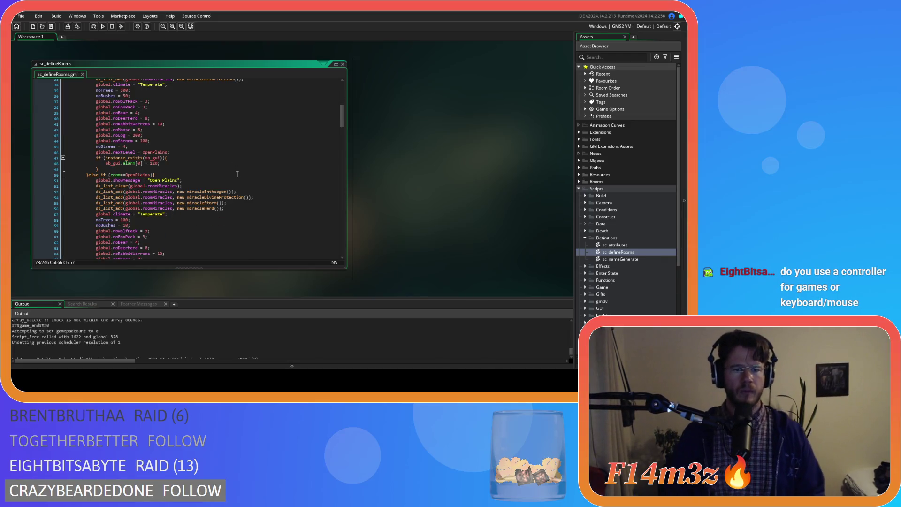
scroll(238, 174, "down", 9)
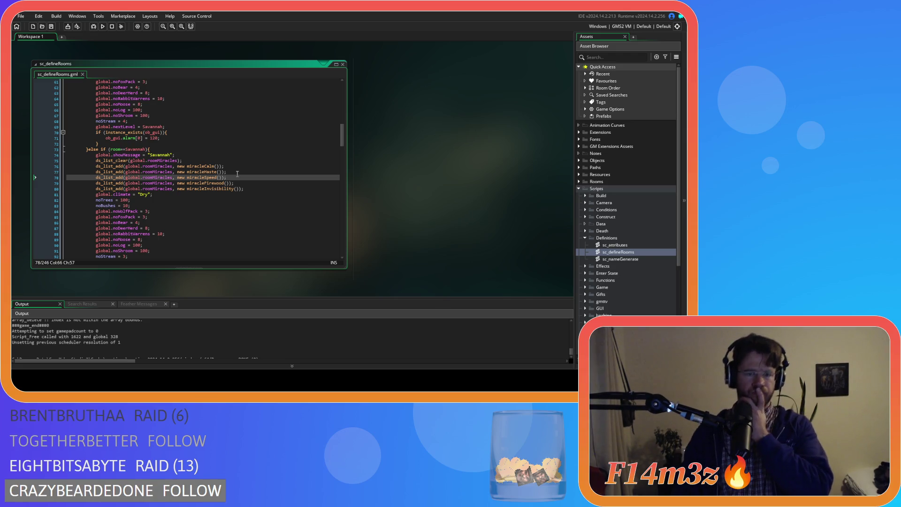
scroll(237, 174, "up", 6)
scroll(237, 174, "up", 7)
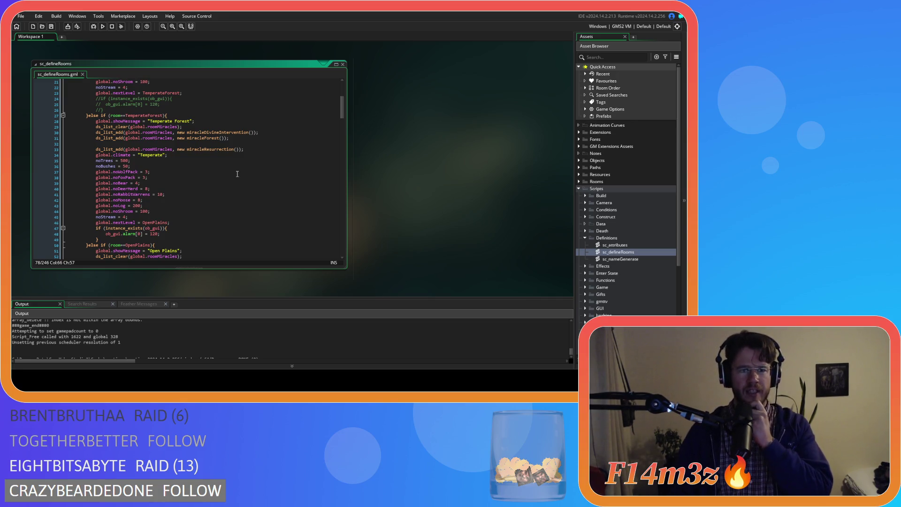
scroll(237, 174, "down", 16)
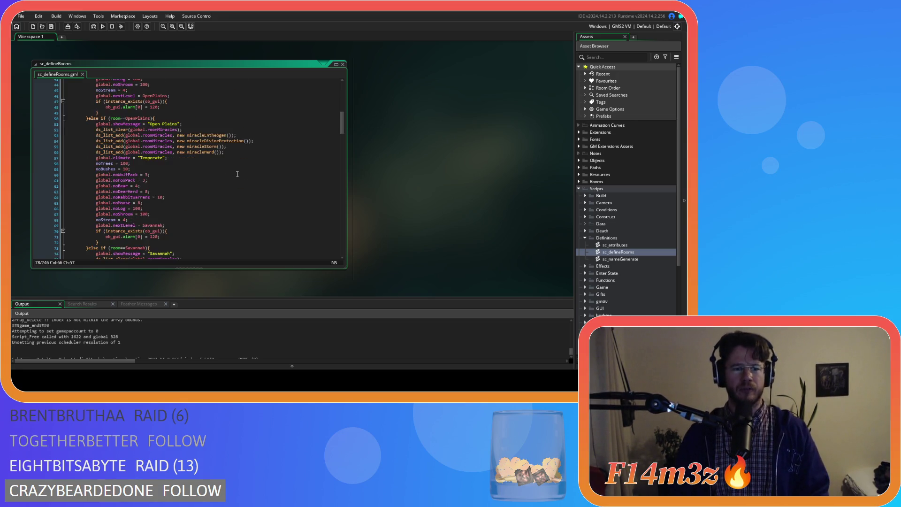
scroll(237, 173, "up", 4)
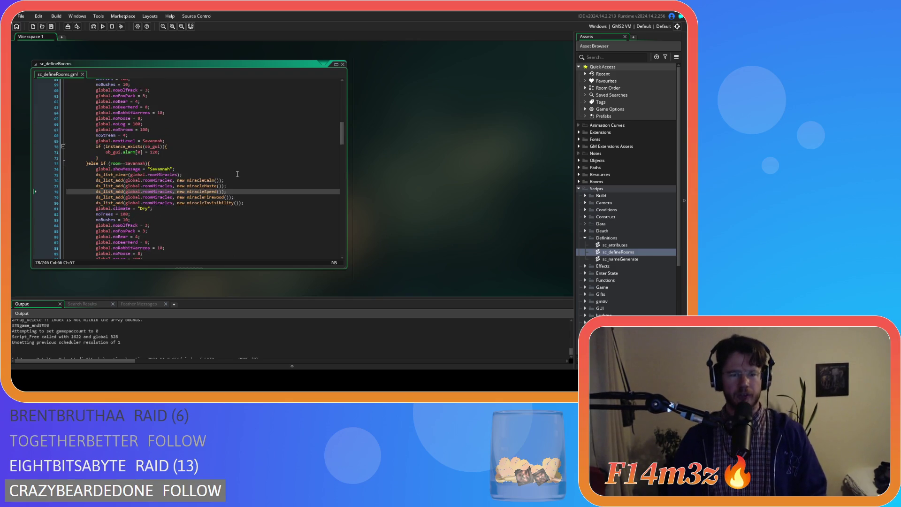
scroll(238, 174, "down", 4)
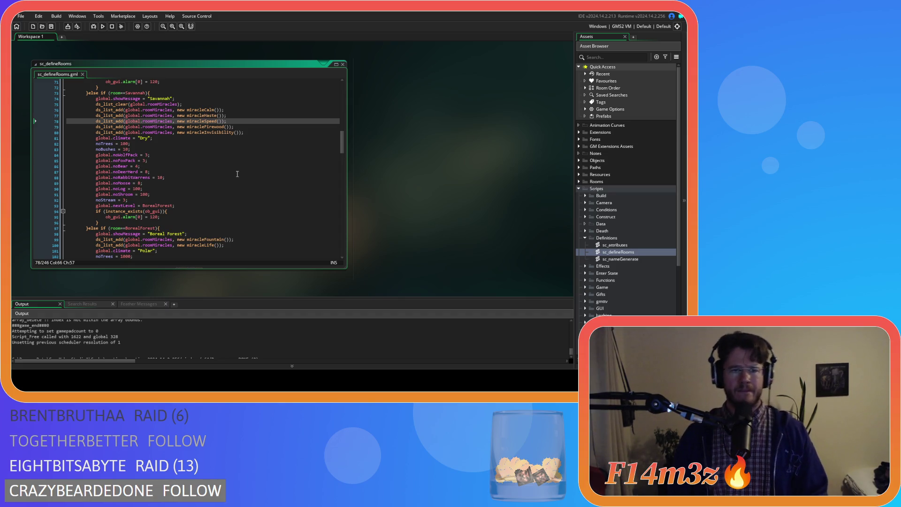
scroll(237, 174, "up", 3)
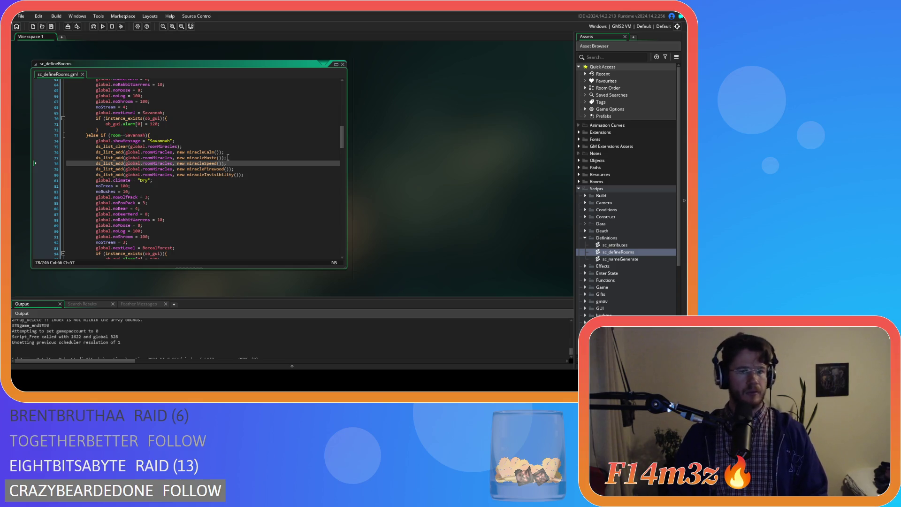
left_click(231, 152)
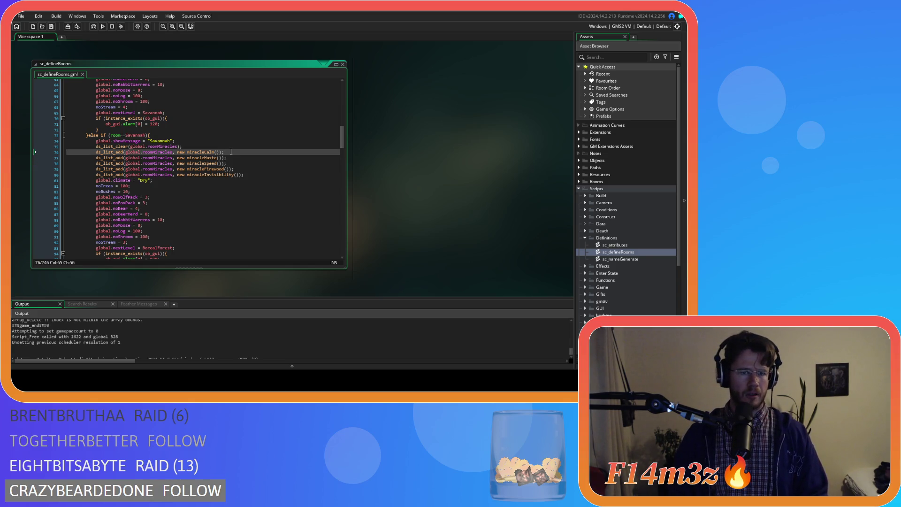
left_click(234, 158)
scroll(234, 160, "up", 5)
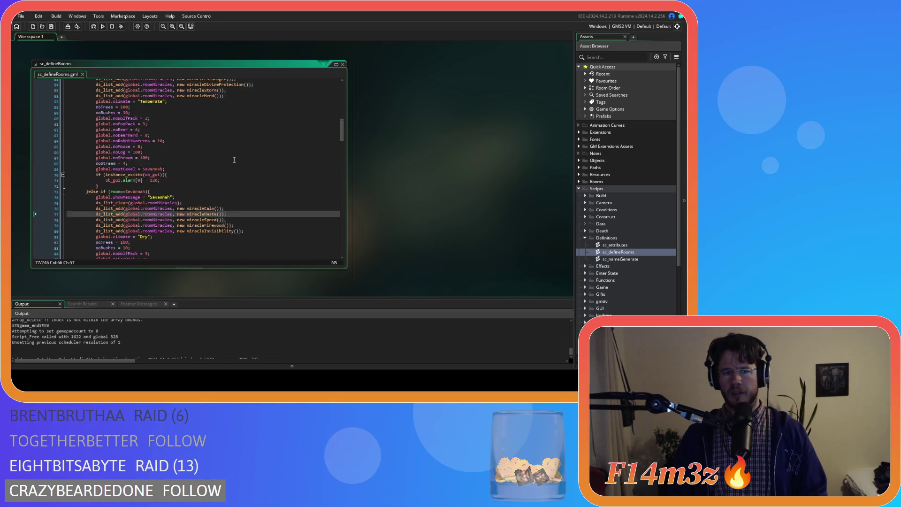
left_click(236, 175)
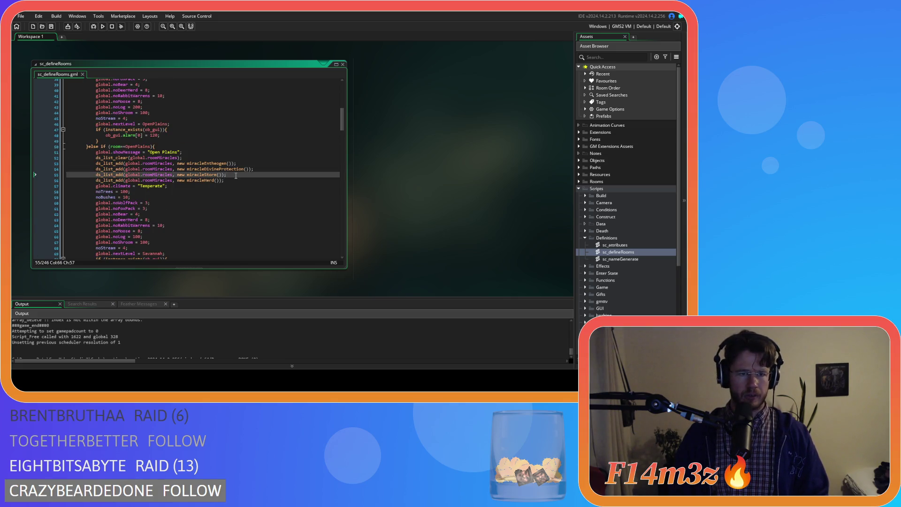
scroll(236, 175, "up", 7)
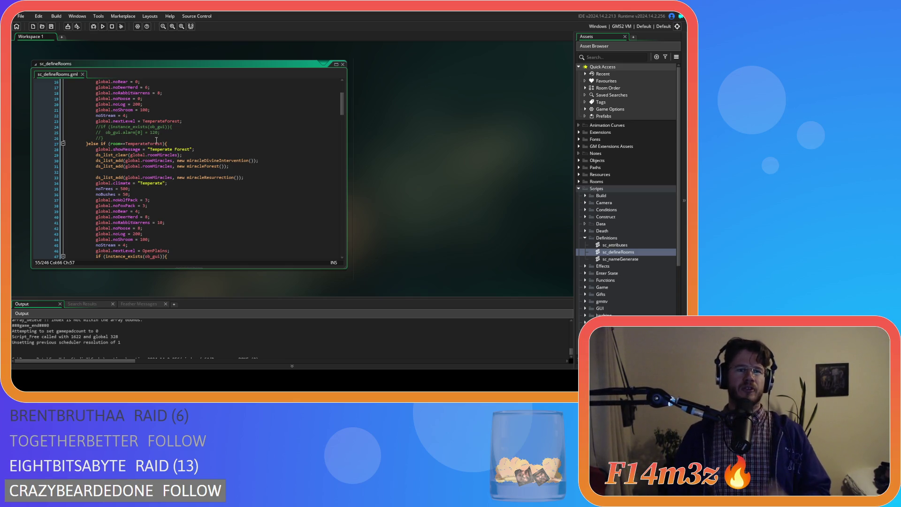
left_click(184, 179)
scroll(197, 169, "down", 9)
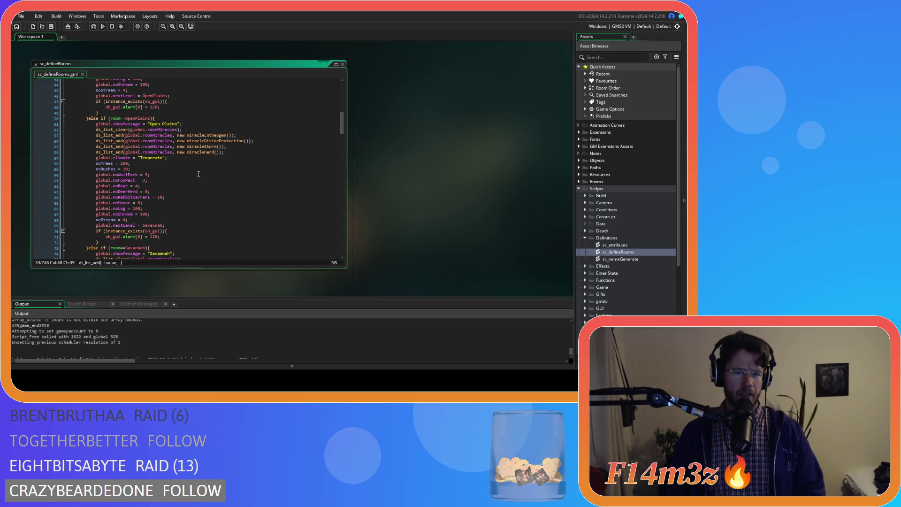
left_click(225, 152)
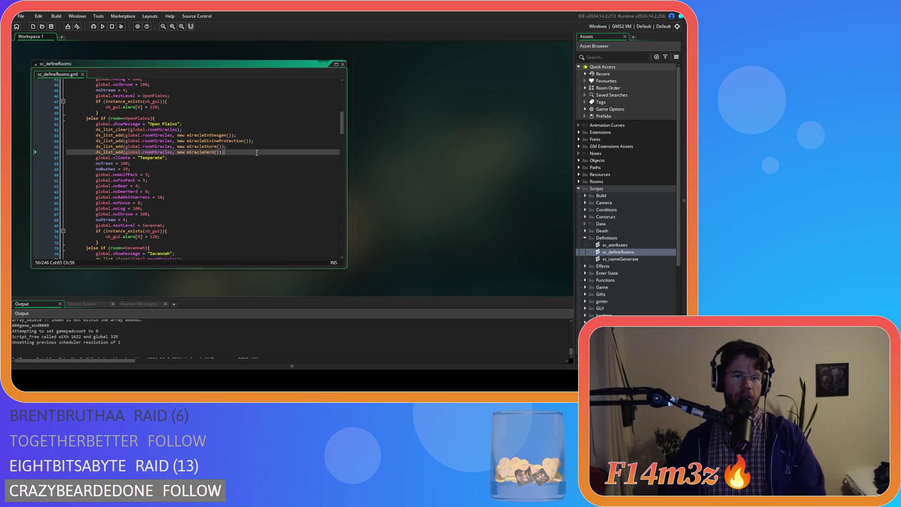
scroll(223, 198, "down", 3)
scroll(223, 199, "down", 2)
left_click(238, 183)
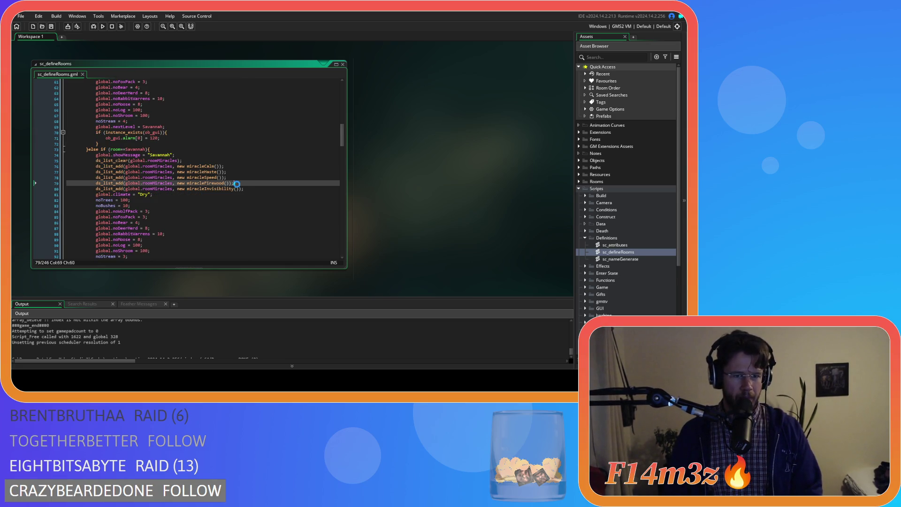
scroll(257, 180, "up", 4)
scroll(244, 180, "up", 3)
left_click(234, 180)
scroll(234, 180, "up", 7)
left_click(266, 166)
left_click(266, 171)
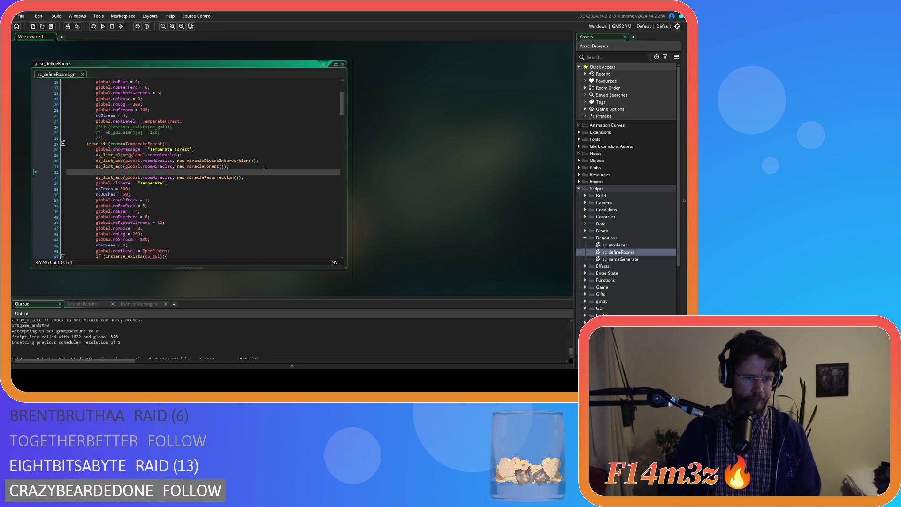
scroll(266, 170, "down", 15)
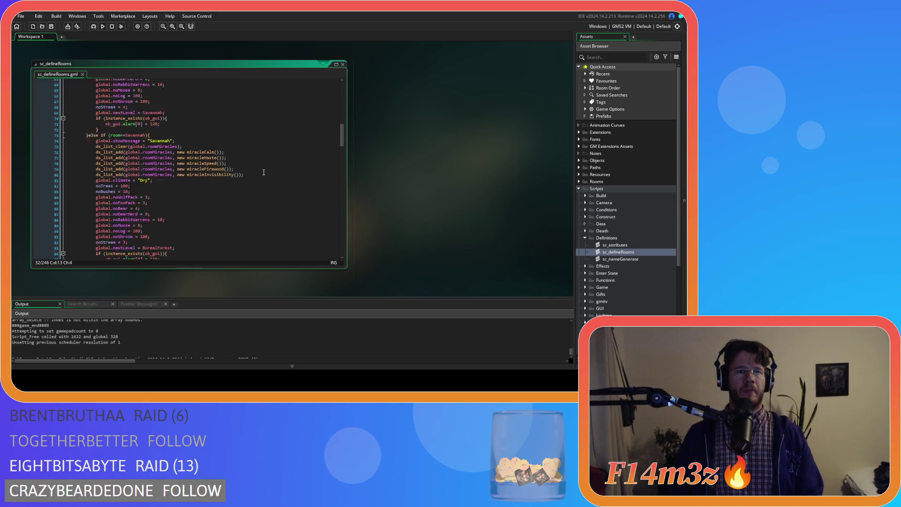
left_click(256, 160)
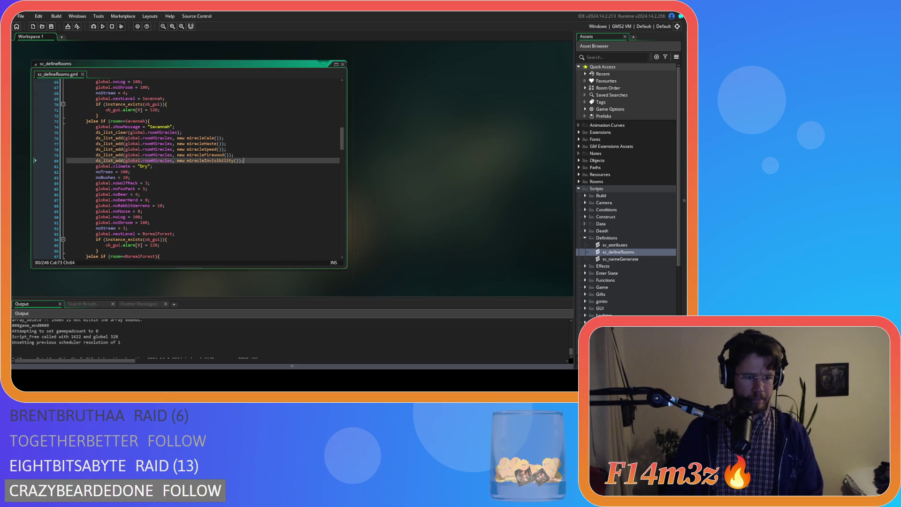
left_click(259, 155)
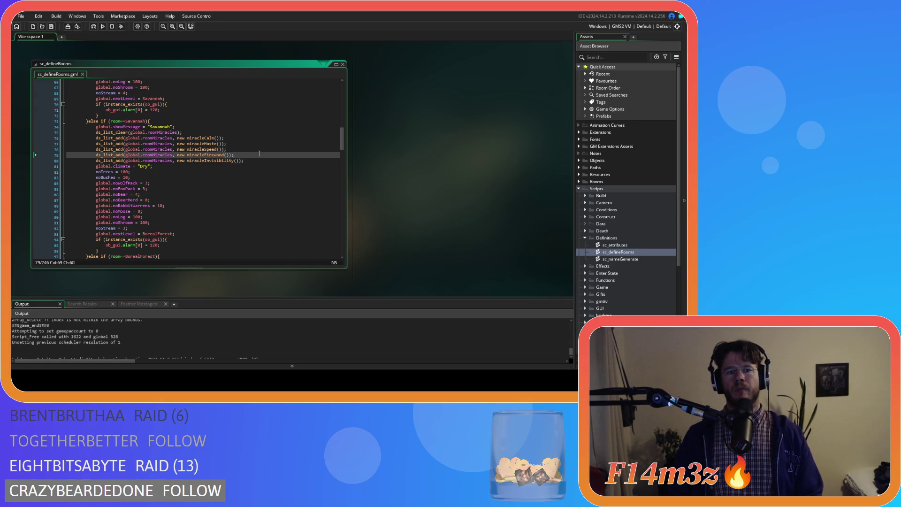
left_click(252, 151)
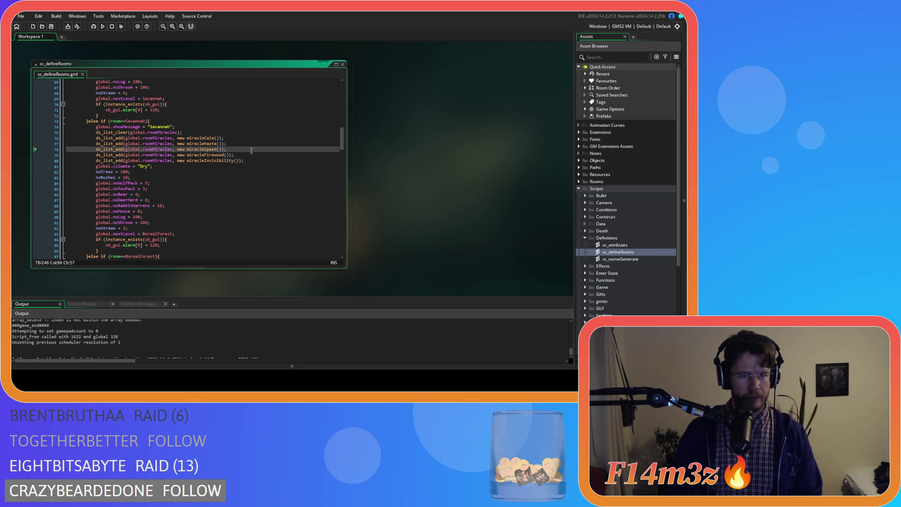
left_click(251, 142)
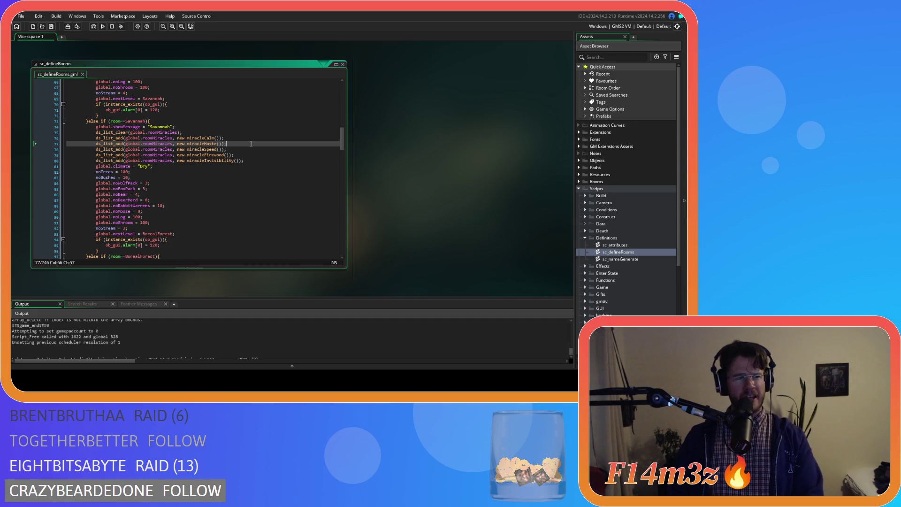
left_click_drag(251, 143, 98, 145)
Step: Cut miracleHaste from Savannah, paste it into Temperate Forest's empty line, and save
key("BackSpace")
key("BackSpace")
key("BackSpace")
key("BackSpace")
scroll(234, 168, "up", 15)
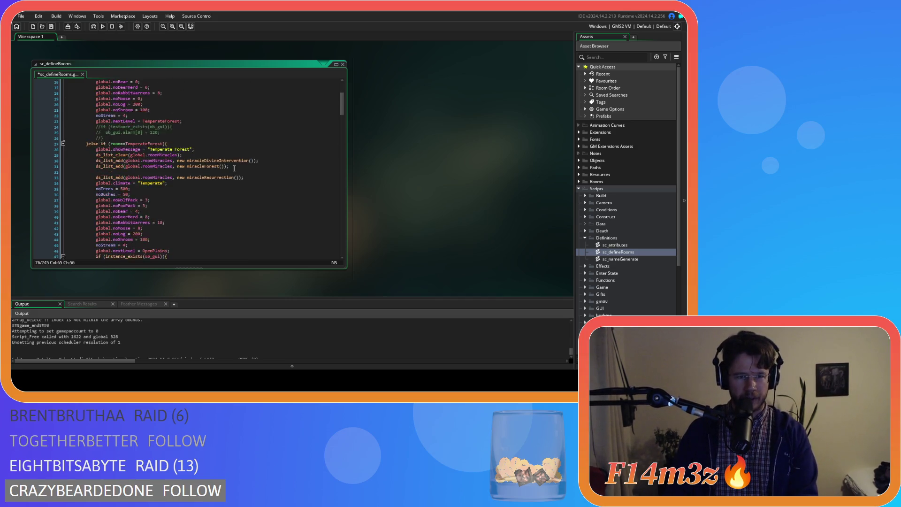
scroll(234, 168, "down", 2)
left_click(203, 129)
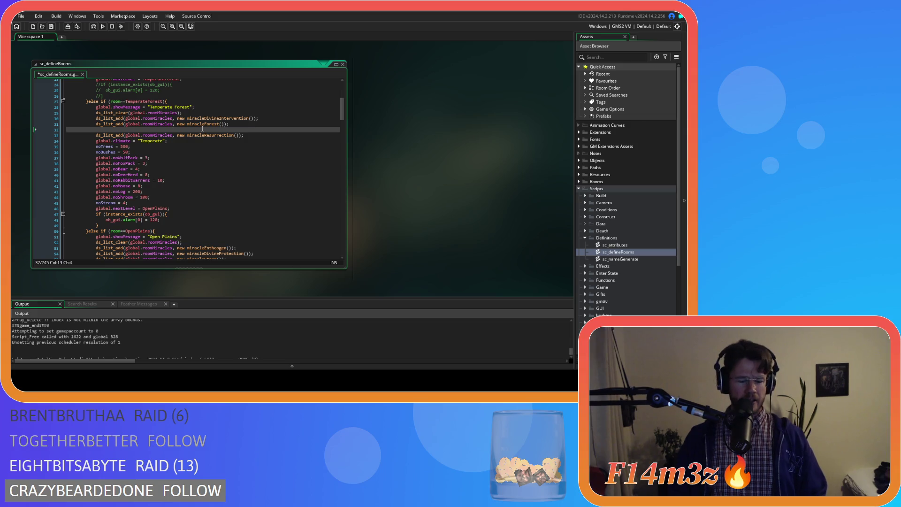
type("ds_list_add(global.roomMiracles, new miracleHaste());")
key("ctrl+s")
Step: Check the Temperate Forest miracleForest and miracleResurrection lines around the pasted Haste entry
scroll(244, 154, "down", 2)
scroll(243, 149, "up", 3)
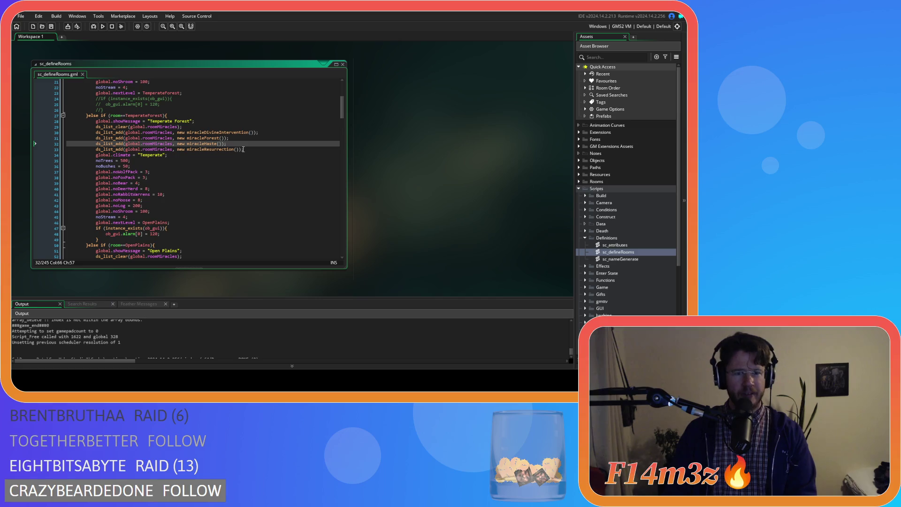
left_click(231, 137)
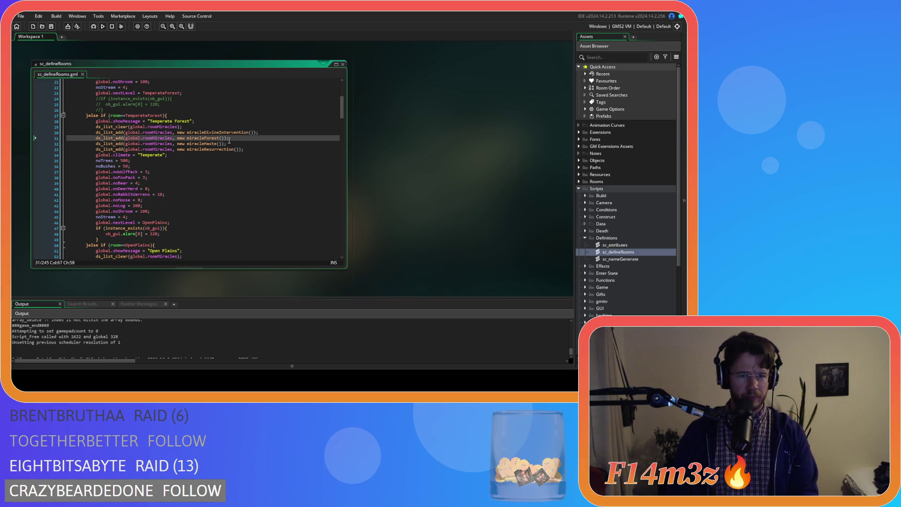
left_click(230, 144)
left_click(245, 149)
scroll(253, 157, "down", 4)
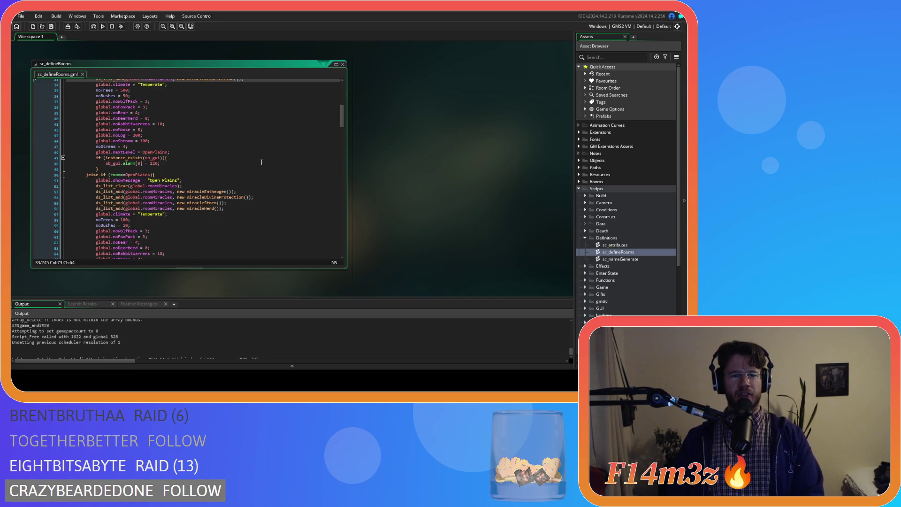
Step: Verify the Open Plains lines read miracleEntheogen, miracleDivineProtection, miracleStorm, then miracleHerd
scroll(261, 162, "down", 6)
scroll(259, 161, "up", 9)
scroll(254, 164, "down", 3)
scroll(254, 164, "down", 3)
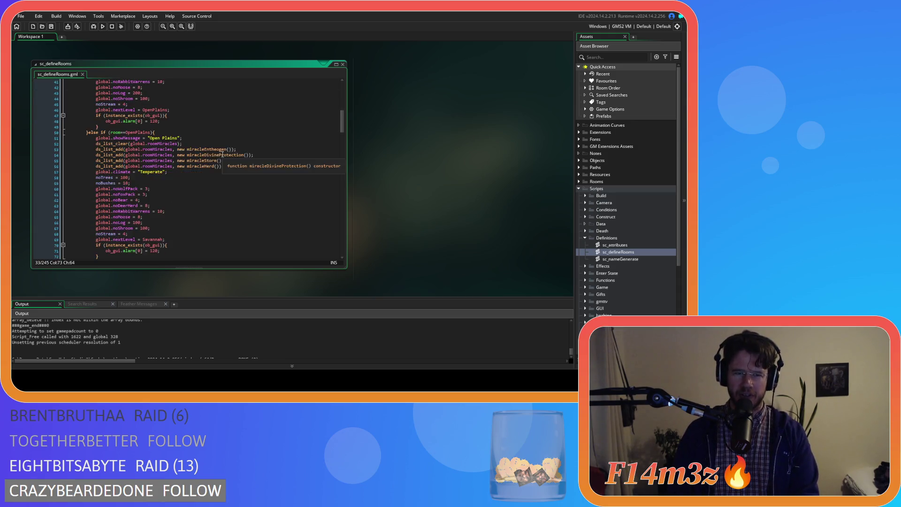
scroll(222, 155, "down", 4)
scroll(256, 167, "up", 2)
scroll(254, 166, "up", 2)
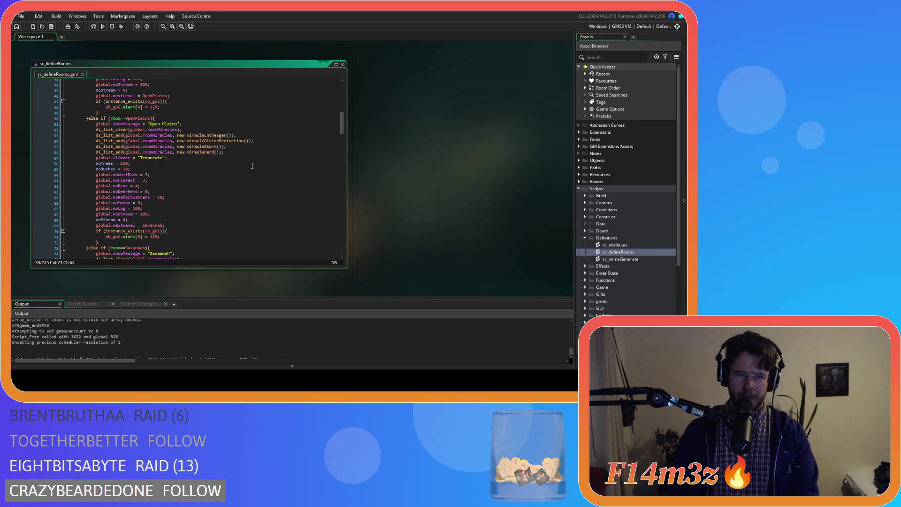
left_click(235, 136)
left_click(249, 147)
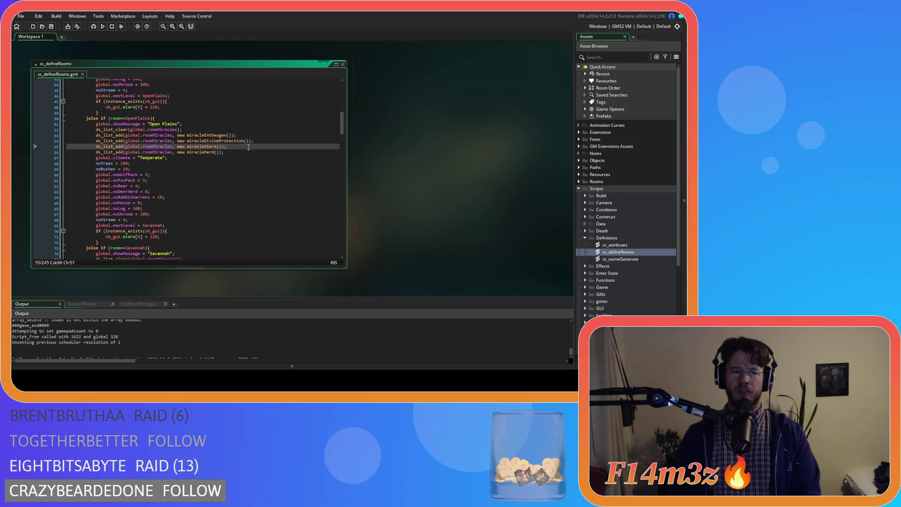
left_click(242, 150)
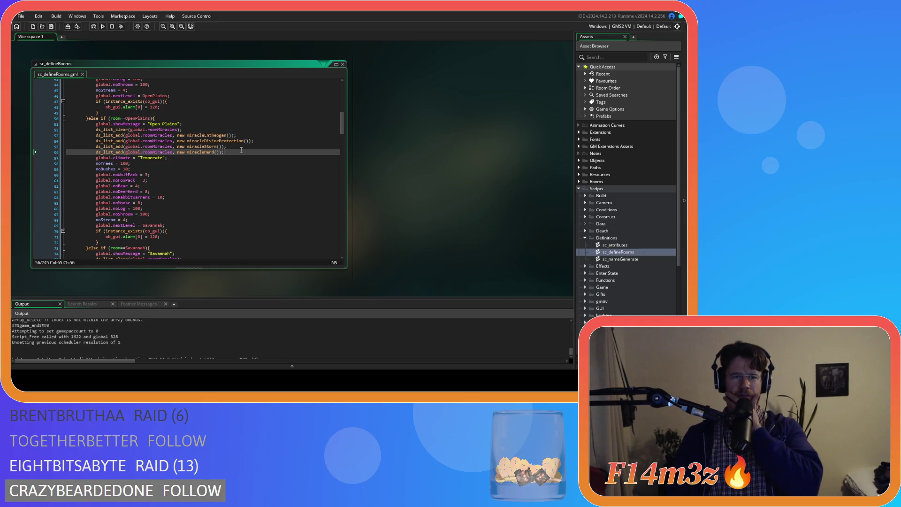
scroll(242, 150, "down", 4)
scroll(241, 150, "up", 8)
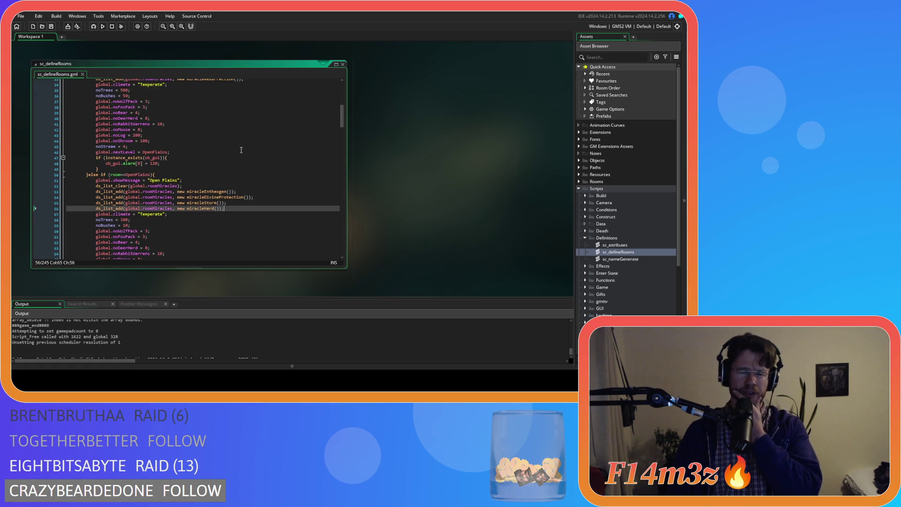
scroll(242, 150, "up", 3)
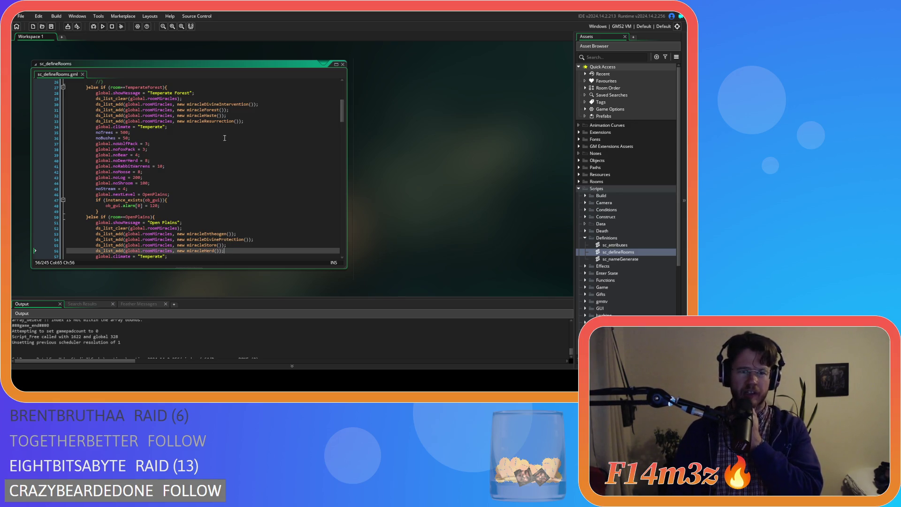
scroll(256, 190, "down", 3)
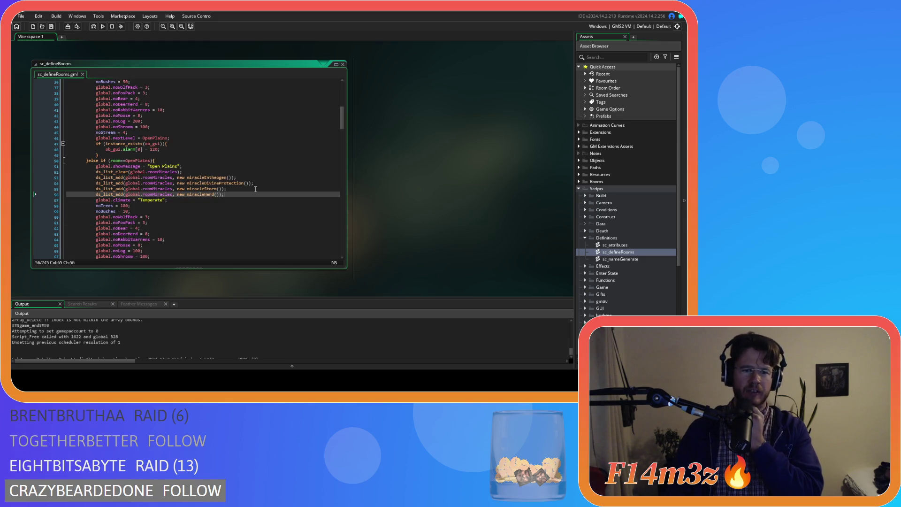
scroll(234, 229, "down", 3)
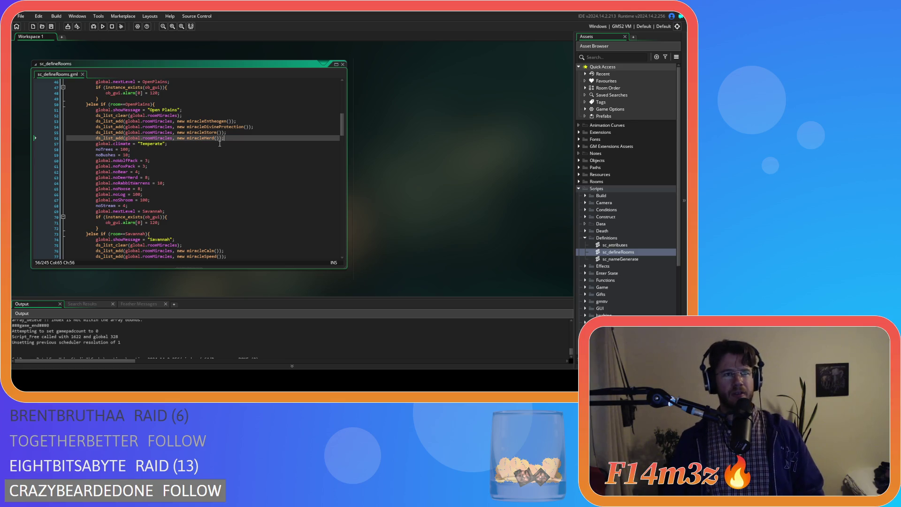
key("Down")
key("Down")
key("Up")
key("Up")
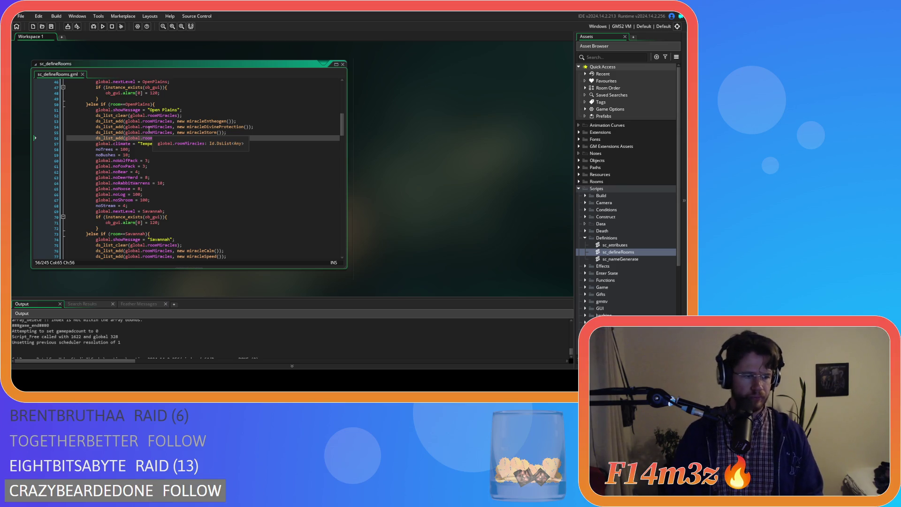
type("Miracles, new miracleHerd());")
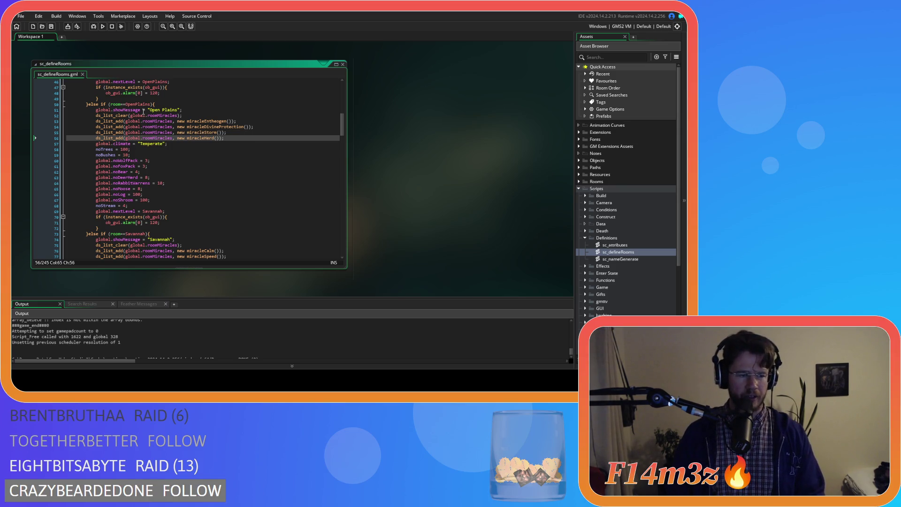
mouse_move(113, 95)
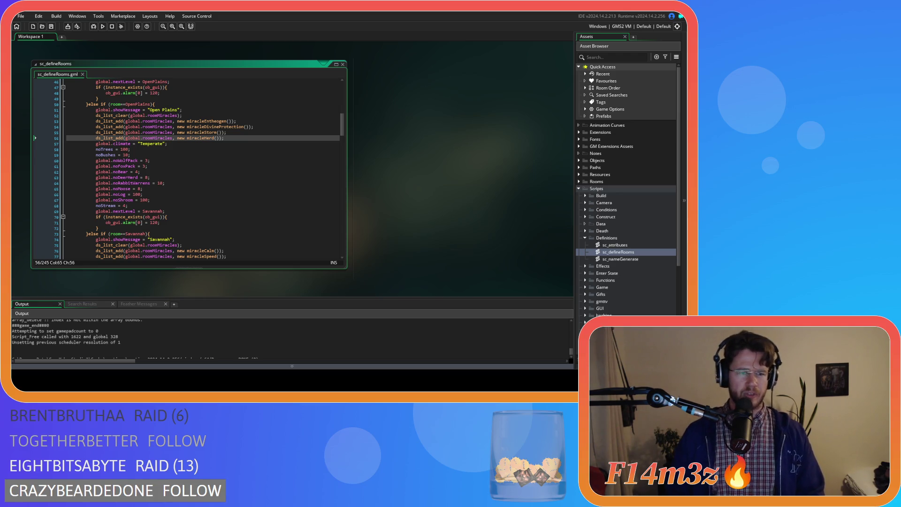
left_click(243, 138)
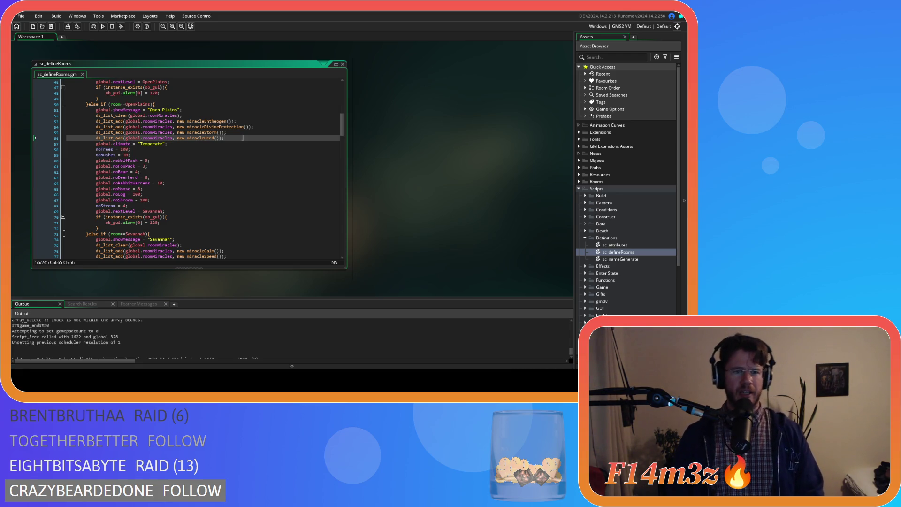
left_click(242, 145)
left_click(241, 148)
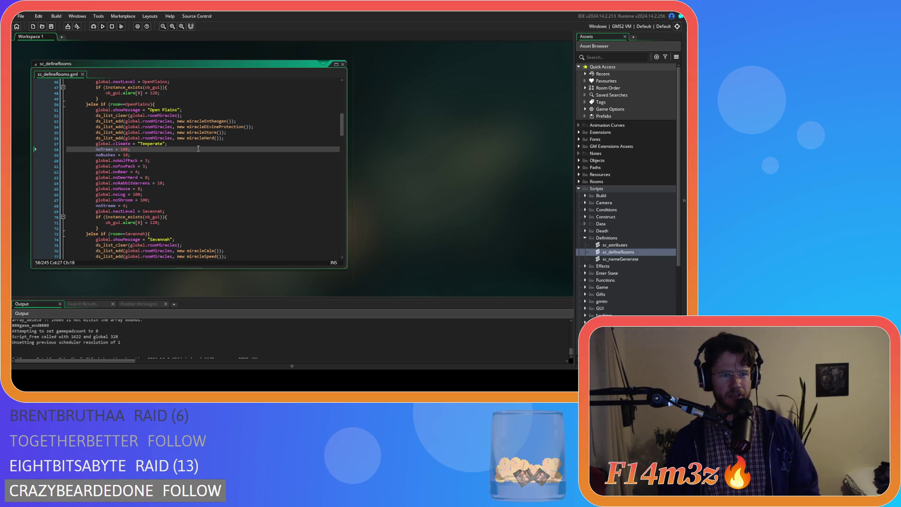
key("Down")
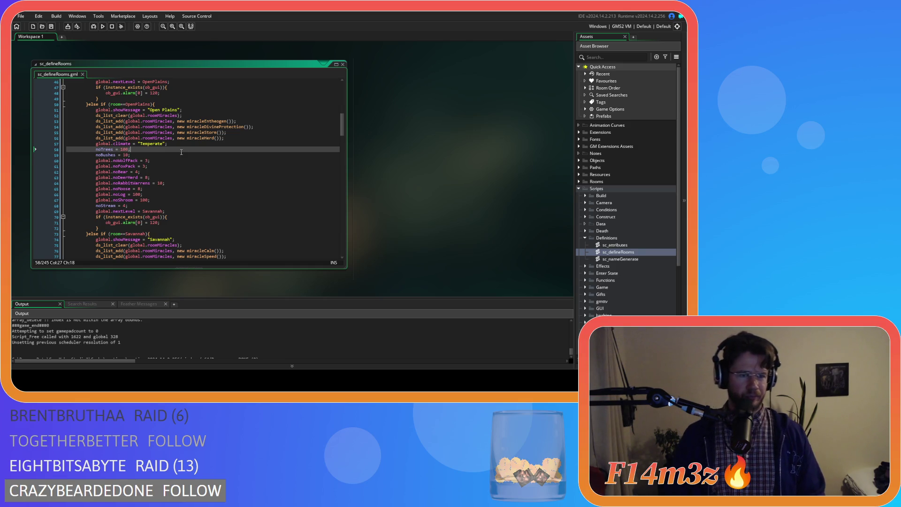
left_click(226, 138)
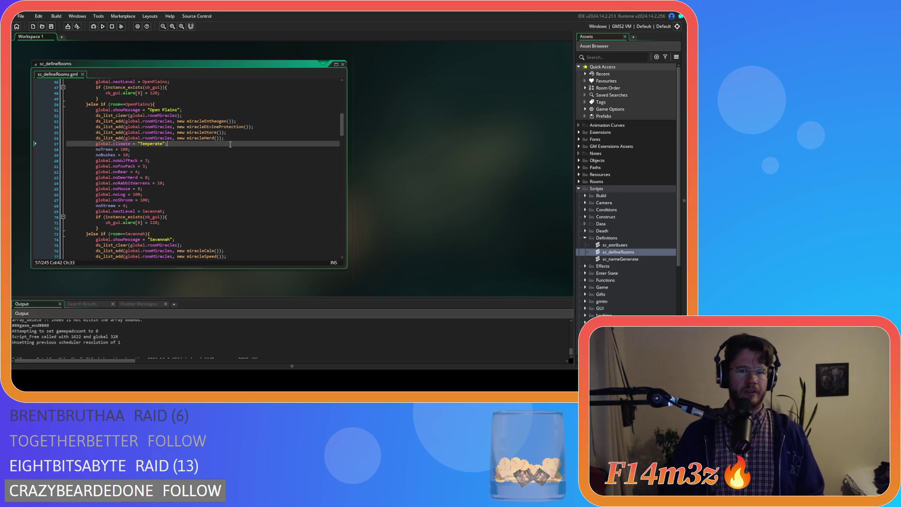
scroll(236, 139, "up", 10)
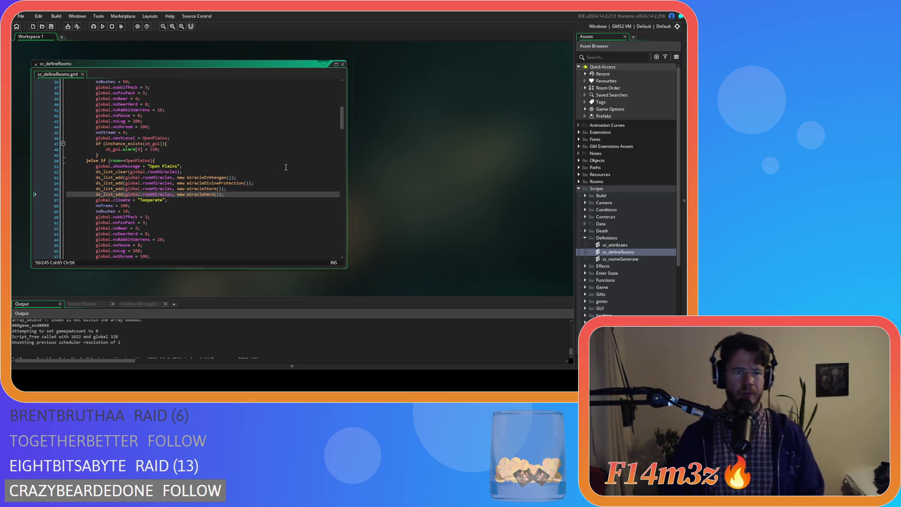
left_click(275, 177)
scroll(275, 176, "down", 3)
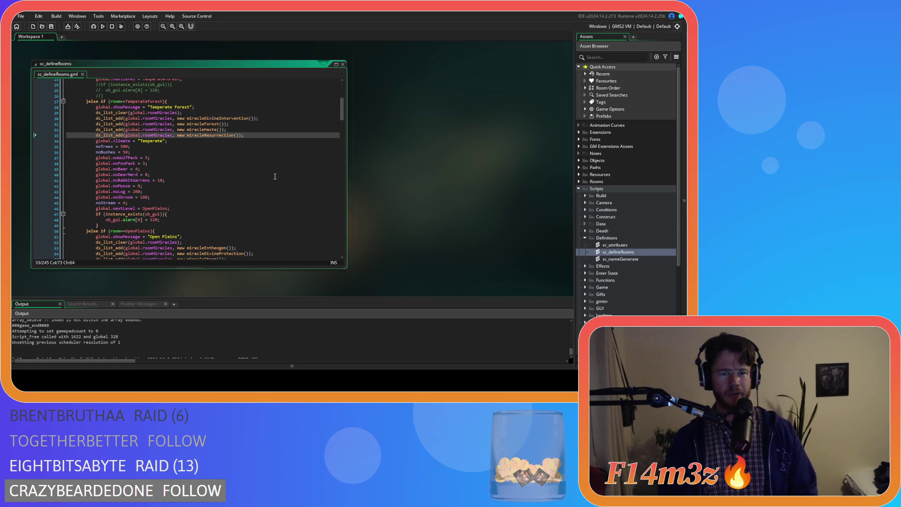
scroll(267, 175, "down", 5)
scroll(265, 175, "down", 7)
left_click(263, 175)
scroll(275, 171, "up", 1)
scroll(276, 171, "up", 13)
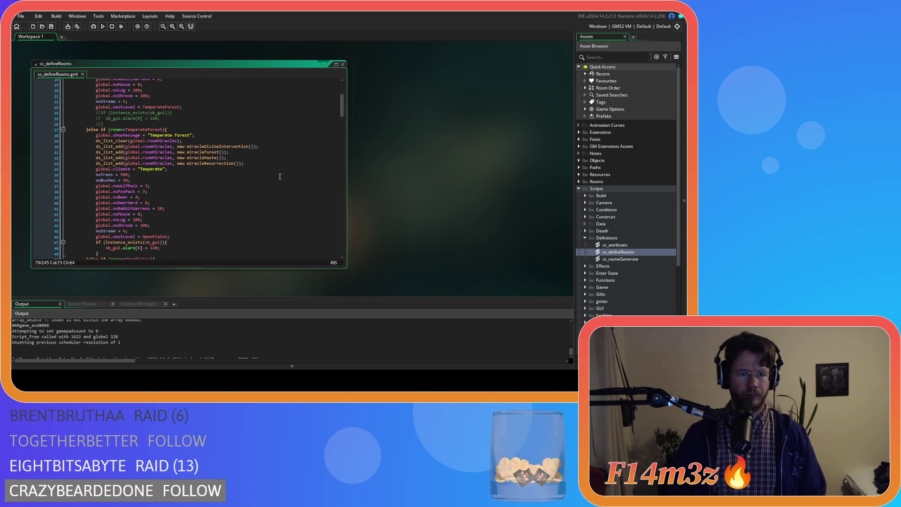
scroll(279, 176, "up", 6)
scroll(252, 143, "down", 6)
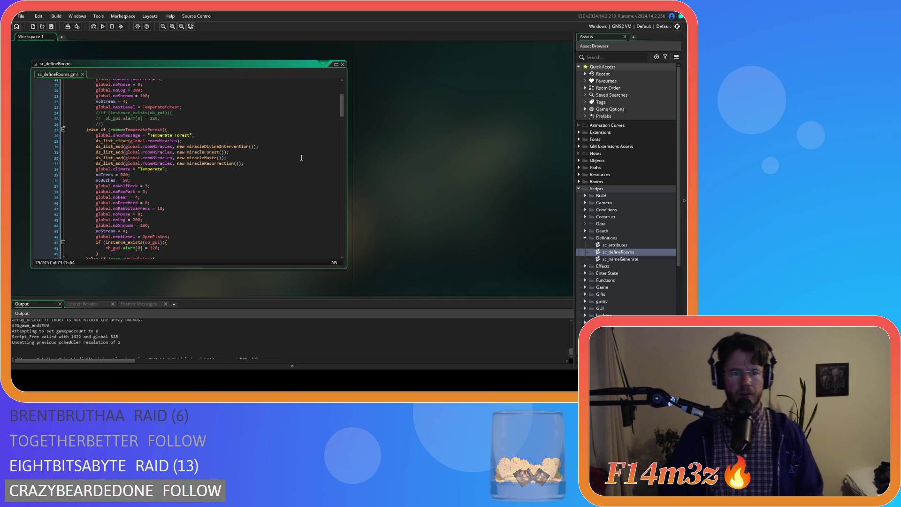
left_click(276, 150)
left_click(255, 147)
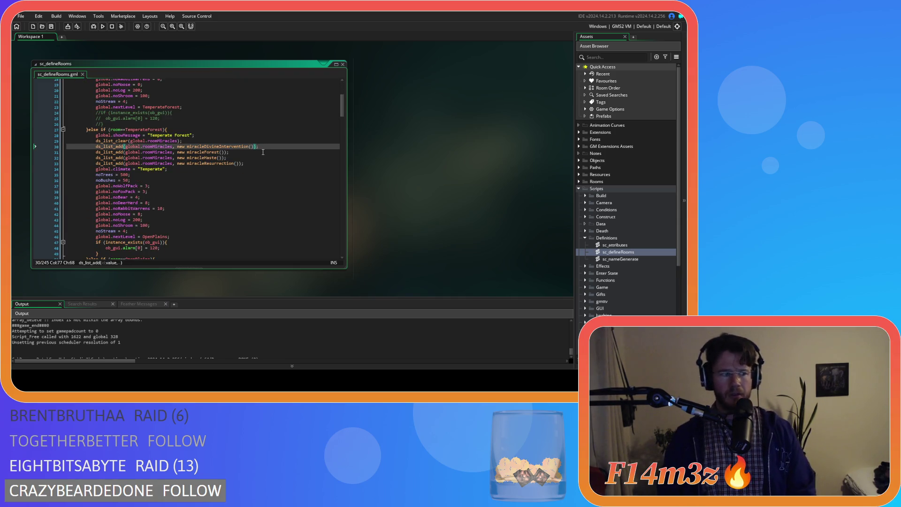
left_click(255, 152)
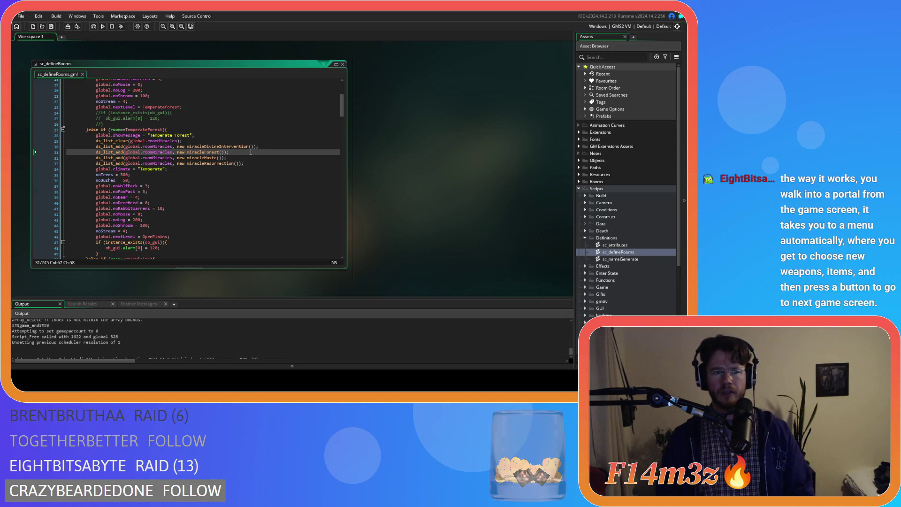
left_click(256, 158)
left_click(254, 164)
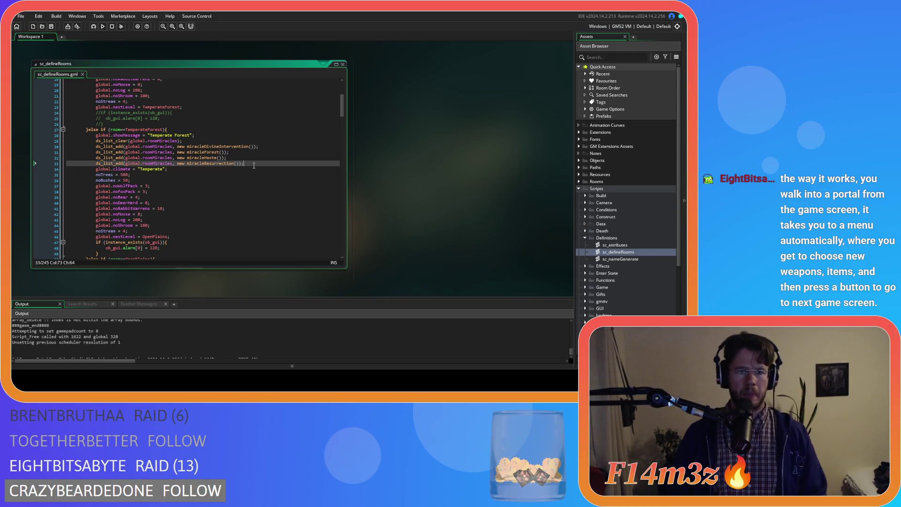
scroll(254, 166, "down", 6)
left_click(261, 178)
left_click(268, 184)
left_click(264, 187)
left_click(262, 194)
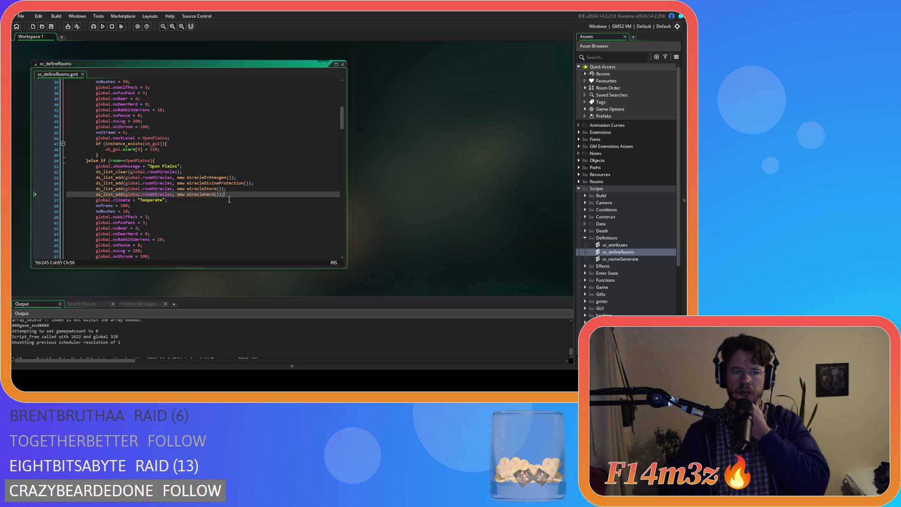
scroll(230, 199, "down", 5)
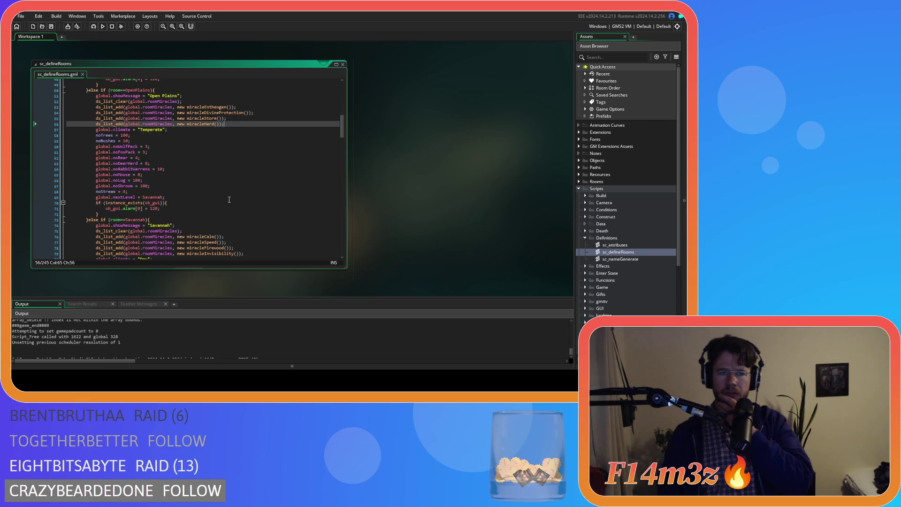
scroll(245, 197, "up", 2)
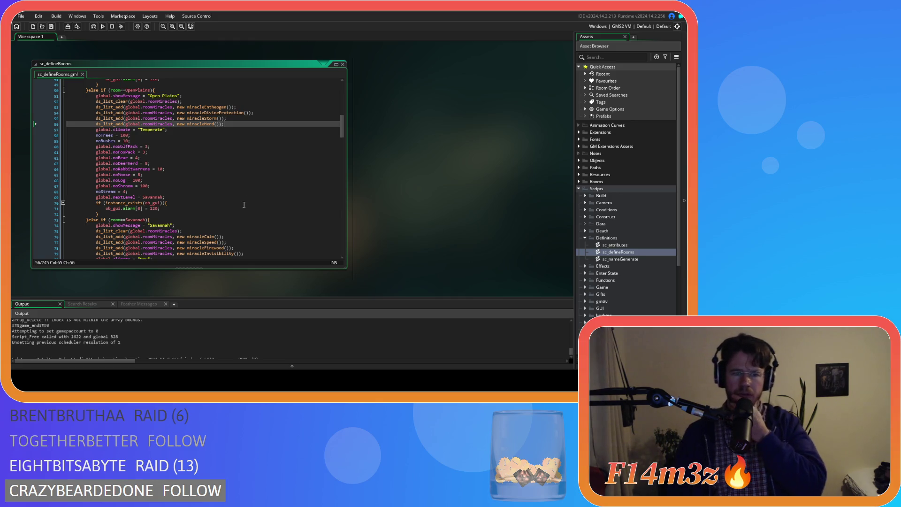
scroll(244, 205, "up", 3)
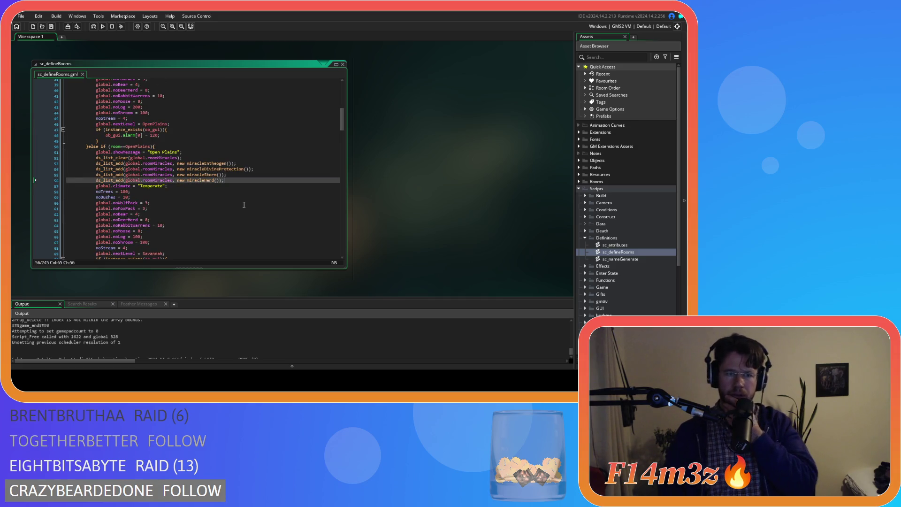
scroll(244, 205, "up", 4)
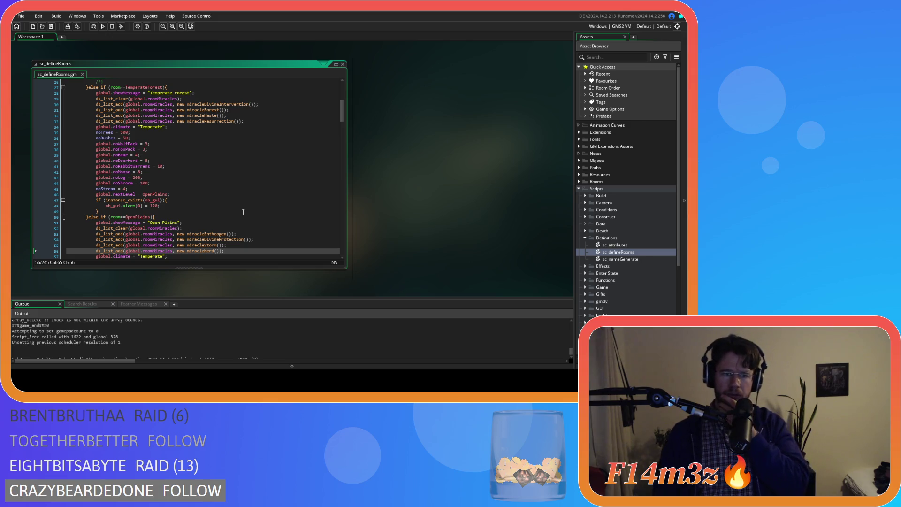
scroll(244, 216, "up", 2)
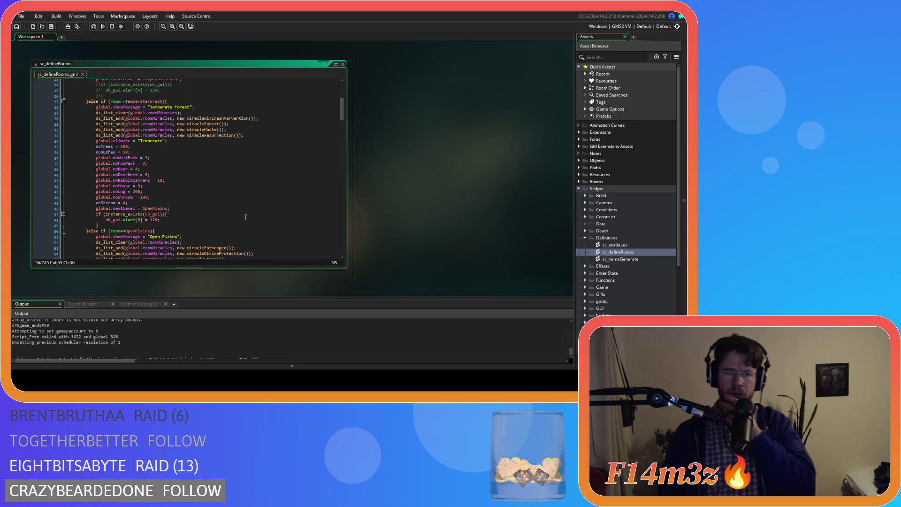
scroll(244, 220, "down", 19)
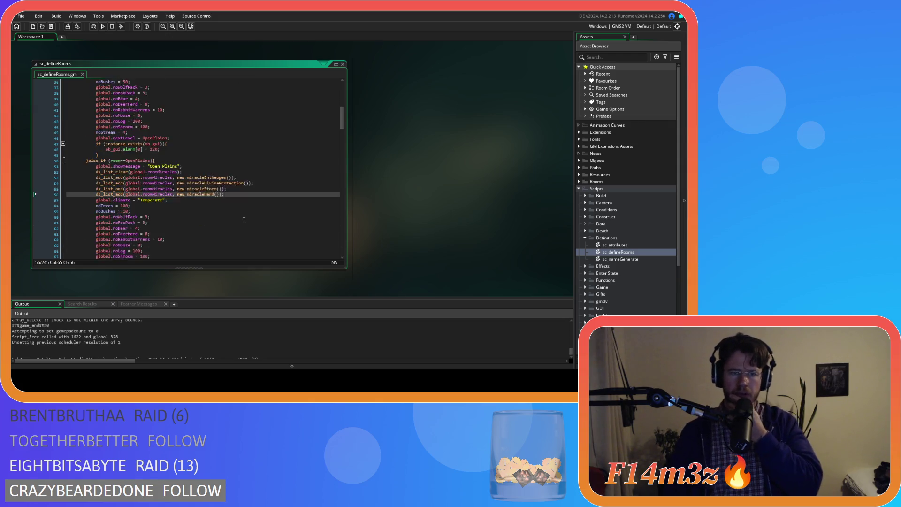
key("ctrl+z")
key("ctrl+z")
key("ctrl+z")
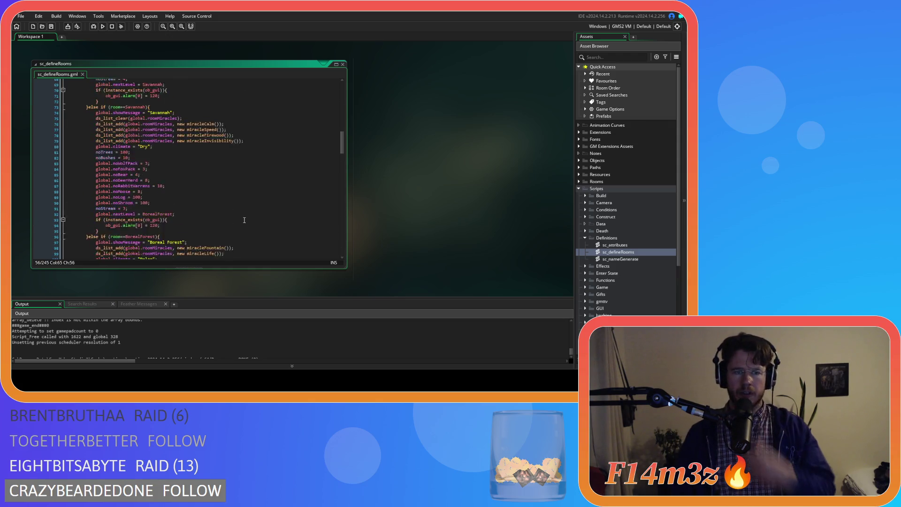
Step: Undo recent edits and paste miracleHaste after miracleCalm on the blank Savannah line
key("ctrl+z")
key("ctrl+z")
key("ctrl+z")
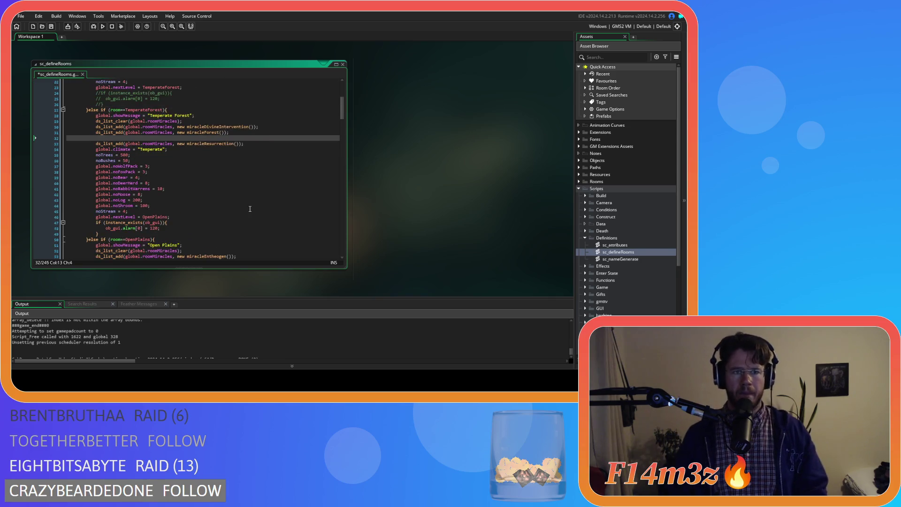
key("ctrl+z")
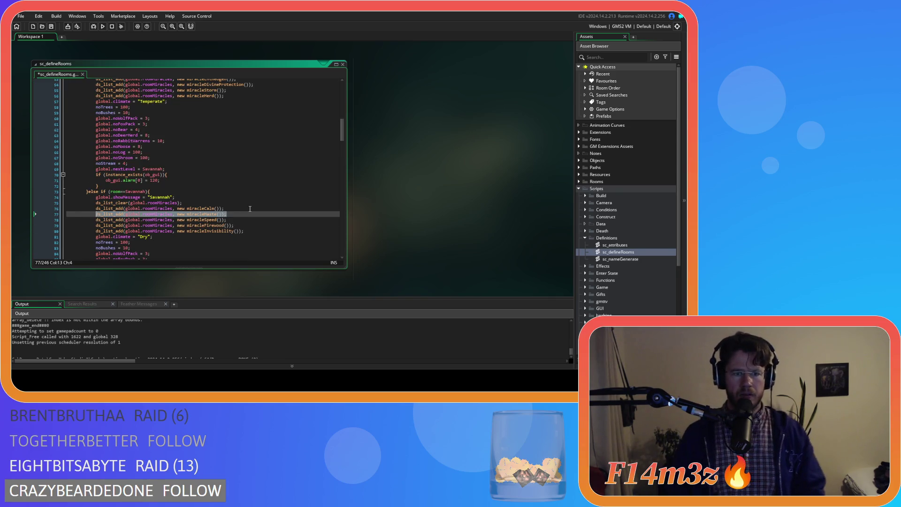
key("ctrl+z")
key("ctrl+z")
key("ctrl+z")
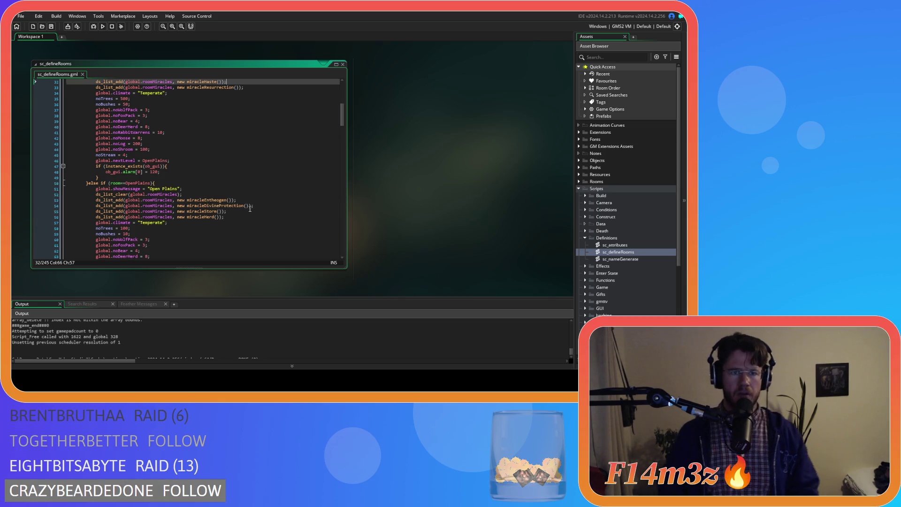
key("ctrl+z")
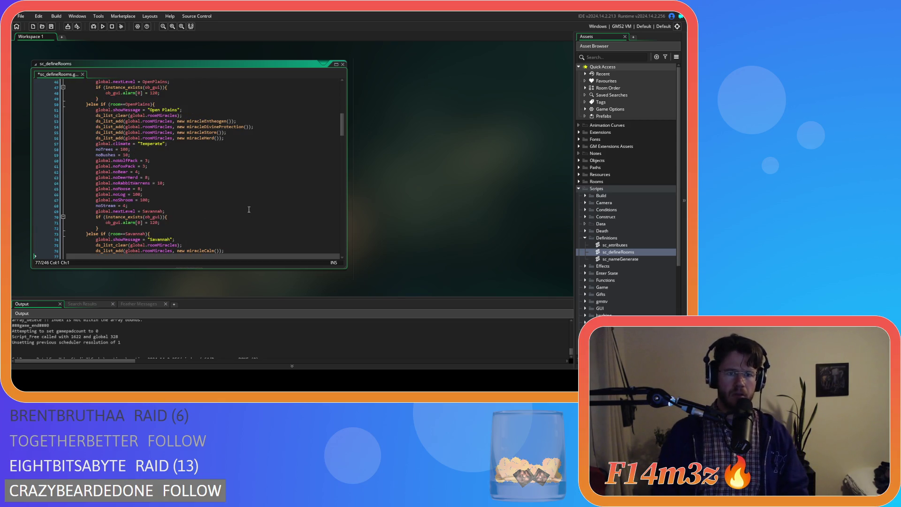
scroll(249, 209, "down", 2)
key("Tab")
type("ds_list_add(global.roomMiracles, new miracleHaste());")
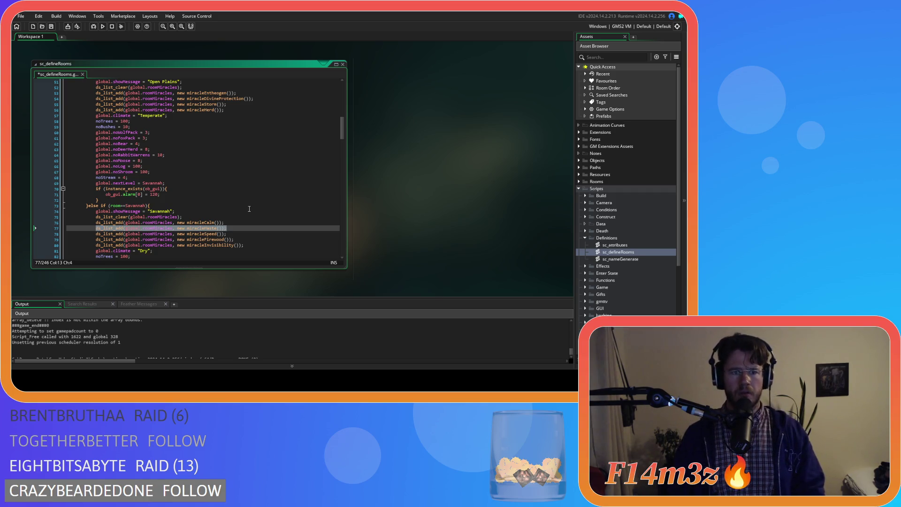
Step: Undo and redo the Savannah miracleHaste insertion, keeping Haste in Temperate Forest
key("ctrl+z")
key("ctrl+z")
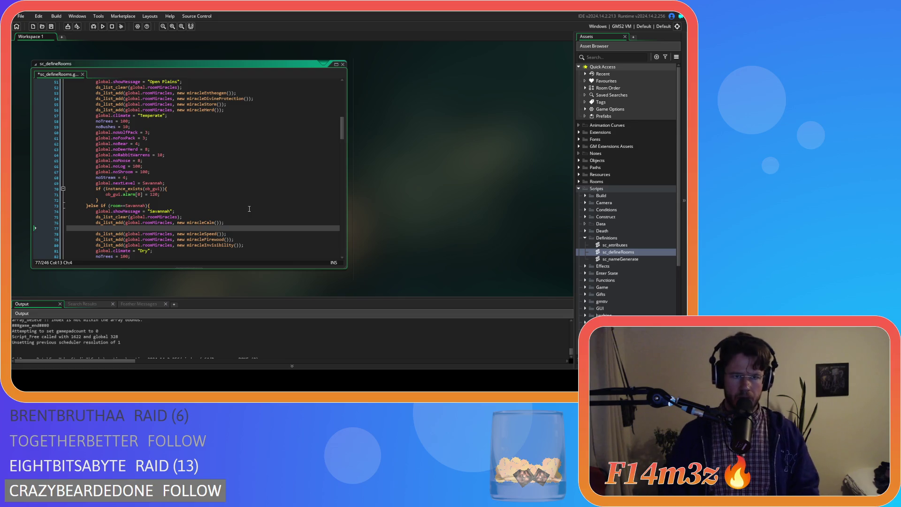
scroll(249, 209, "up", 3)
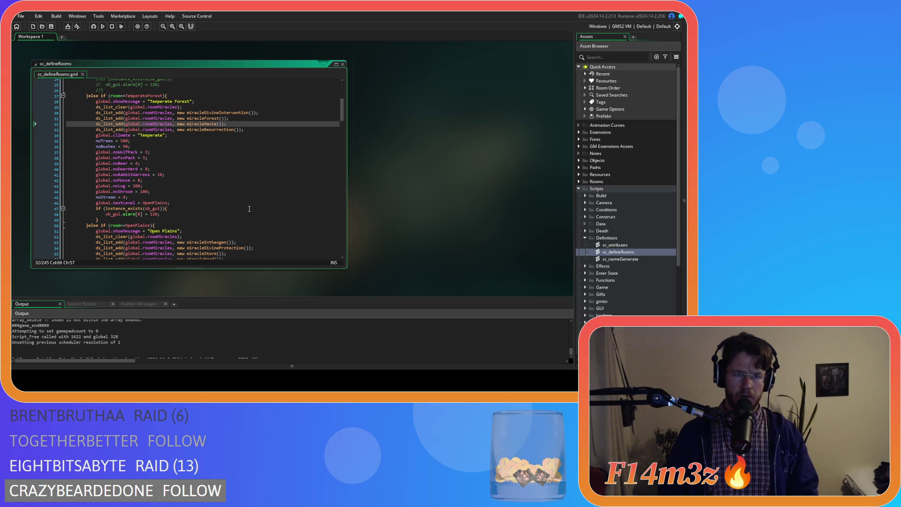
scroll(249, 209, "down", 3)
key("ctrl+y")
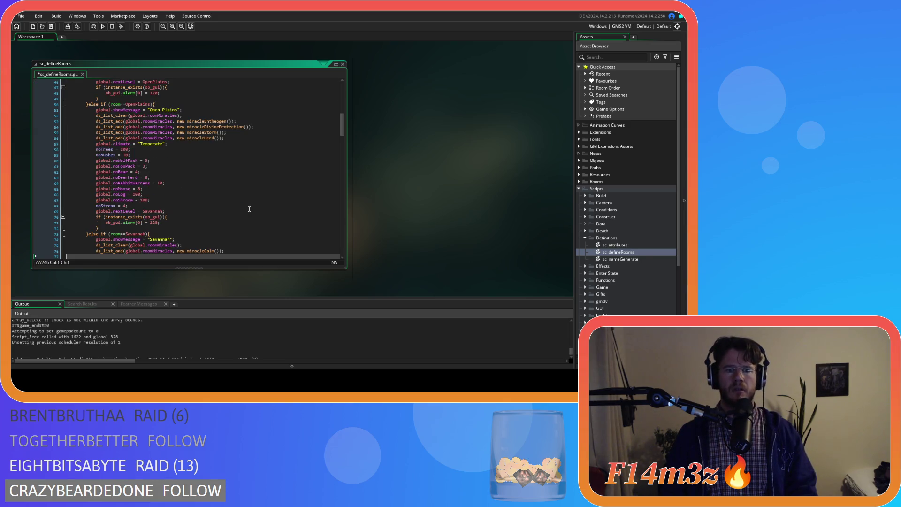
key("ctrl+z")
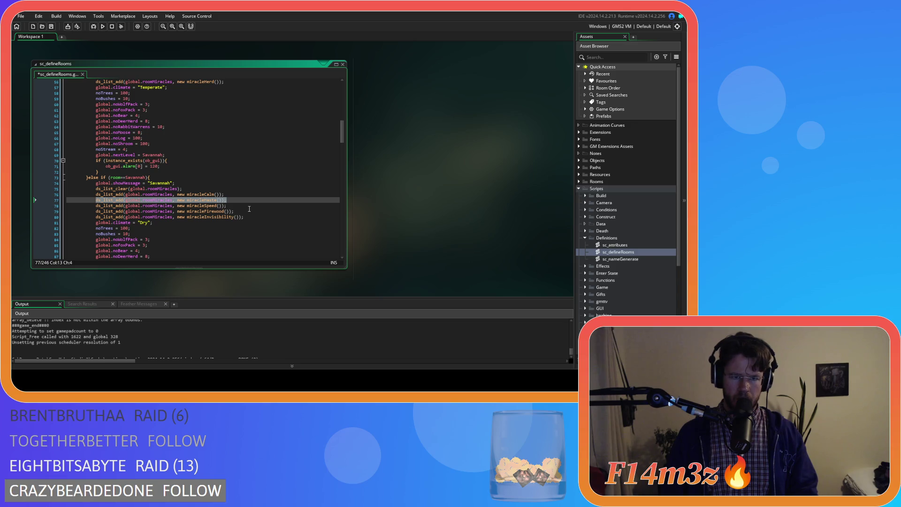
key("ctrl+y")
key("ctrl+z")
key("ctrl+z")
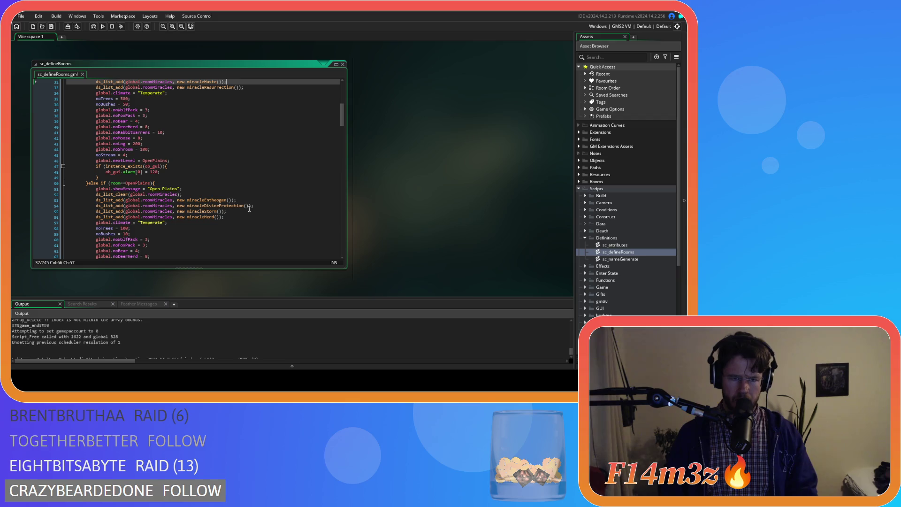
scroll(249, 209, "up", 1)
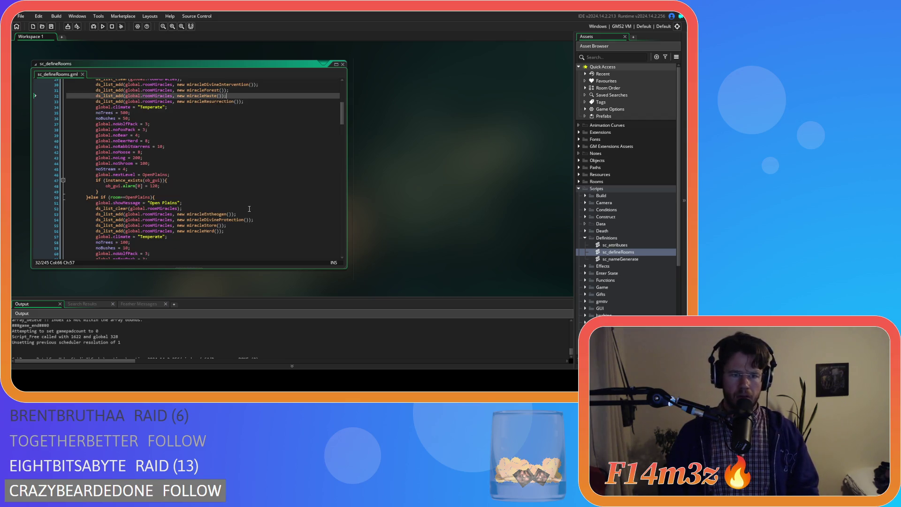
scroll(250, 209, "up", 10)
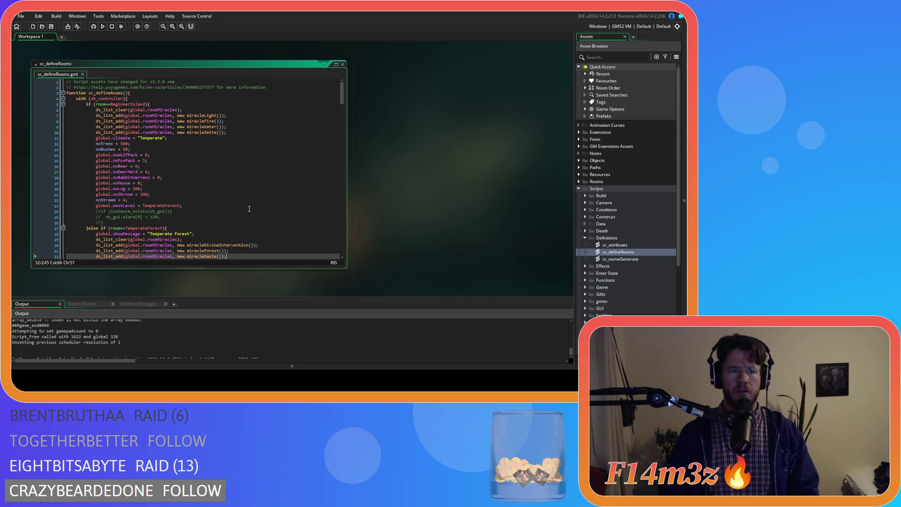
scroll(249, 209, "down", 3)
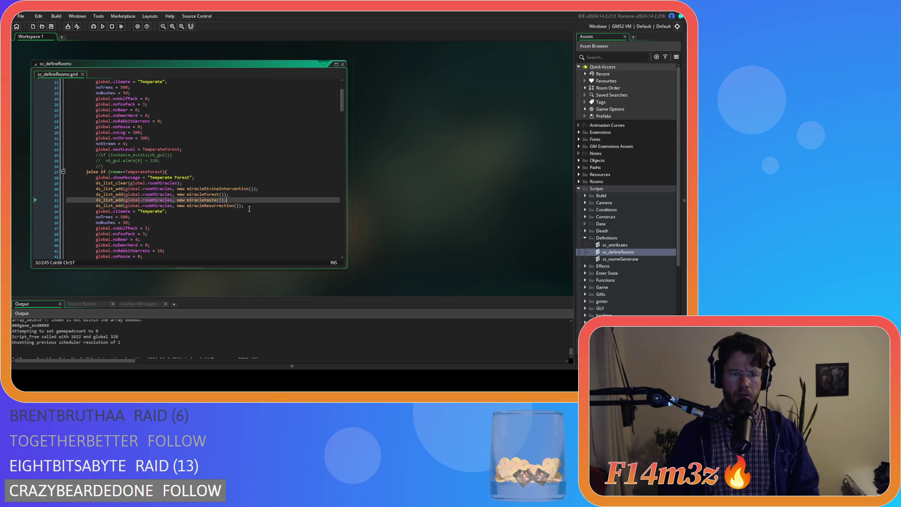
scroll(249, 209, "down", 3)
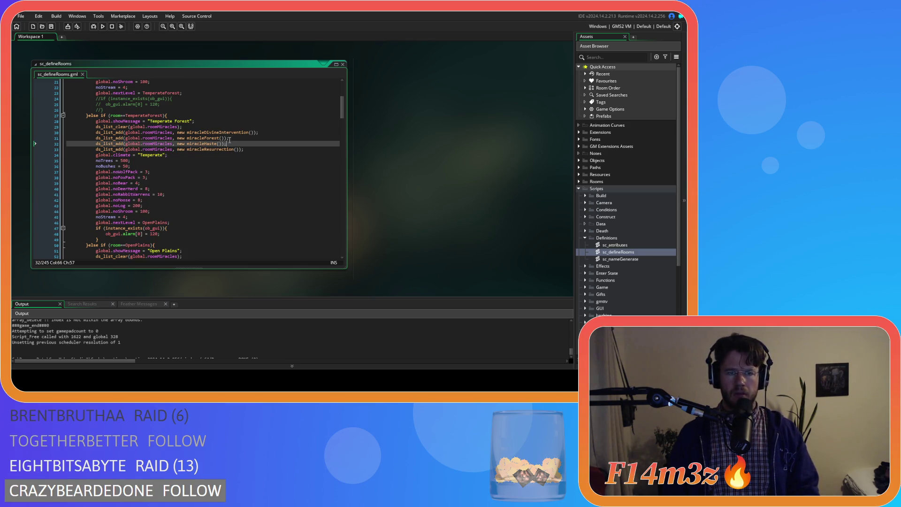
scroll(256, 151, "down", 5)
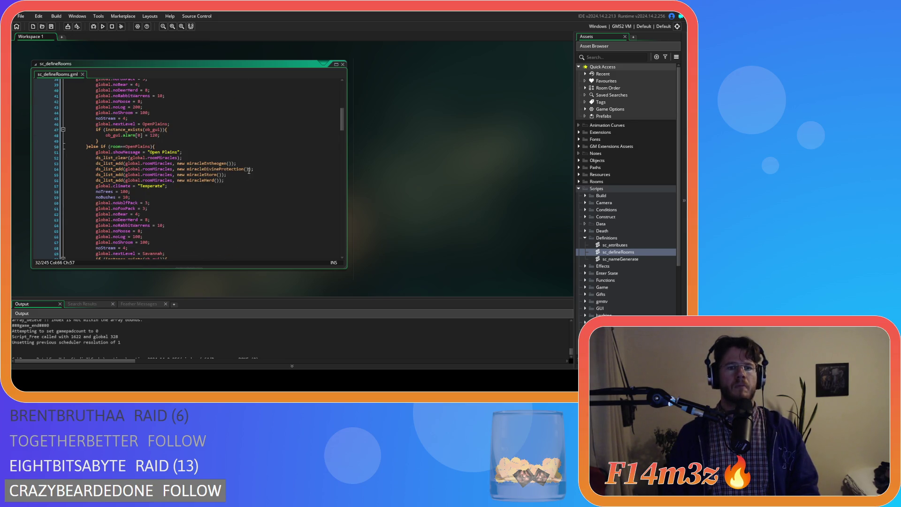
scroll(238, 174, "down", 3)
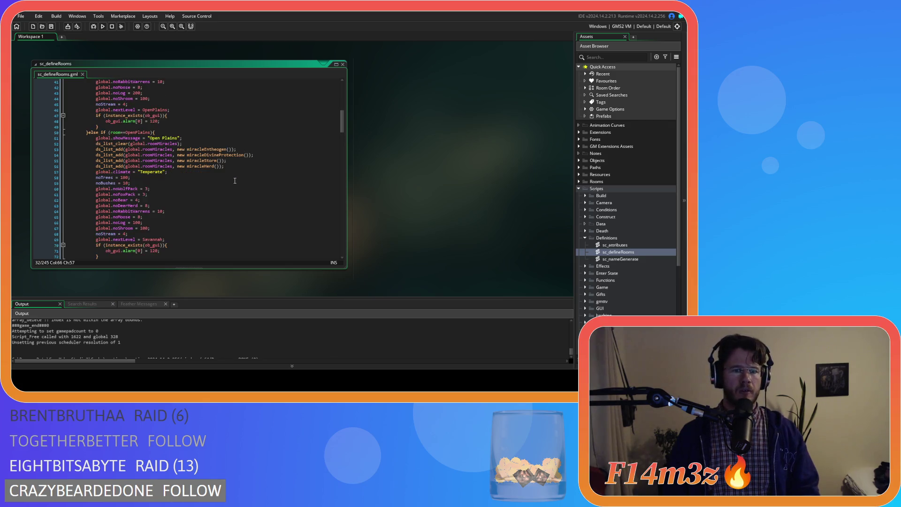
scroll(238, 169, "down", 3)
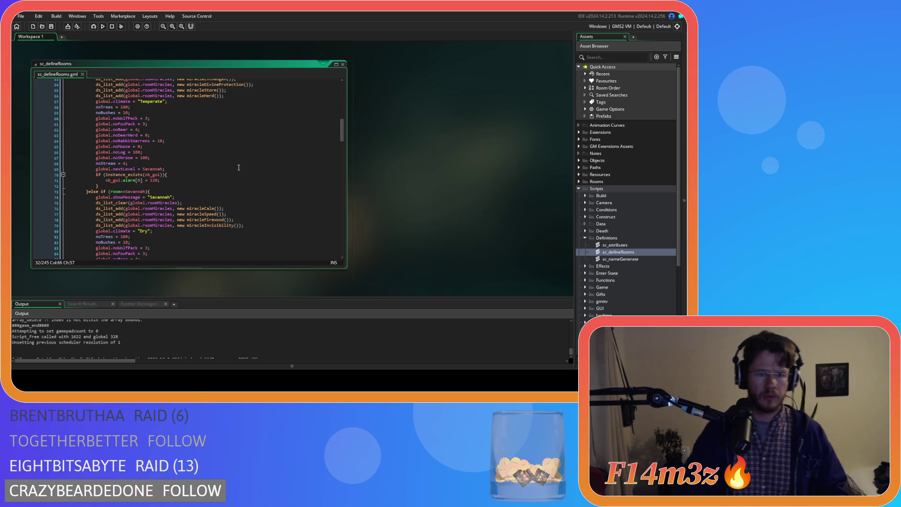
scroll(238, 167, "up", 4)
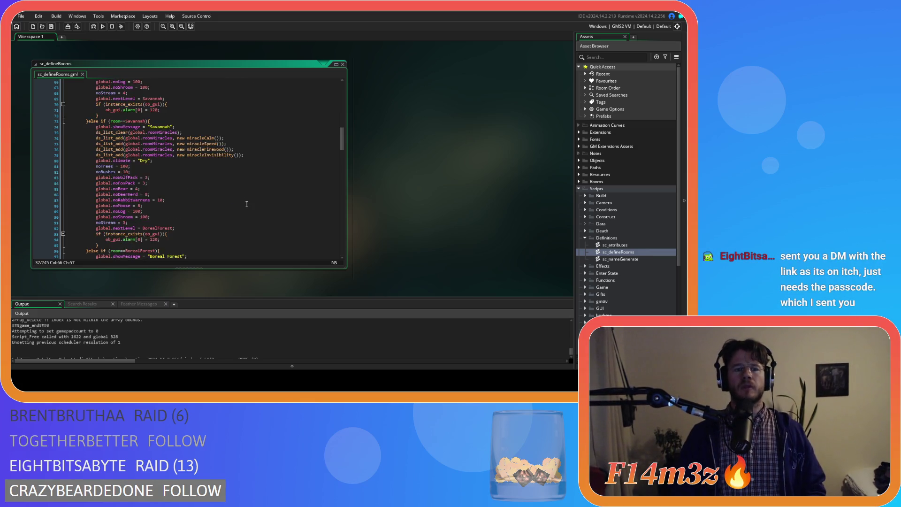
scroll(257, 193, "up", 9)
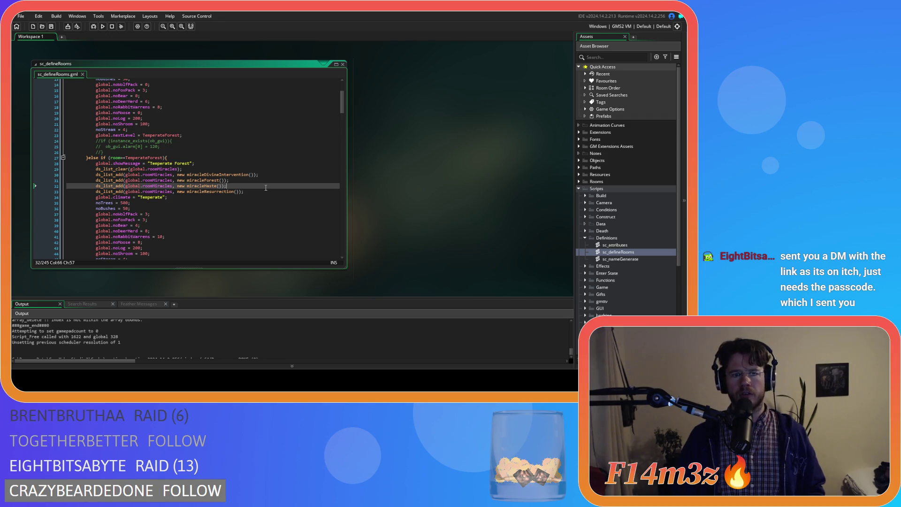
scroll(266, 188, "down", 7)
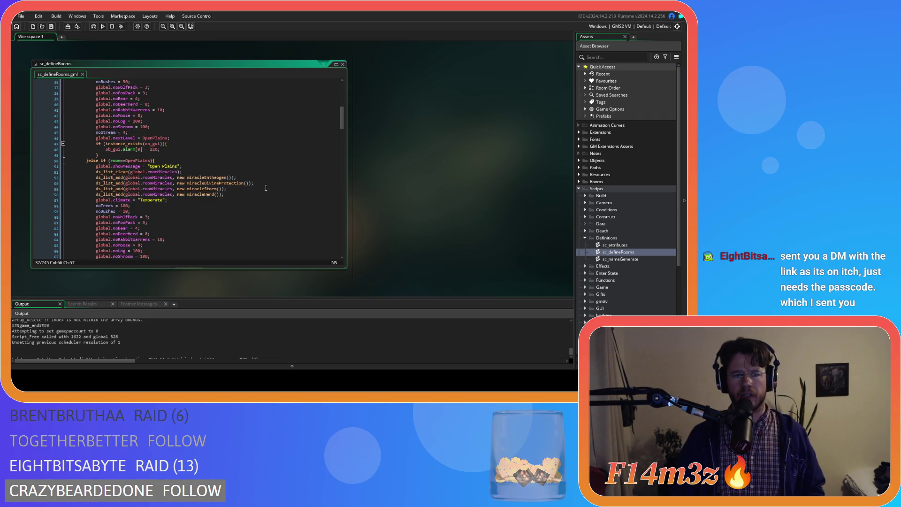
scroll(266, 188, "up", 5)
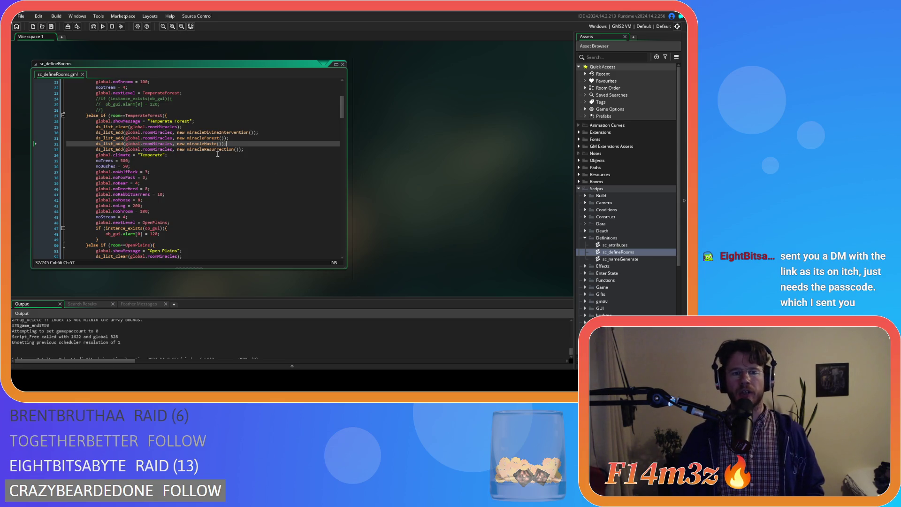
scroll(227, 153, "down", 3)
scroll(232, 145, "up", 2)
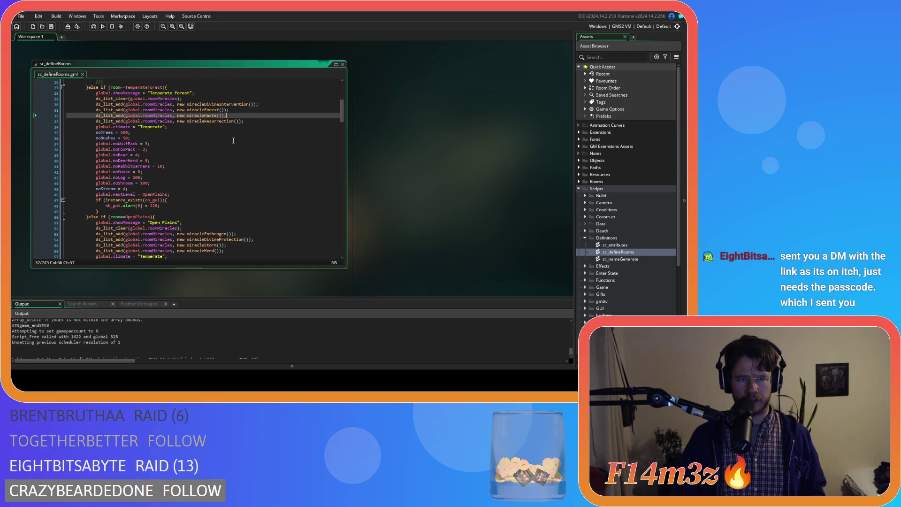
scroll(242, 116, "down", 2)
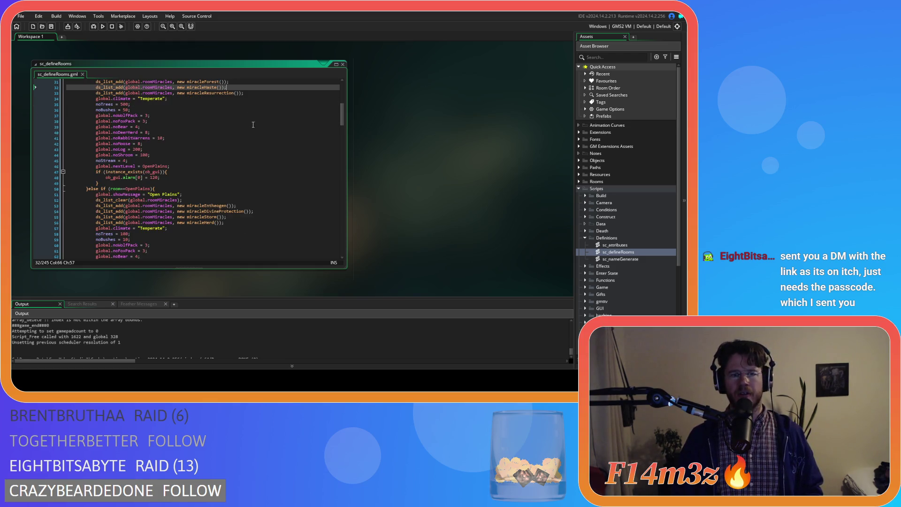
scroll(252, 124, "down", 10)
left_click(242, 177)
scroll(241, 177, "up", 14)
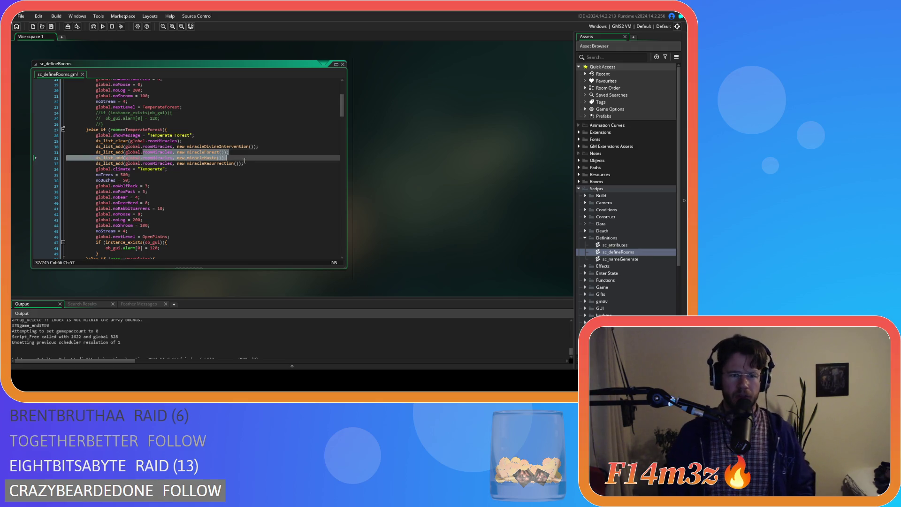
left_click_drag(226, 158, 147, 160)
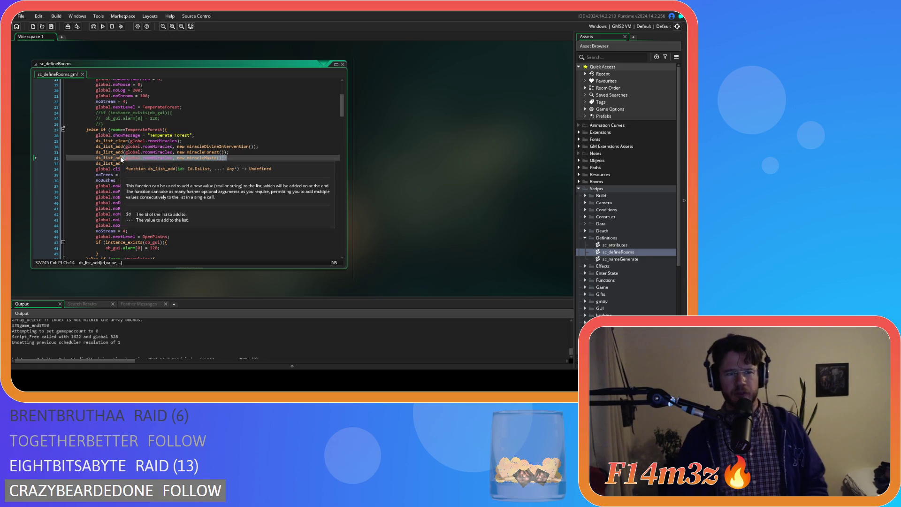
left_click(271, 160)
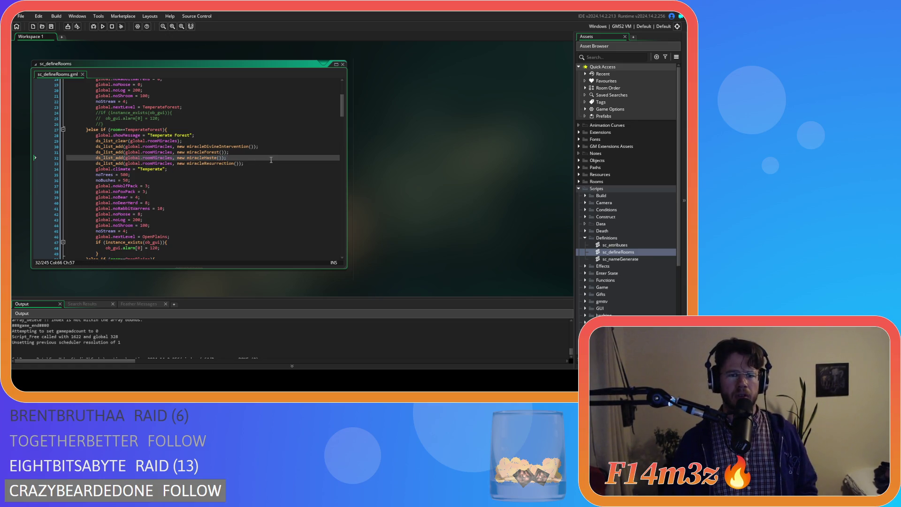
scroll(271, 160, "down", 4)
scroll(271, 160, "up", 3)
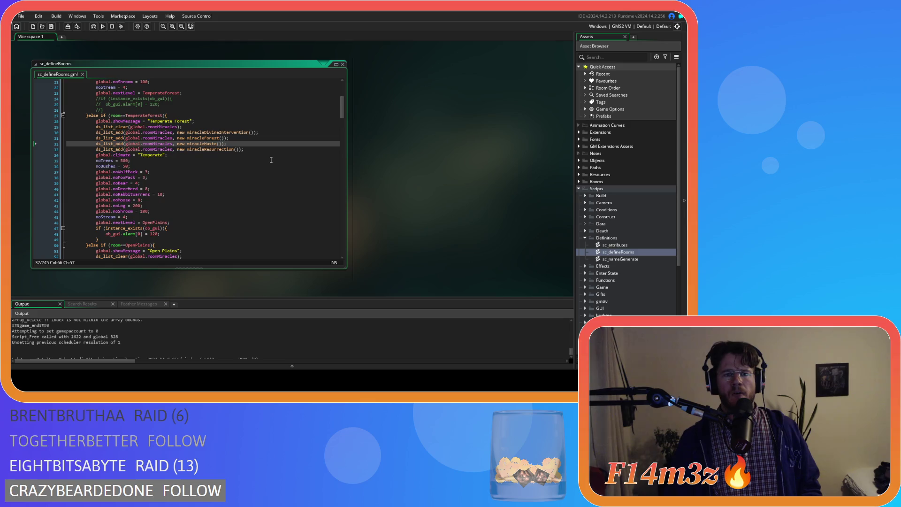
scroll(263, 145, "down", 5)
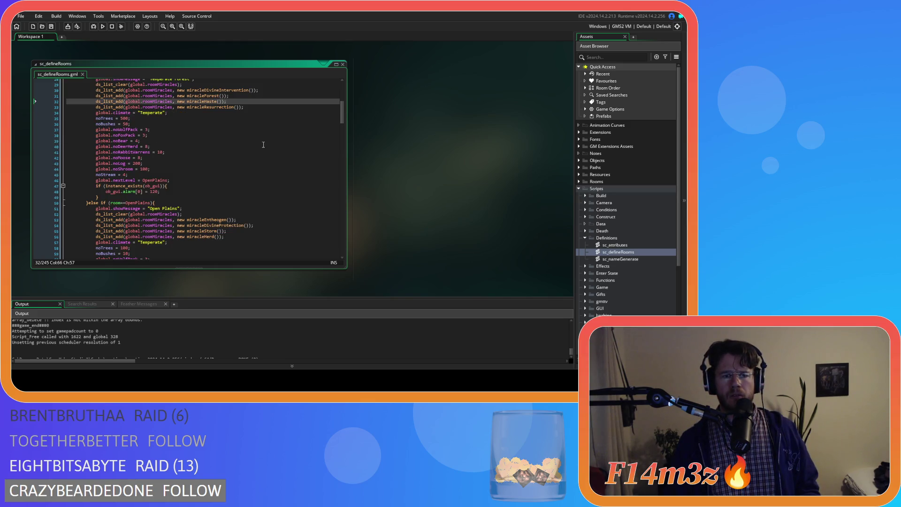
scroll(250, 184, "up", 4)
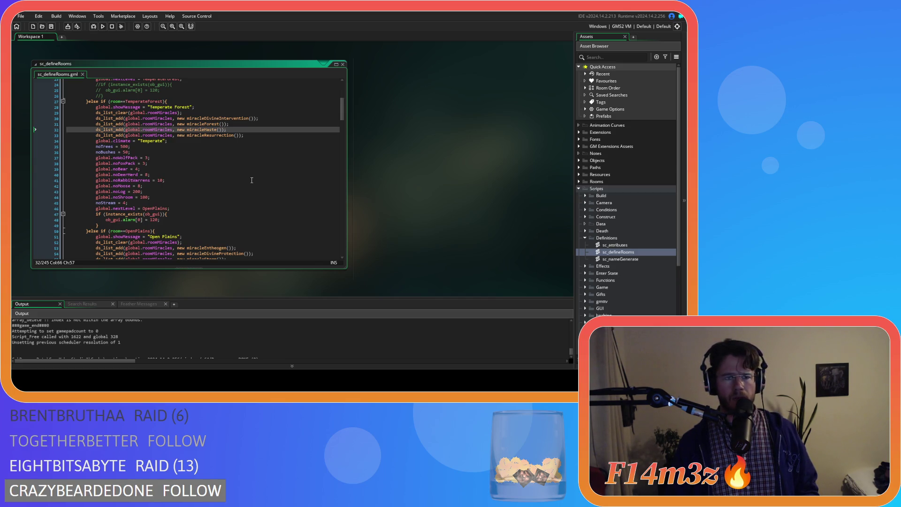
scroll(252, 180, "down", 3)
scroll(252, 181, "down", 3)
scroll(252, 180, "up", 5)
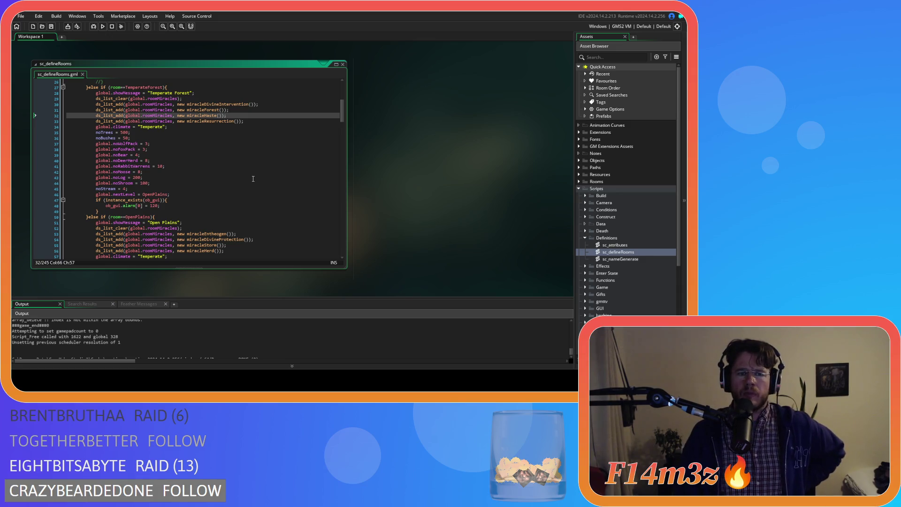
scroll(253, 179, "down", 4)
scroll(253, 178, "down", 3)
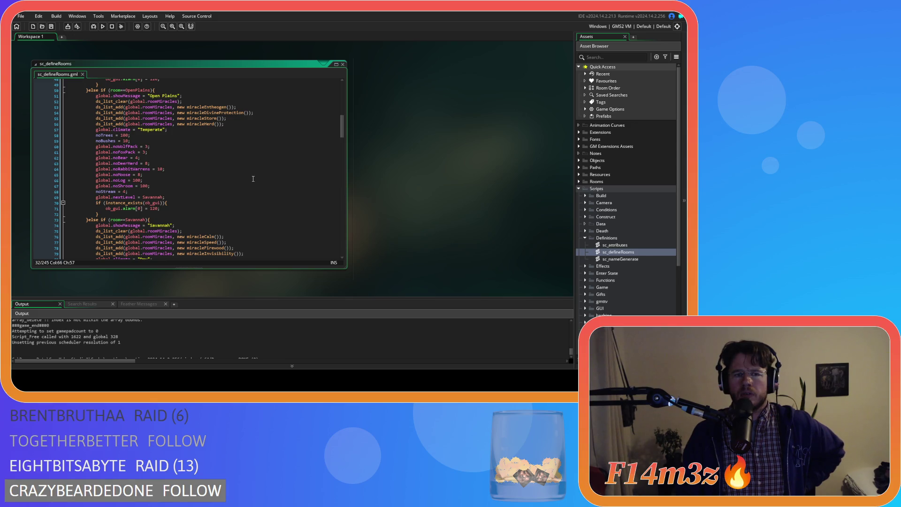
scroll(253, 179, "down", 4)
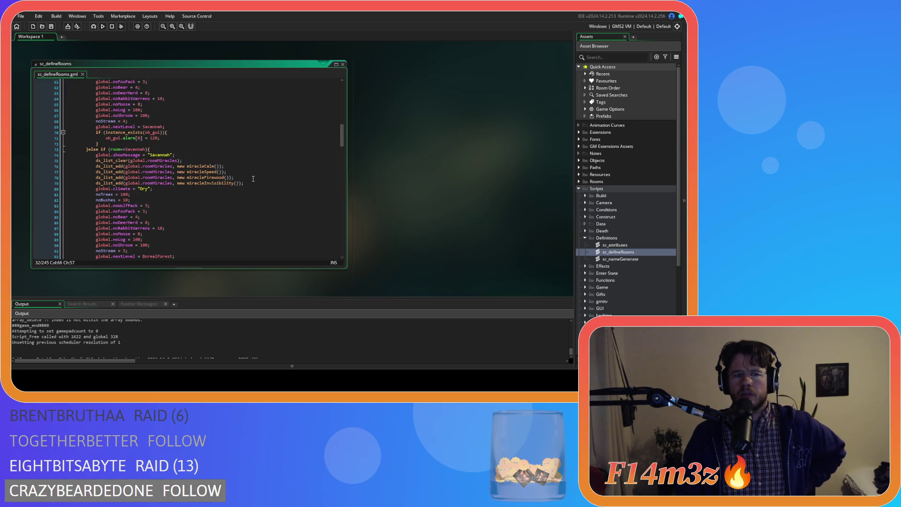
scroll(253, 179, "up", 4)
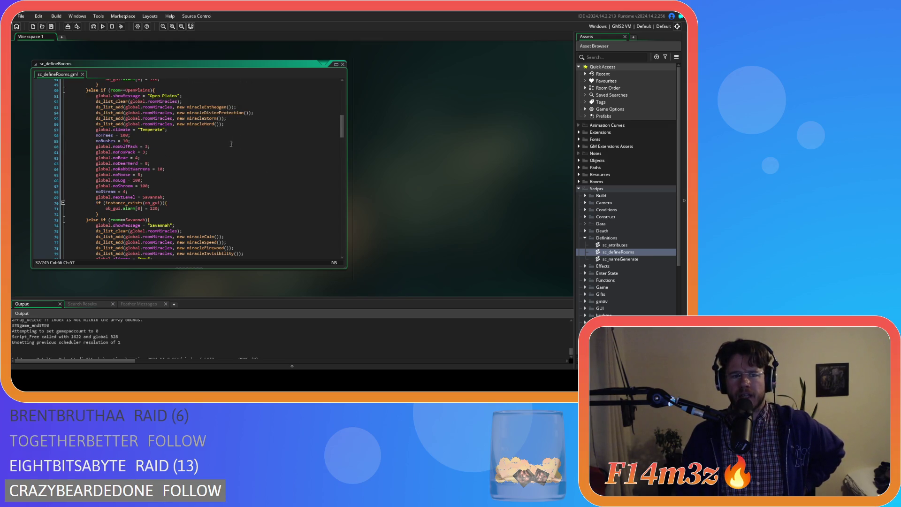
scroll(274, 202, "down", 2)
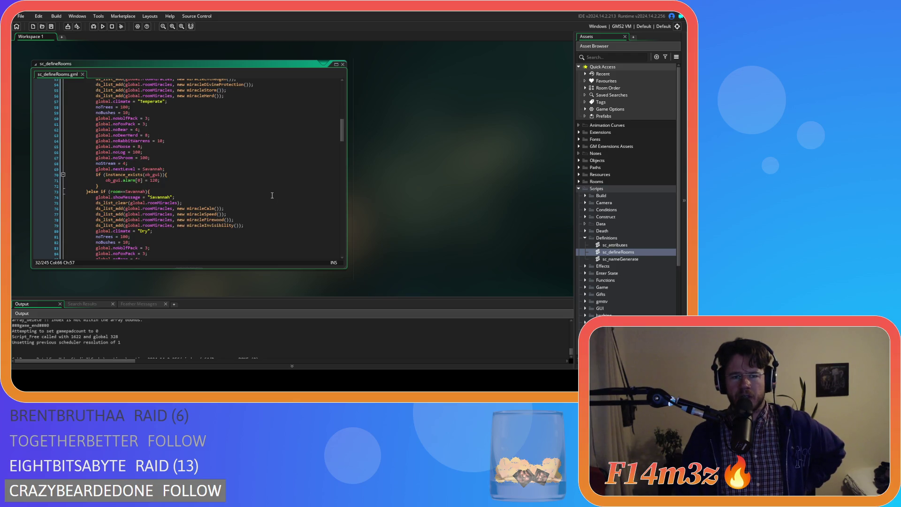
scroll(270, 193, "up", 10)
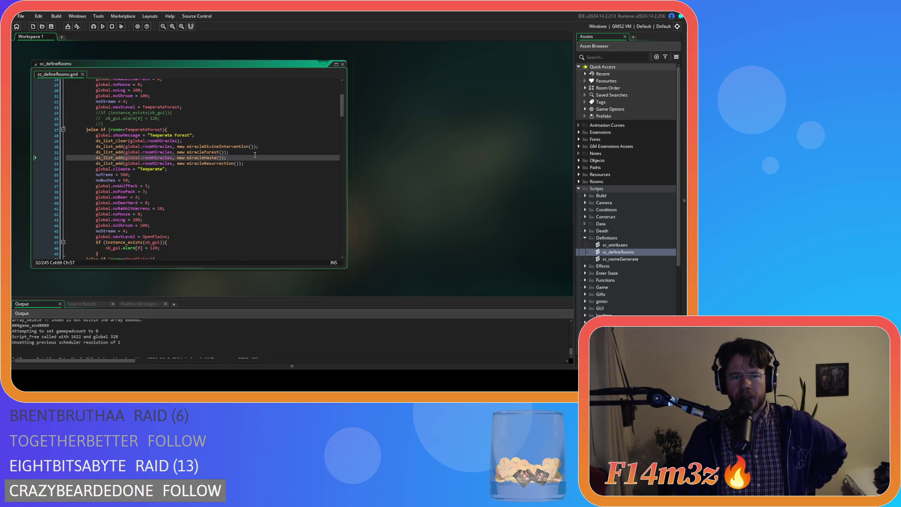
scroll(249, 210, "down", 10)
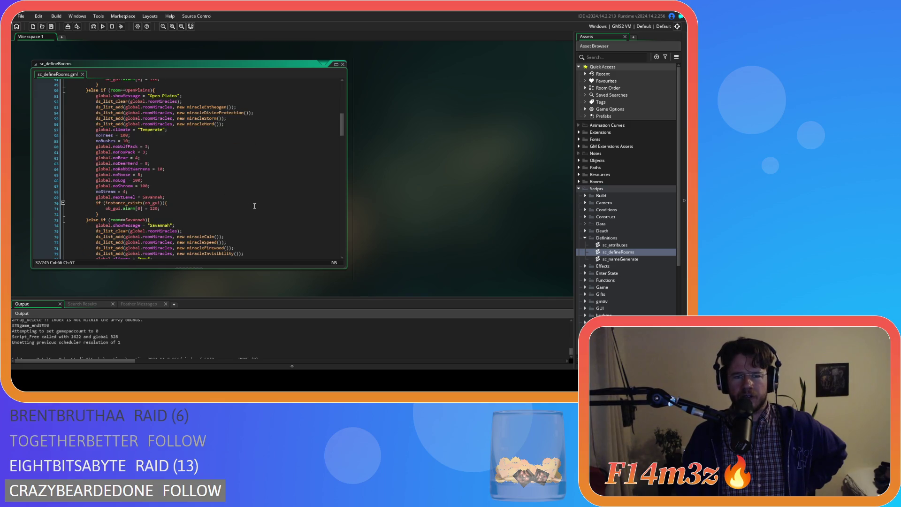
scroll(255, 206, "down", 8)
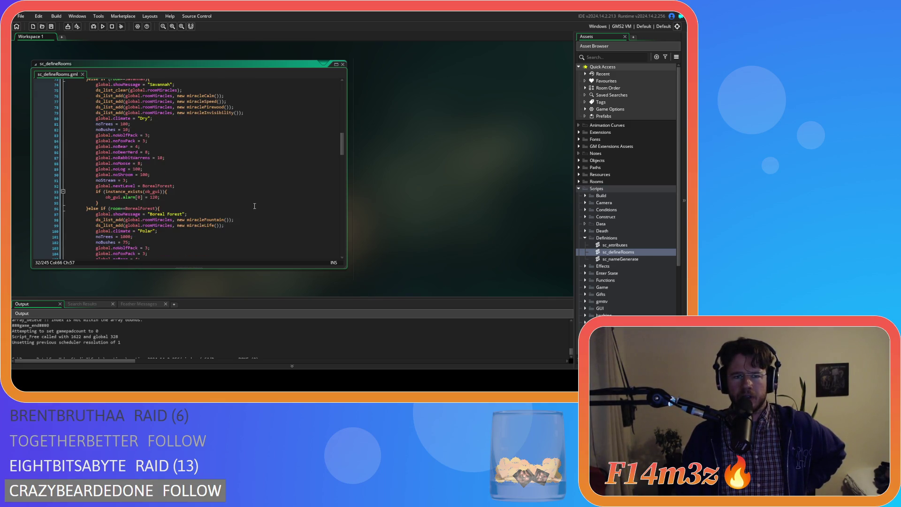
scroll(255, 206, "up", 2)
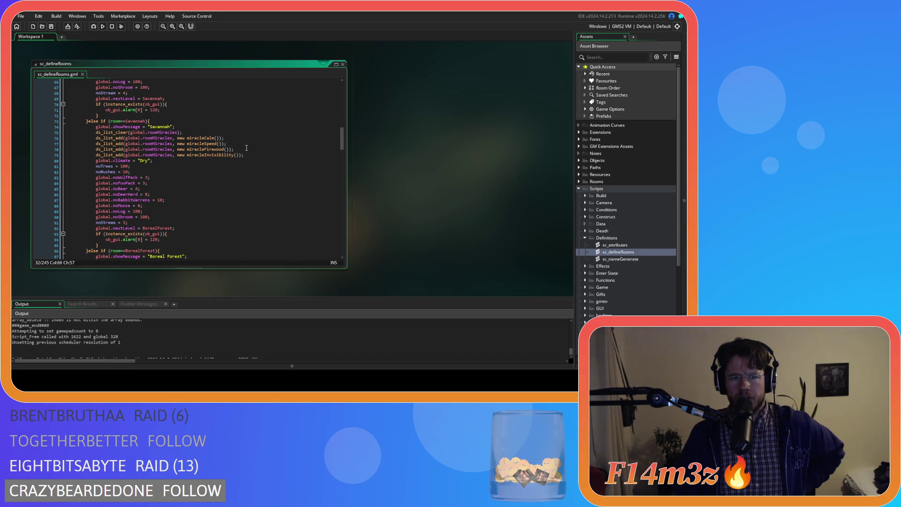
scroll(248, 149, "up", 15)
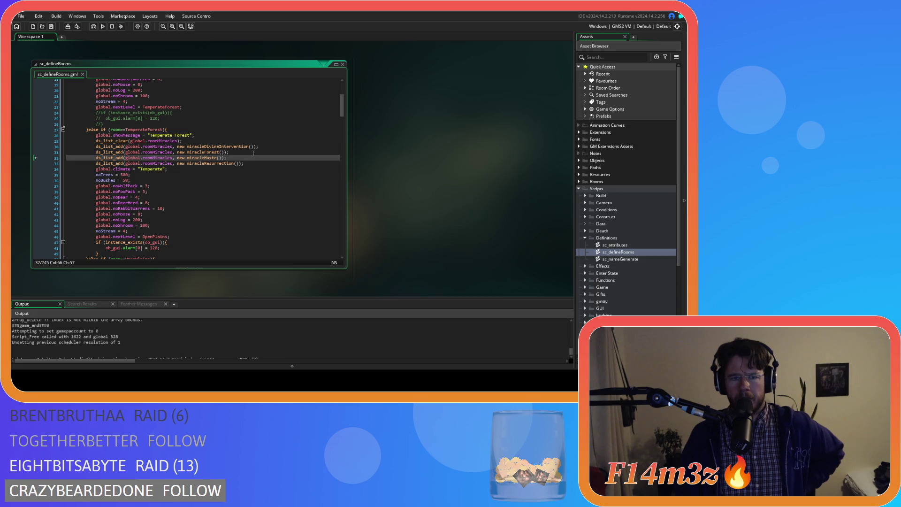
scroll(253, 153, "down", 3)
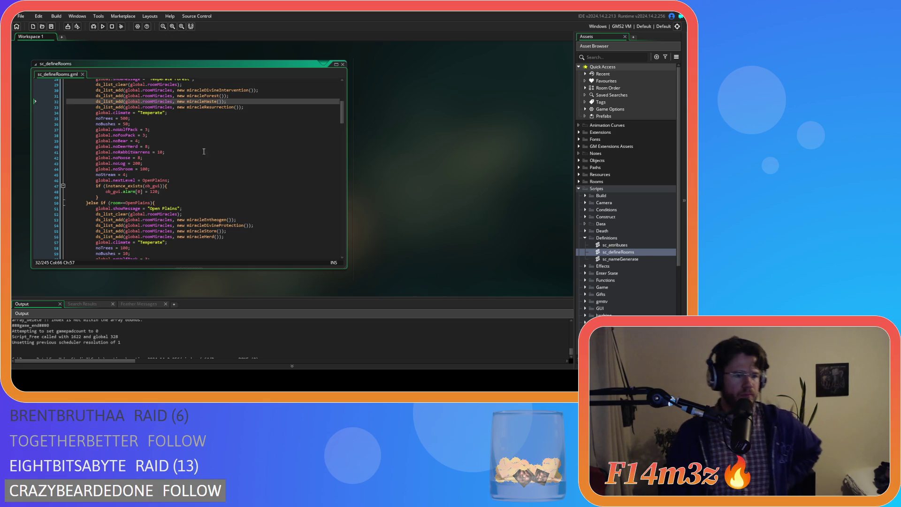
Step: Move the miracleHaste line from the Temperate Forest list into Savannah's miracle list
key("BackSpace")
key("BackSpace")
key("BackSpace")
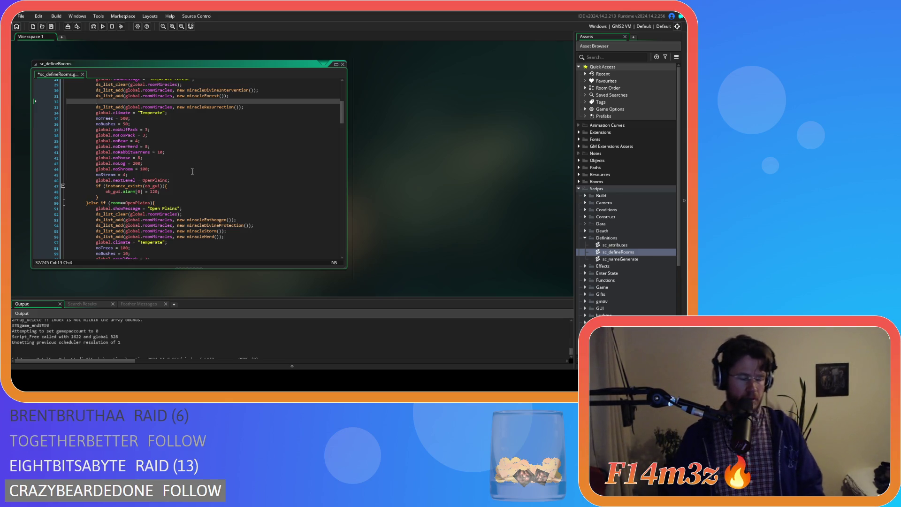
key("Down")
key("Down")
key("Down")
key("ctrl+v")
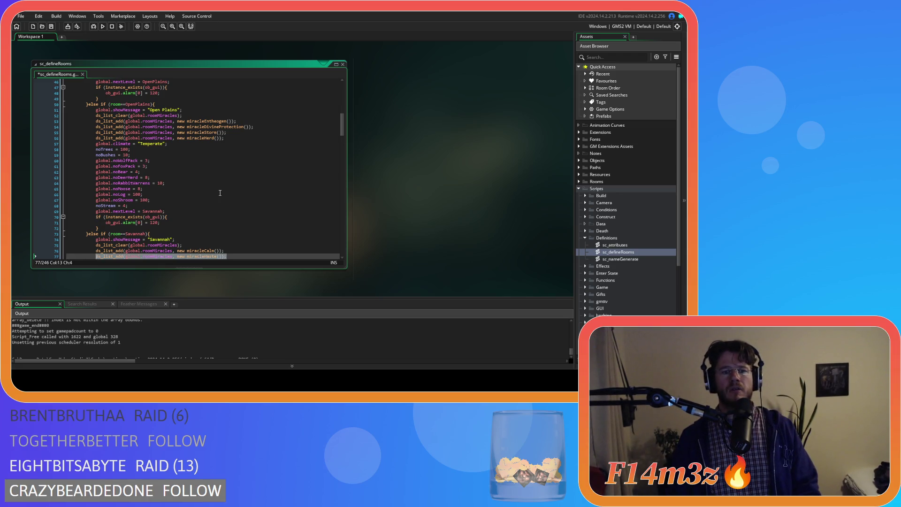
Step: Move miracleFirewood from Savannah into the Temperate Forest list at line 32, then save sc_defineRooms
key("Down")
key("Delete")
key("End")
key("ctrl+z")
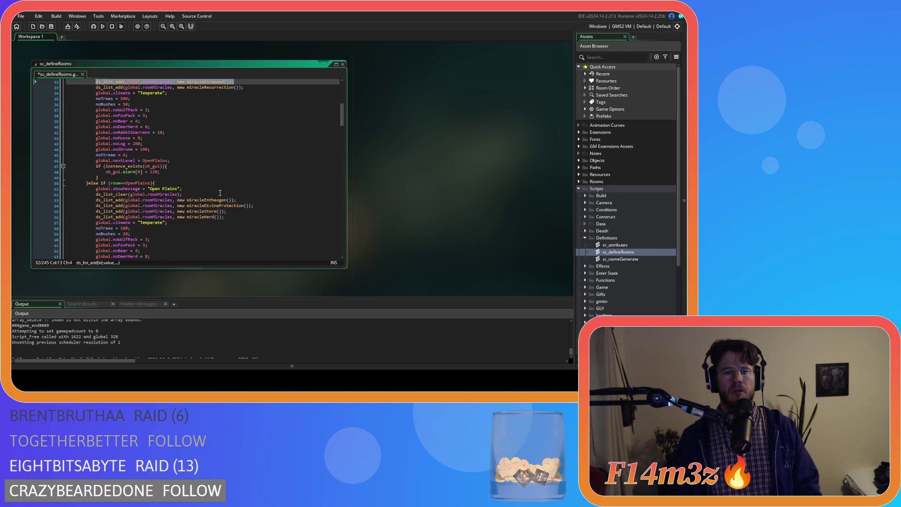
scroll(220, 192, "down", 8)
key("ctrl+s")
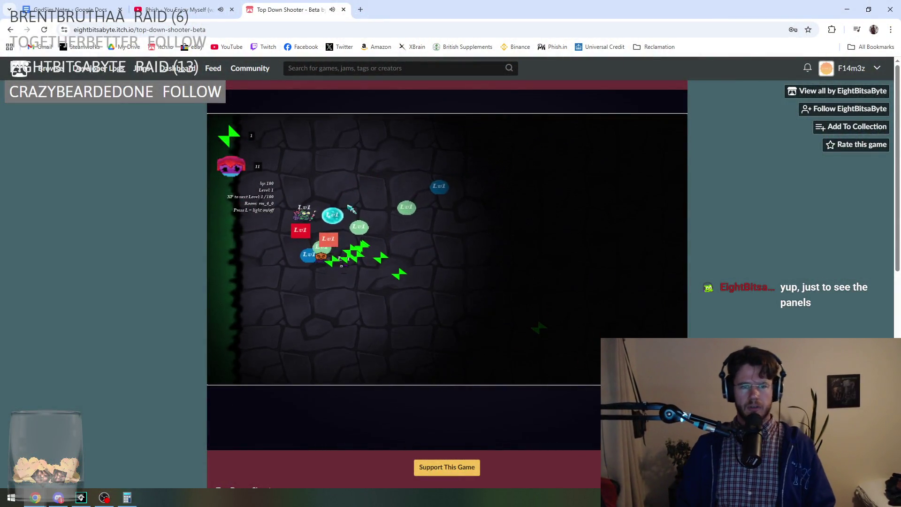
Step: Dodge the first wave with WASD until the shop offering Sword, Taser and Frying Pan appears
key("d")
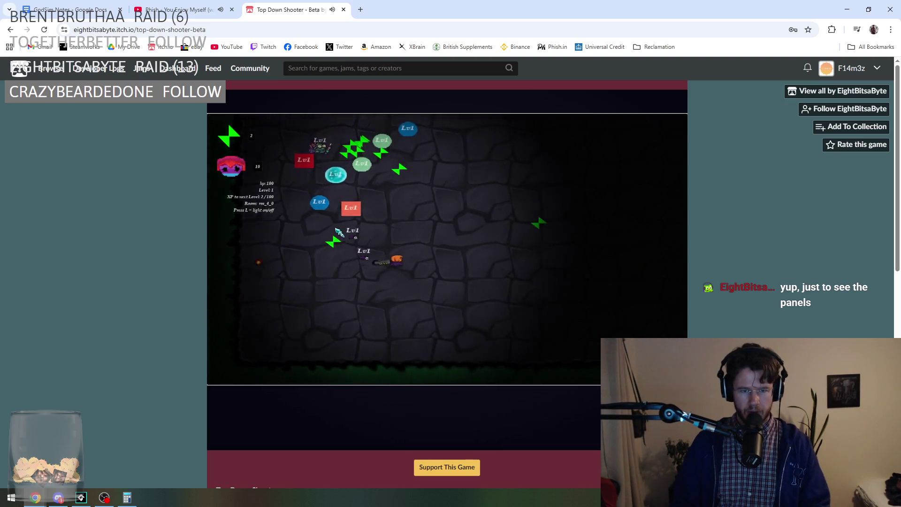
key("w")
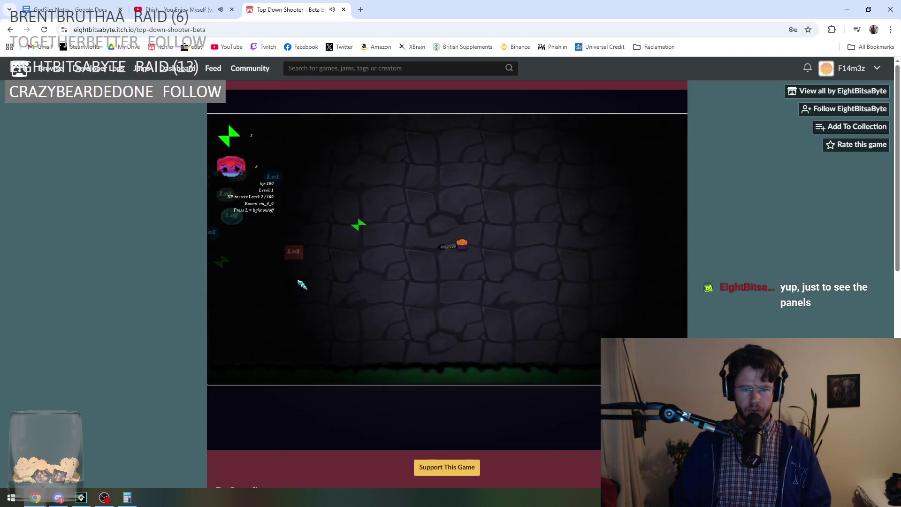
key("a")
key("s")
key("a")
key("a")
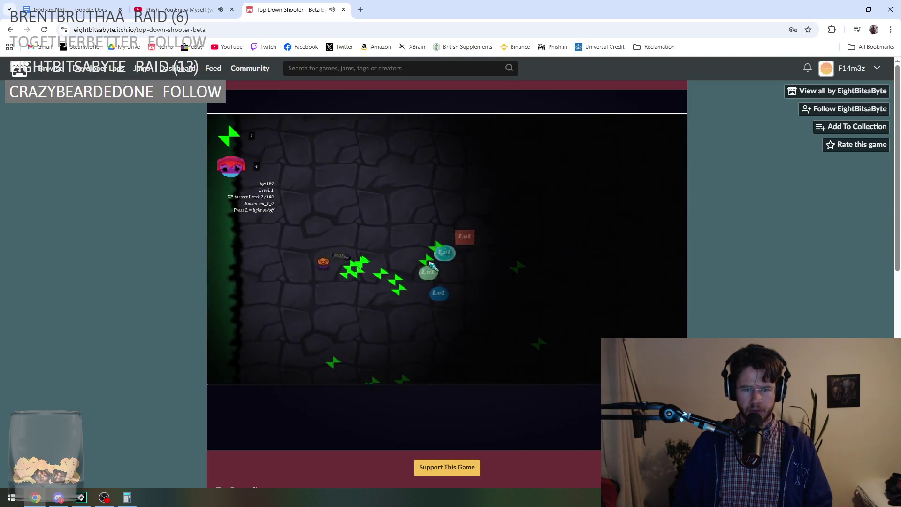
key("d")
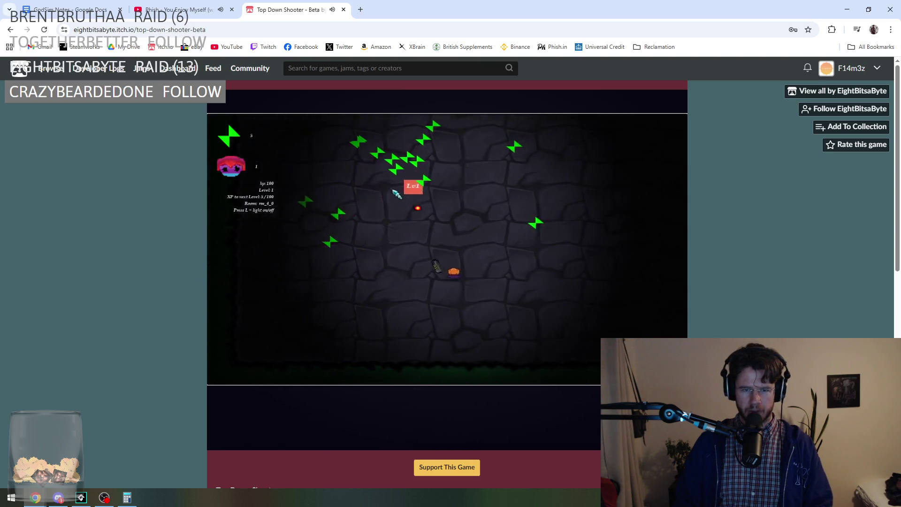
key("w")
key("a")
key("a")
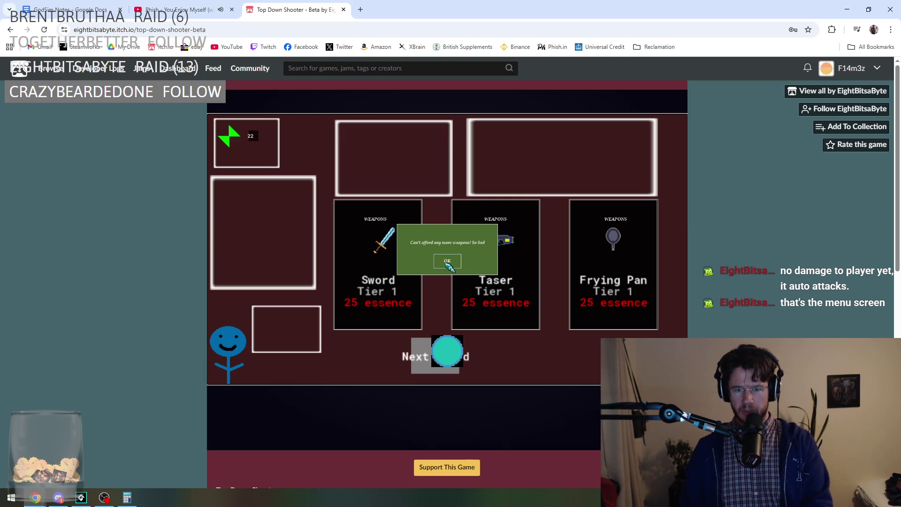
Step: Start the next round and throw shurikens at the enemies while moving with WASD
left_click(446, 357)
key("d")
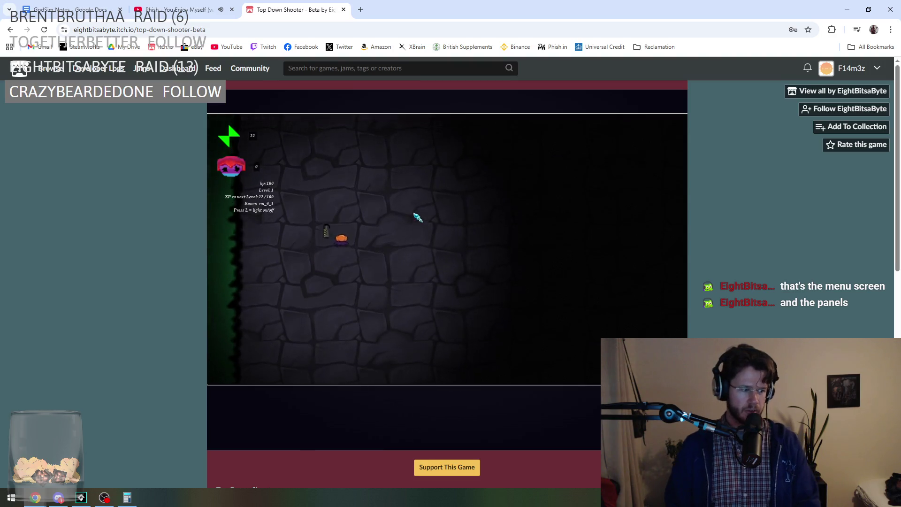
key("a")
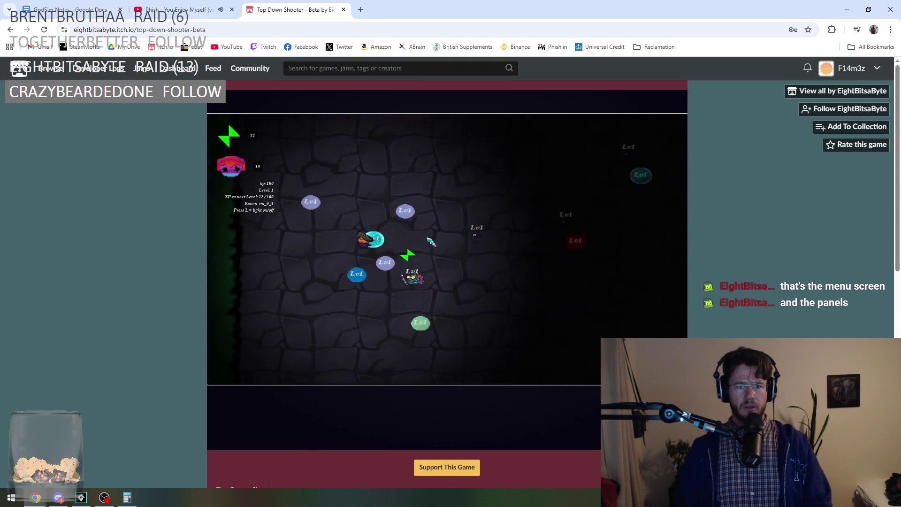
left_click(310, 224)
key("s")
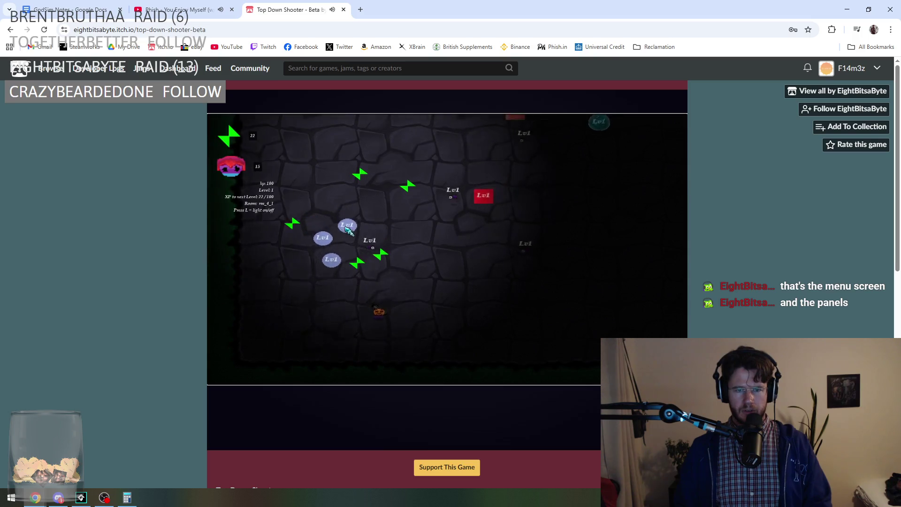
left_click(312, 252)
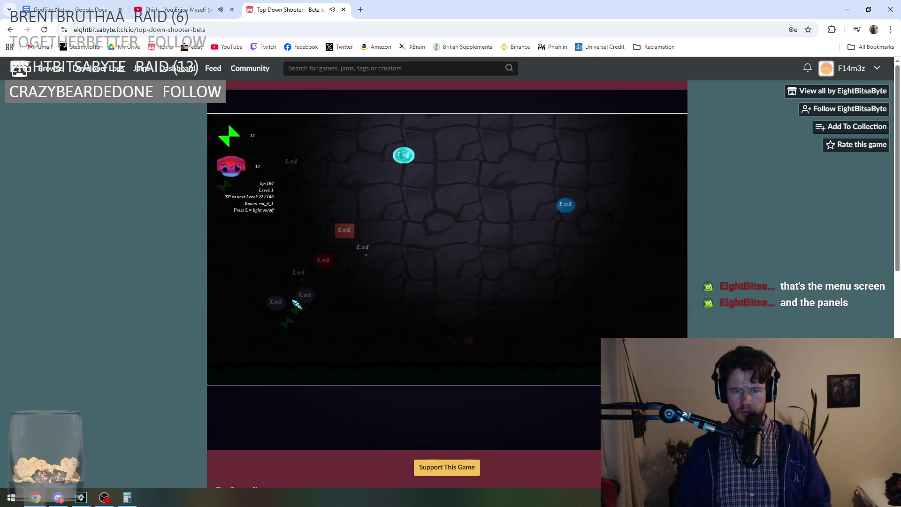
key("d")
left_click(436, 269)
key("w")
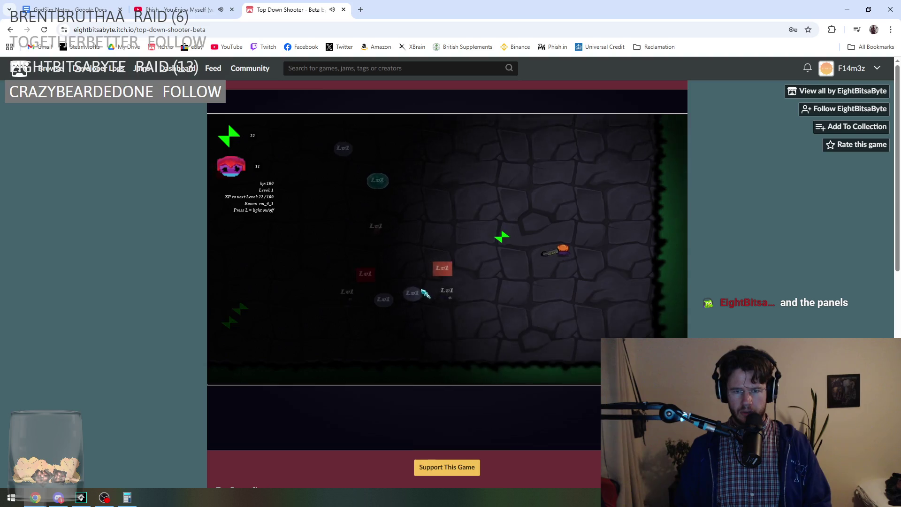
left_click(498, 338)
Step: Finish off the remaining enemies with shurikens thrown around the dungeon
key("a")
left_click(499, 338)
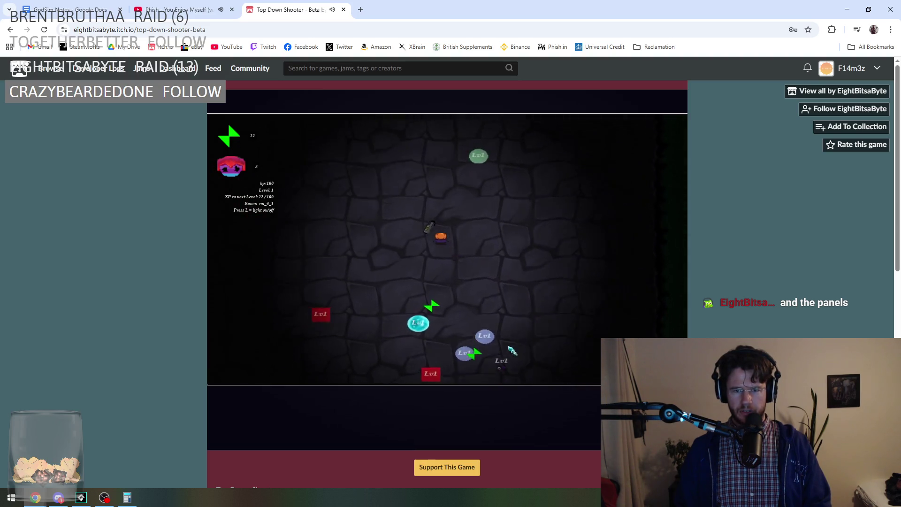
left_click(565, 216)
key("s")
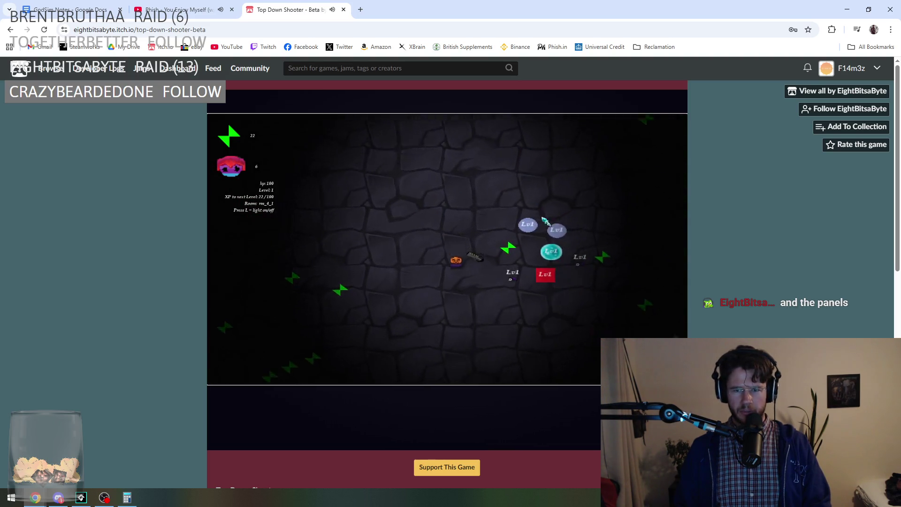
left_click(392, 184)
left_click(329, 210)
key("w")
left_click(328, 280)
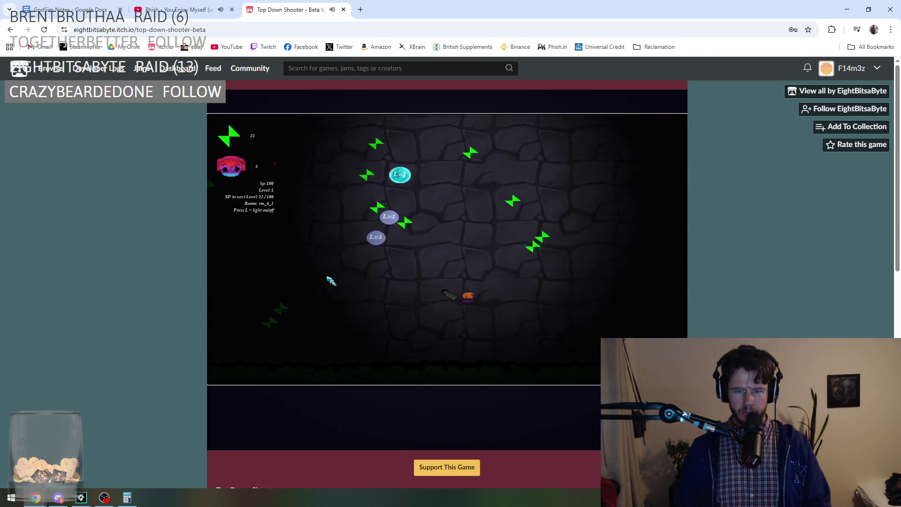
left_click(294, 334)
Step: Collect shurikens and dodge the newly spawning wave until the round ends, reaching 42/100 XP
key("a")
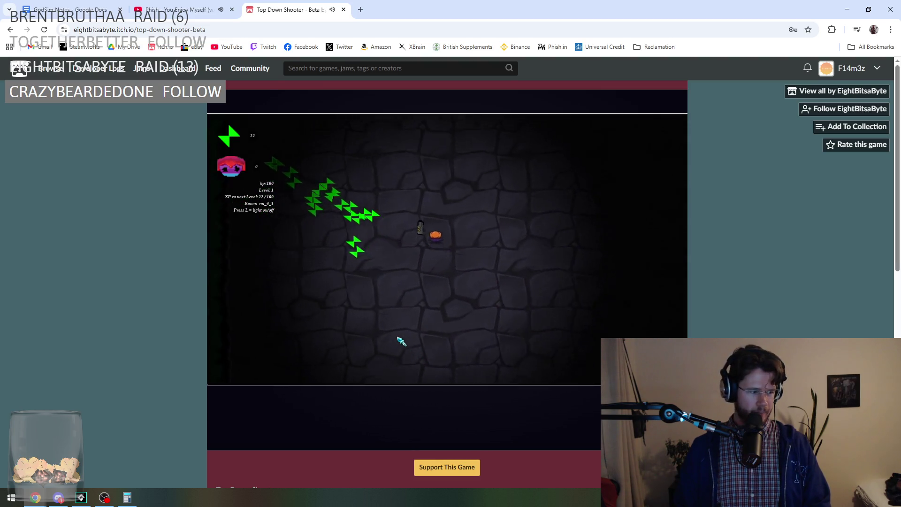
key("s")
key("a")
key("d")
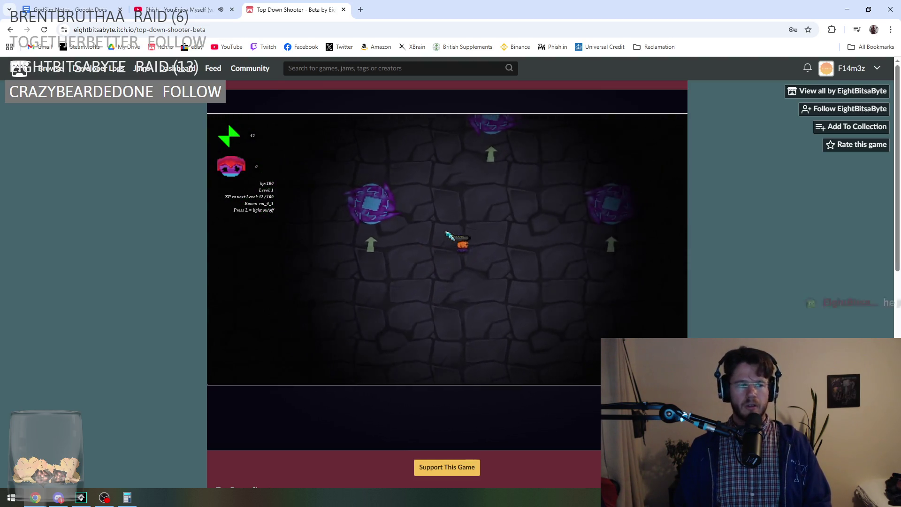
key("s")
key("w")
key("a")
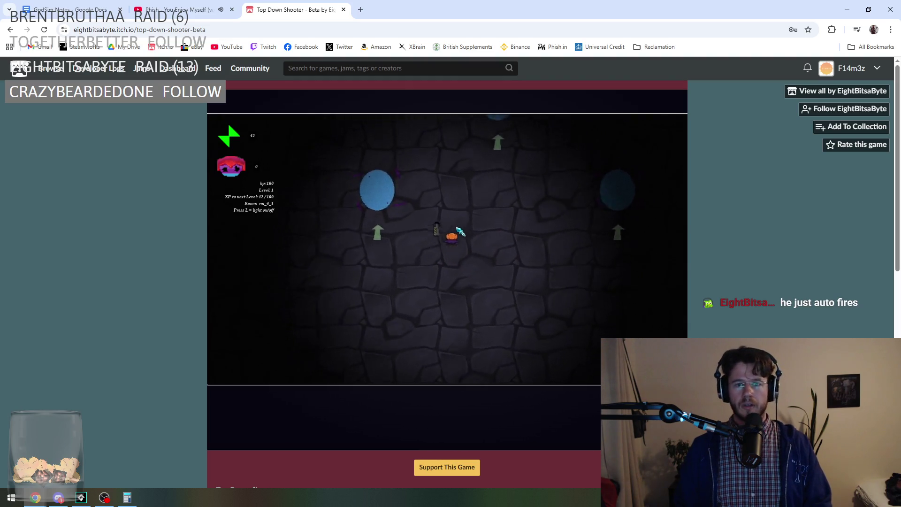
key("s")
key("a")
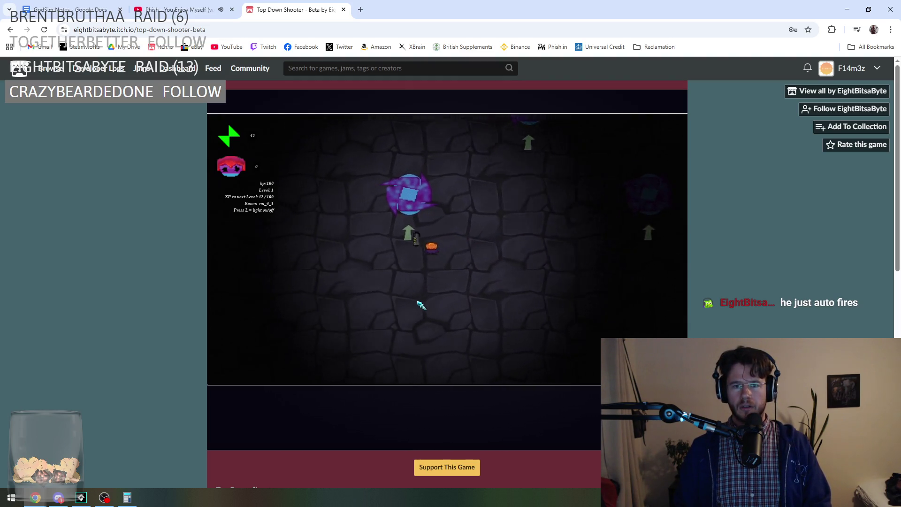
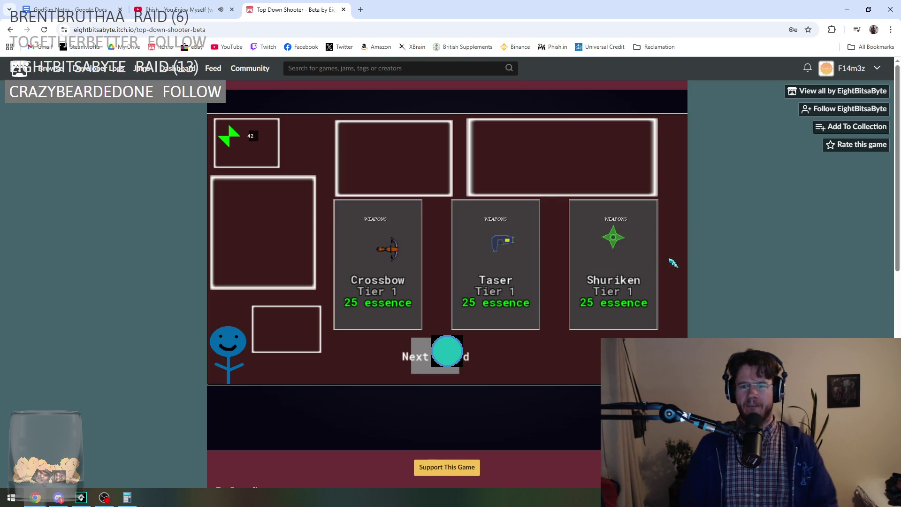
Step: Buy the Shuriken and move into the next dungeon room
left_click(621, 253)
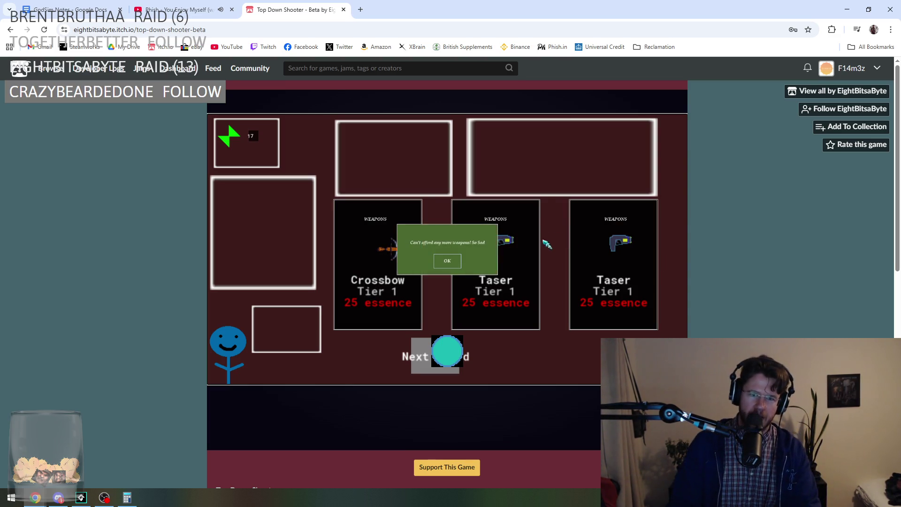
left_click(422, 357)
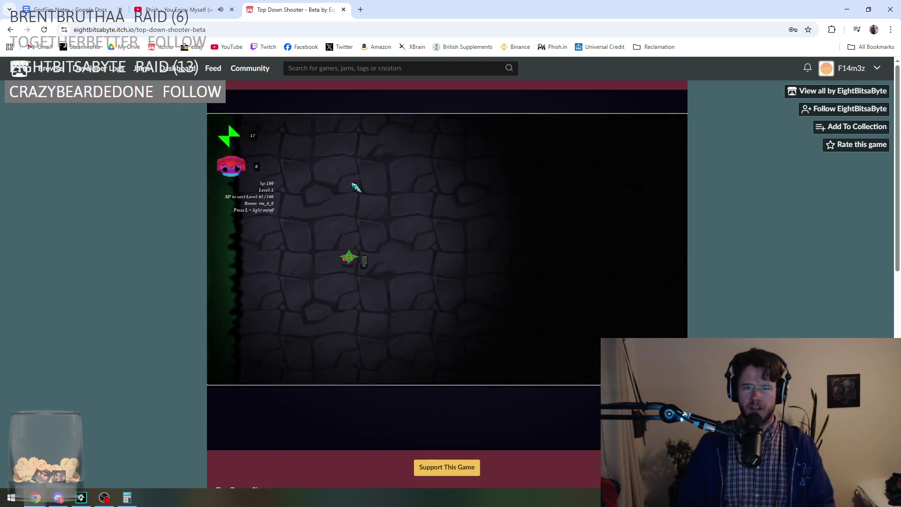
key("d")
key("a")
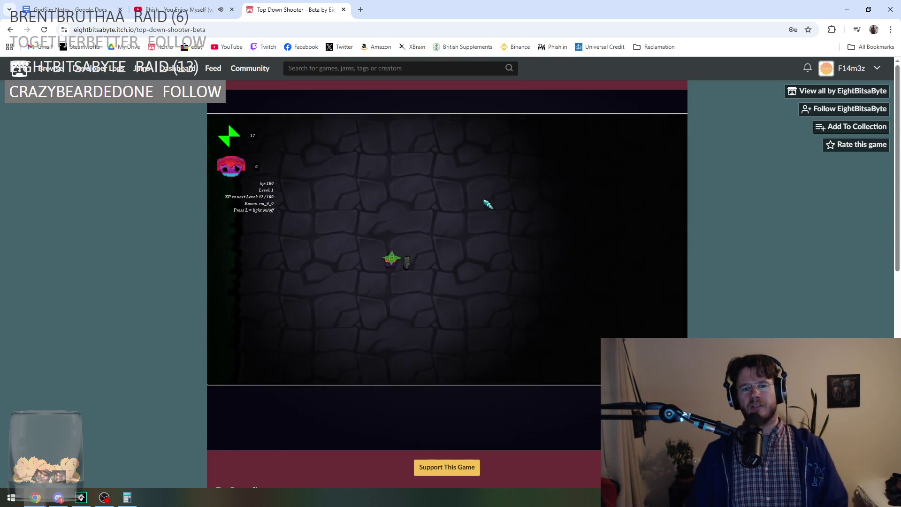
key("d")
key("w")
Step: Throw shurikens at the enemies on the left side of the room
left_click(399, 310)
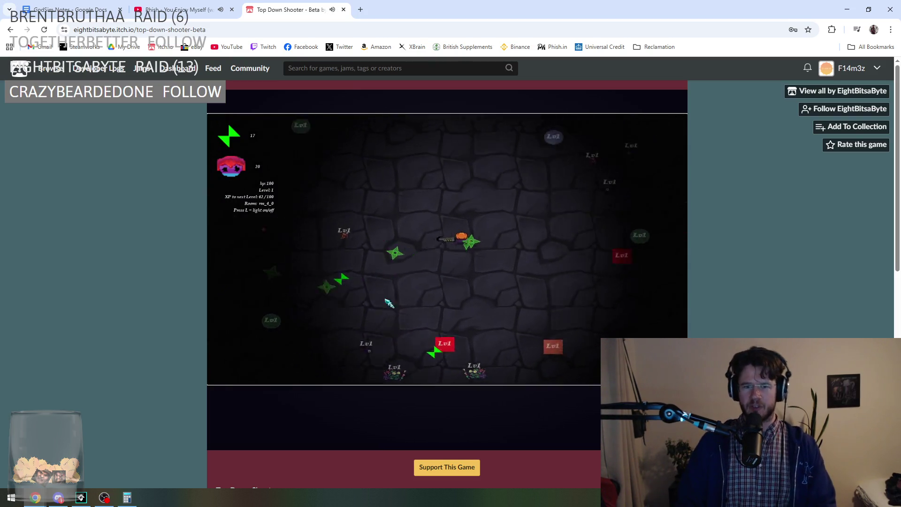
left_click(399, 287)
key("a")
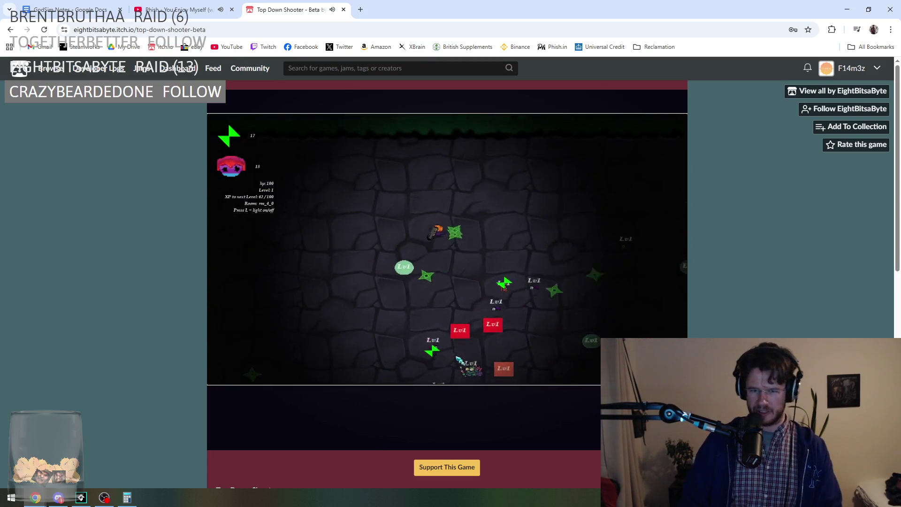
left_click(503, 346)
left_click(553, 261)
left_click(456, 255)
left_click(373, 217)
left_click(382, 212)
left_click(378, 191)
left_click(364, 159)
Step: Throw the remaining shurikens until the room's enemies are killed
key("d")
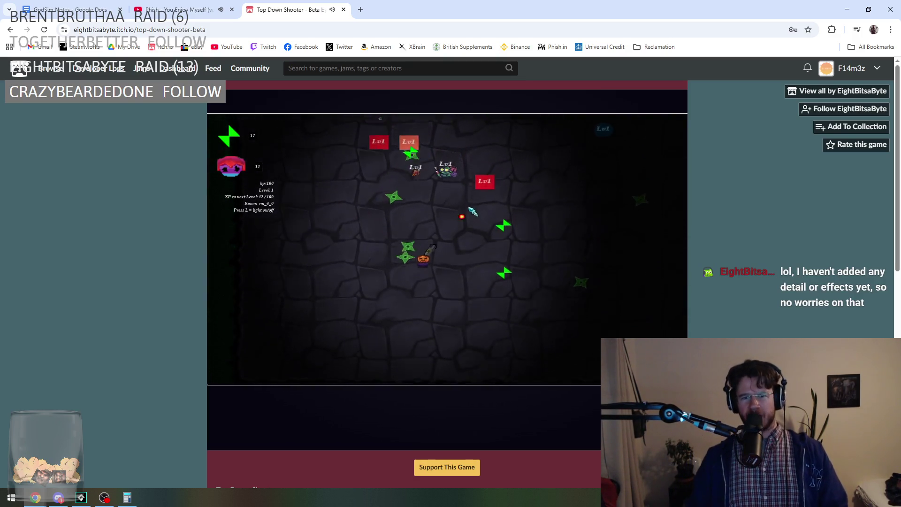
left_click(336, 251)
left_click(336, 251)
left_click(322, 316)
left_click(413, 345)
left_click(474, 320)
left_click(523, 272)
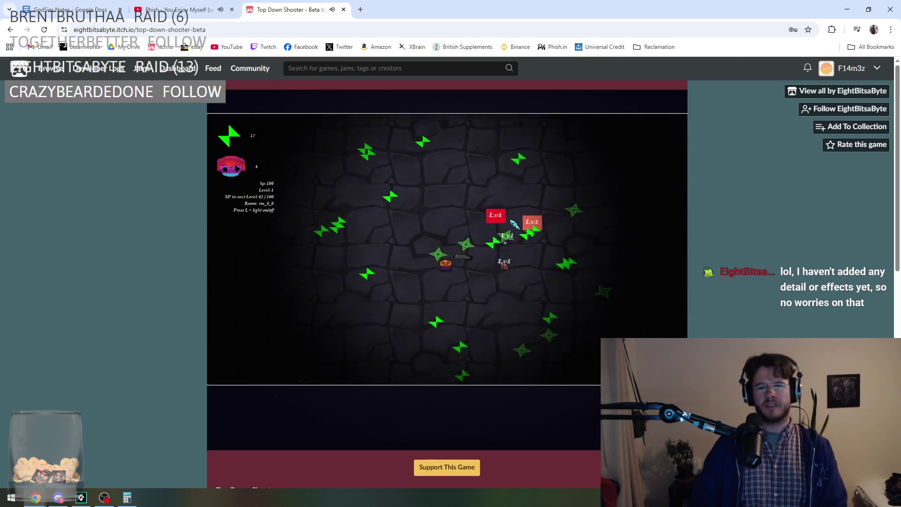
left_click(469, 211)
left_click(399, 198)
left_click(367, 209)
left_click(358, 216)
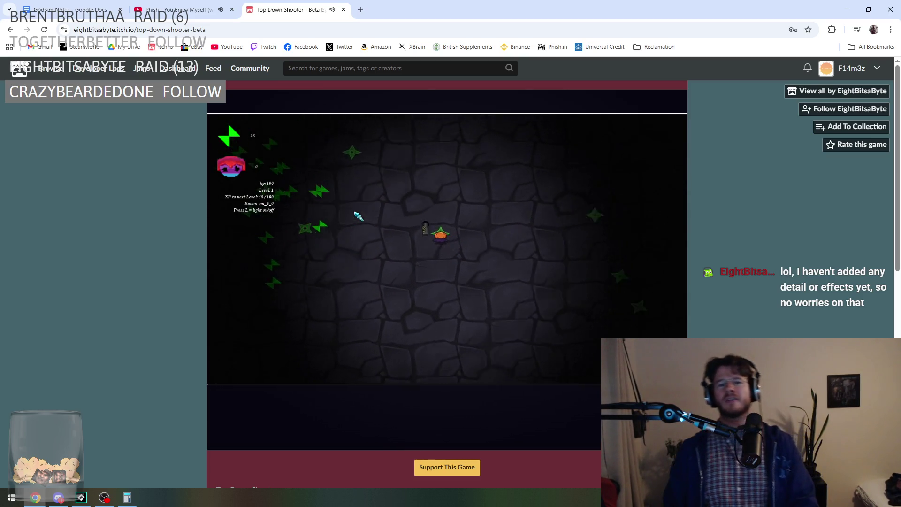
Step: Collect the dropped shurikens and walk up into the exit orb
key("s")
key("d")
key("w")
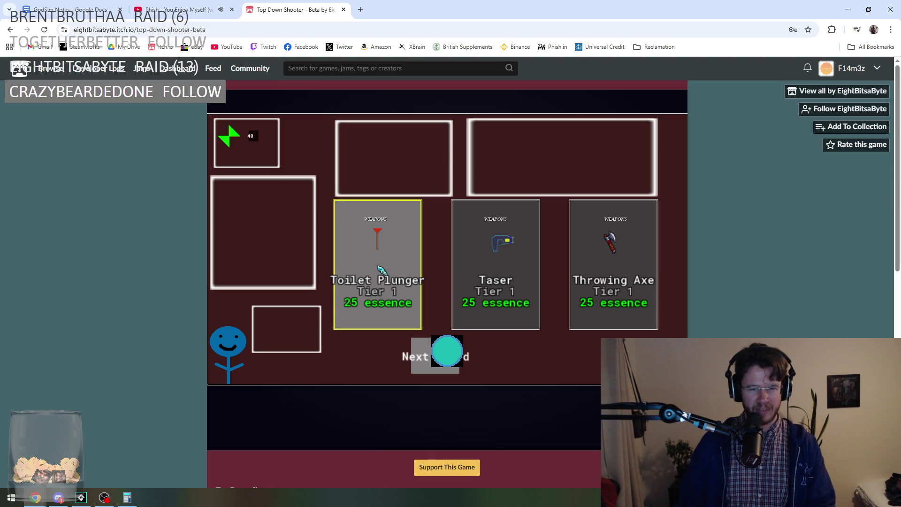
Step: Buy the Toilet Plunger and move into the next room
left_click(387, 242)
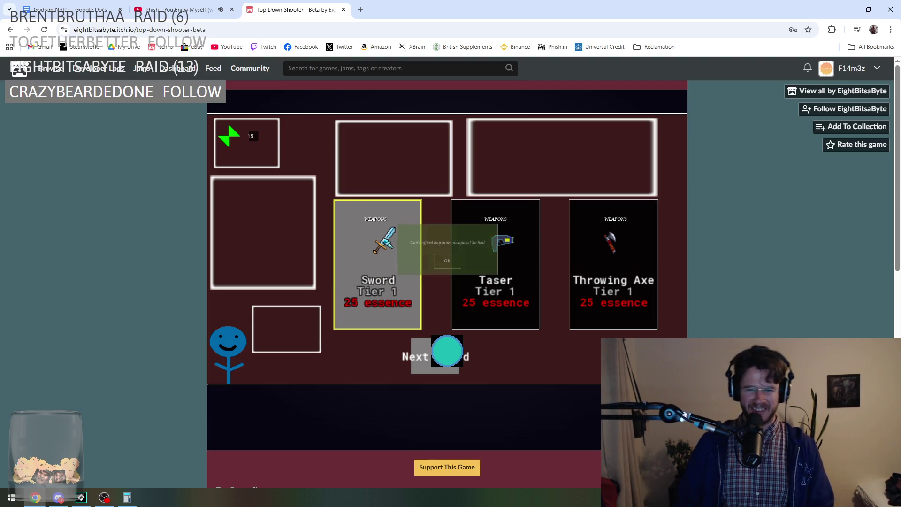
left_click(432, 337)
key("d")
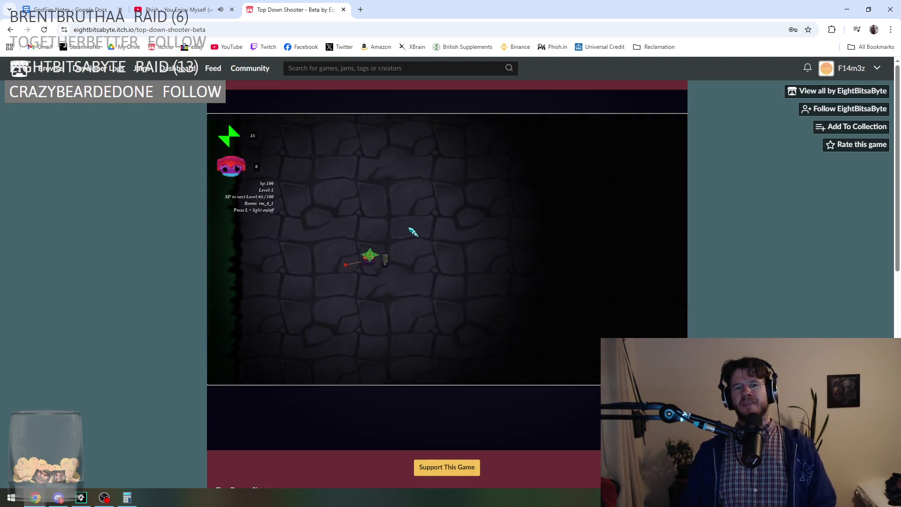
key("d")
key("a")
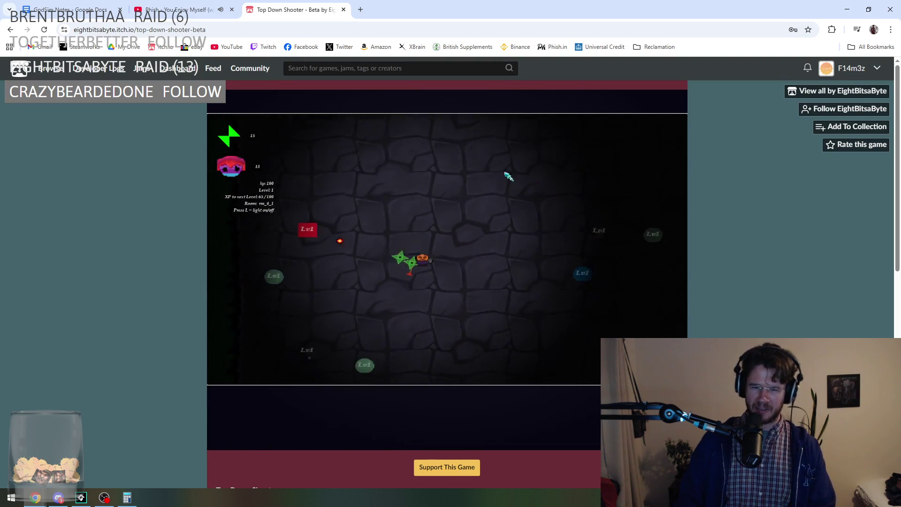
key("d")
key("a")
Step: Throw shurikens at the enemies across the room
left_click(489, 298)
left_click(451, 319)
left_click(470, 305)
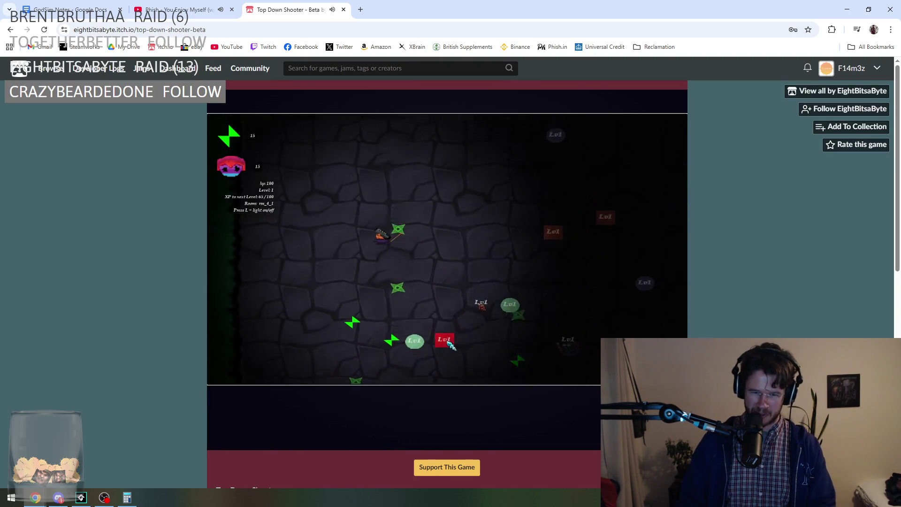
key("s")
left_click(460, 275)
left_click(443, 246)
left_click(410, 204)
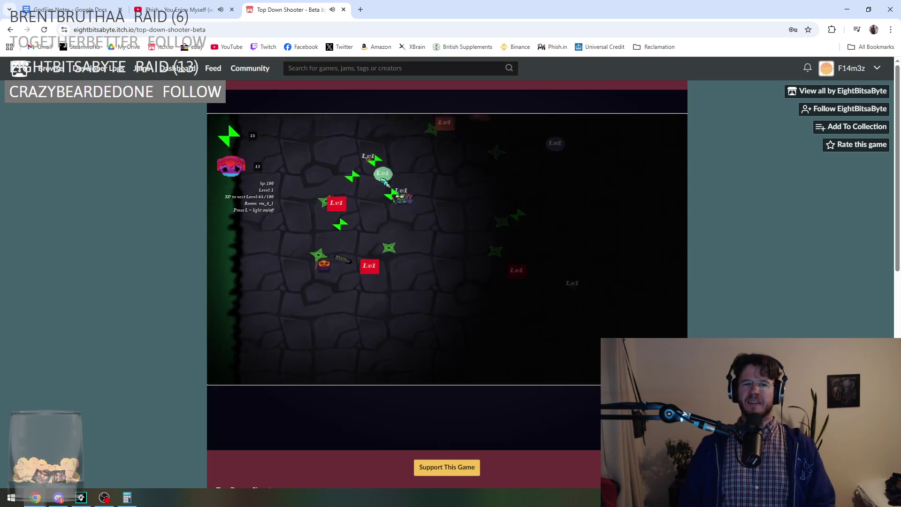
left_click(382, 177)
Step: Keep throwing shurikens until the remaining enemies are dead
key("d")
key("s")
left_click(370, 176)
left_click(372, 183)
left_click(374, 189)
left_click(371, 190)
left_click(359, 192)
left_click(354, 193)
left_click(345, 235)
left_click(331, 263)
left_click(425, 312)
left_click(511, 269)
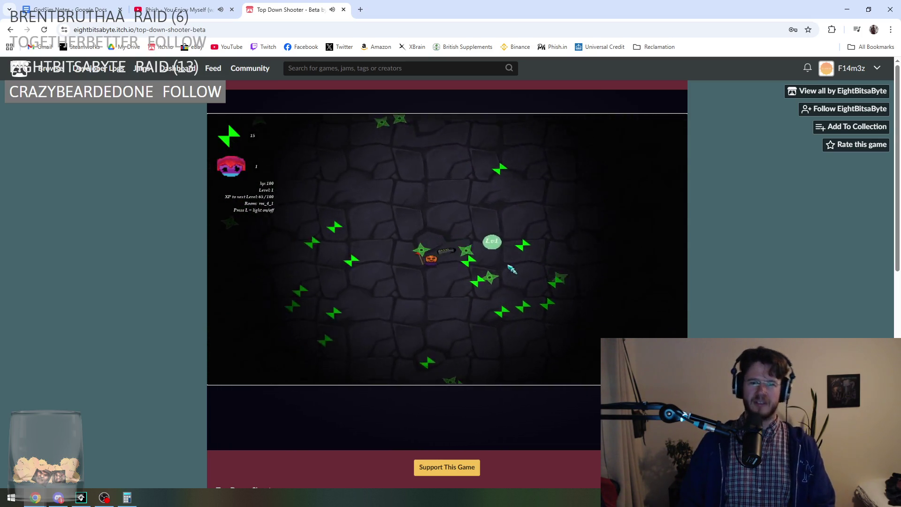
Step: Collect floor shurikens and walk into the blue orb for the Pistol, Sword and Bong shop
key("w")
key("d")
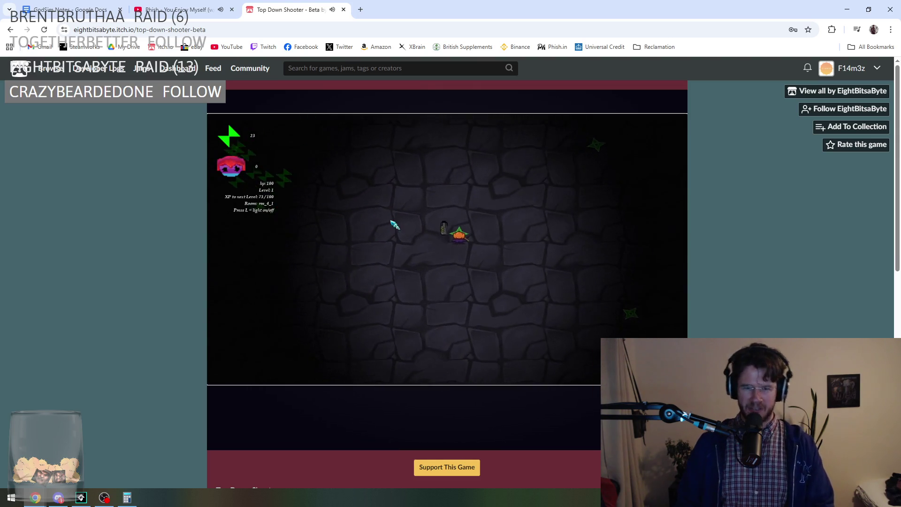
key("w")
key("d")
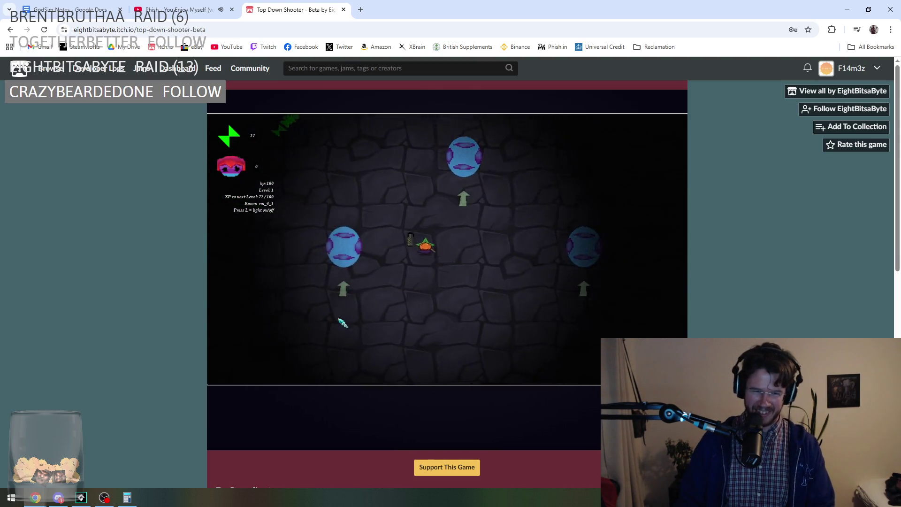
key("w")
key("d")
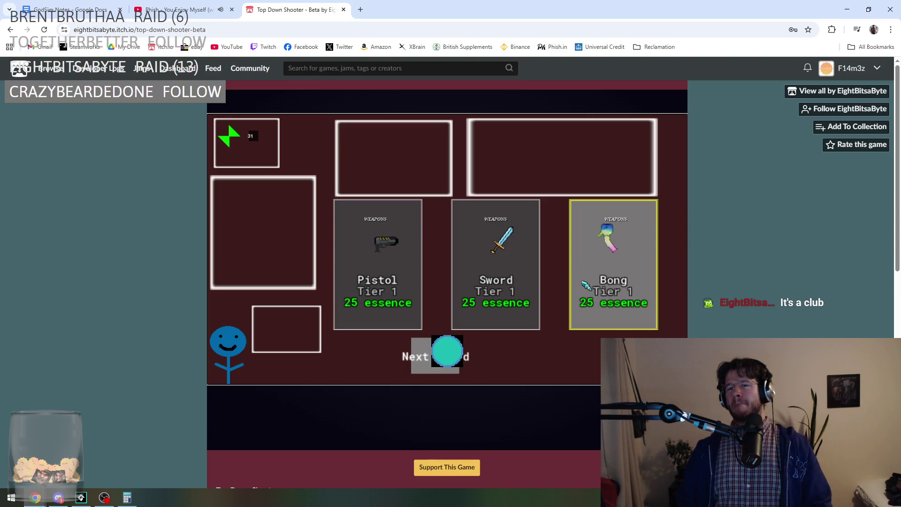
Step: Buy the Bong, then survive the room until the Scythe and Pistols shop appears
left_click(600, 270)
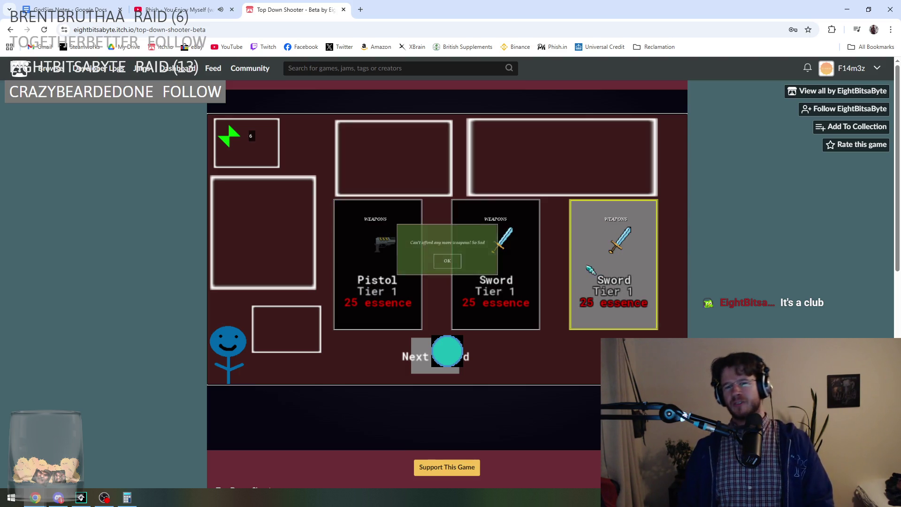
left_click(435, 359)
key("d")
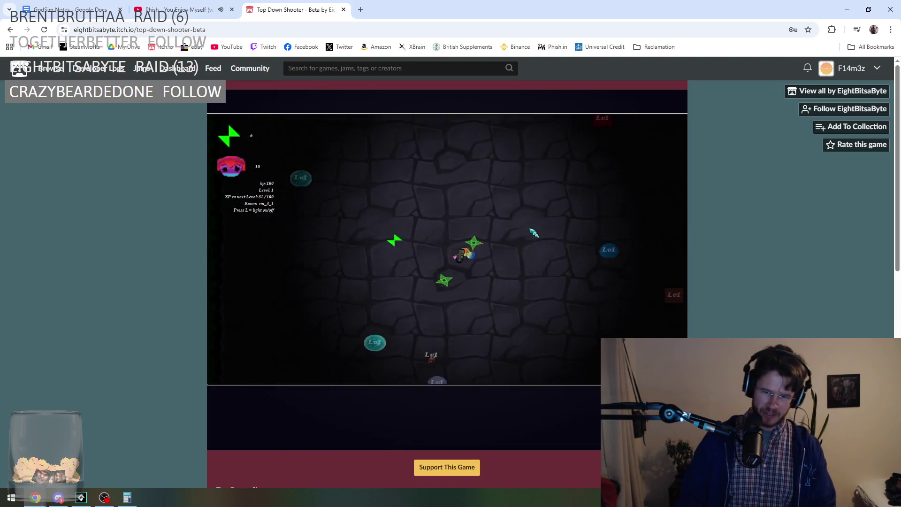
key("a")
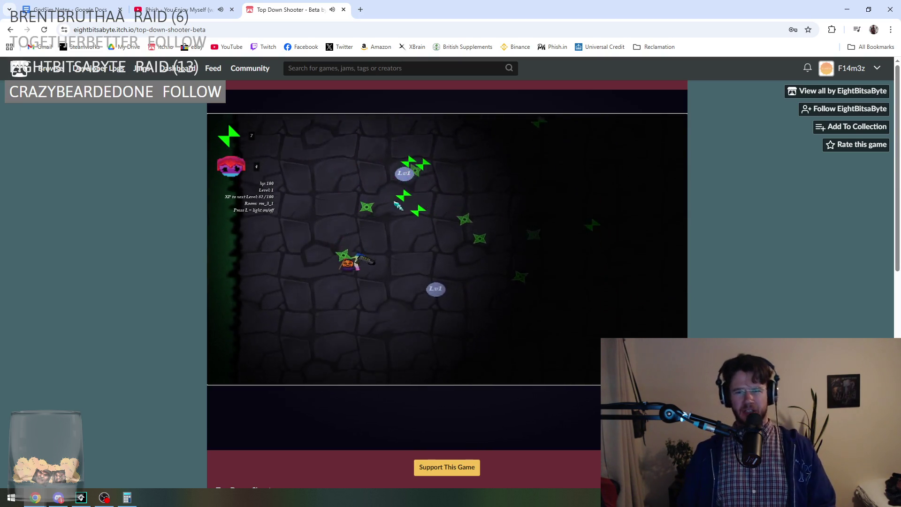
key("s")
key("d")
key("w")
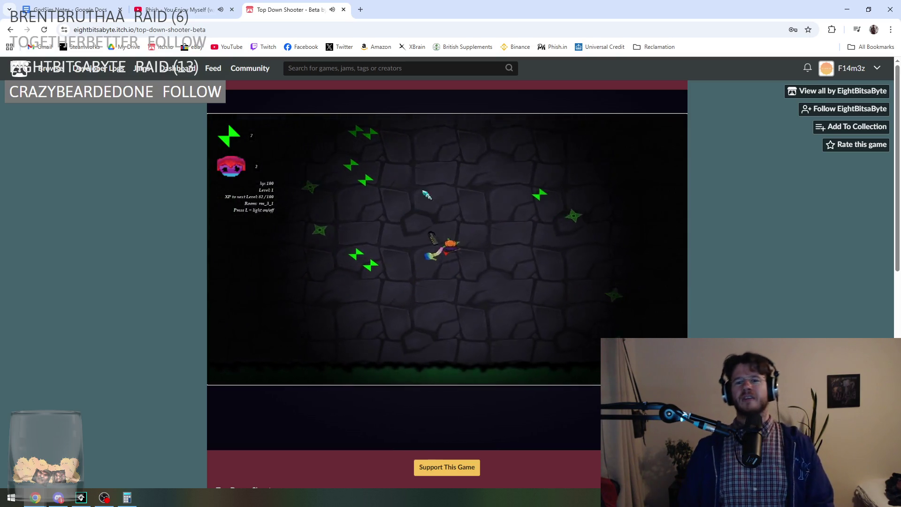
key("d")
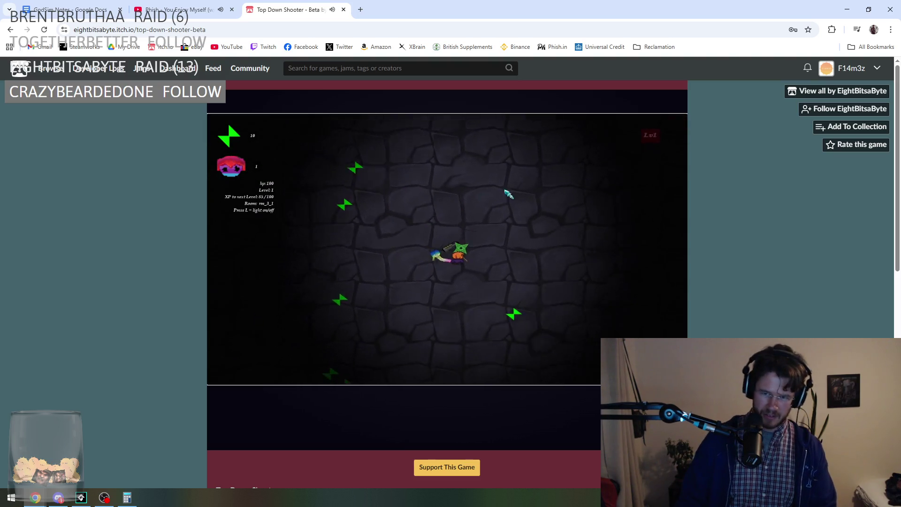
key("s")
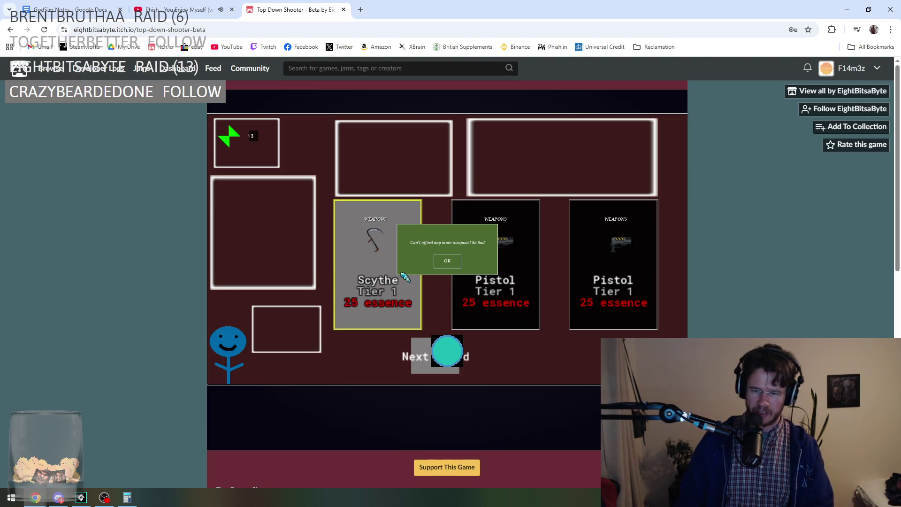
Step: Start the next room and throw shurikens at the spawning enemies
left_click(458, 356)
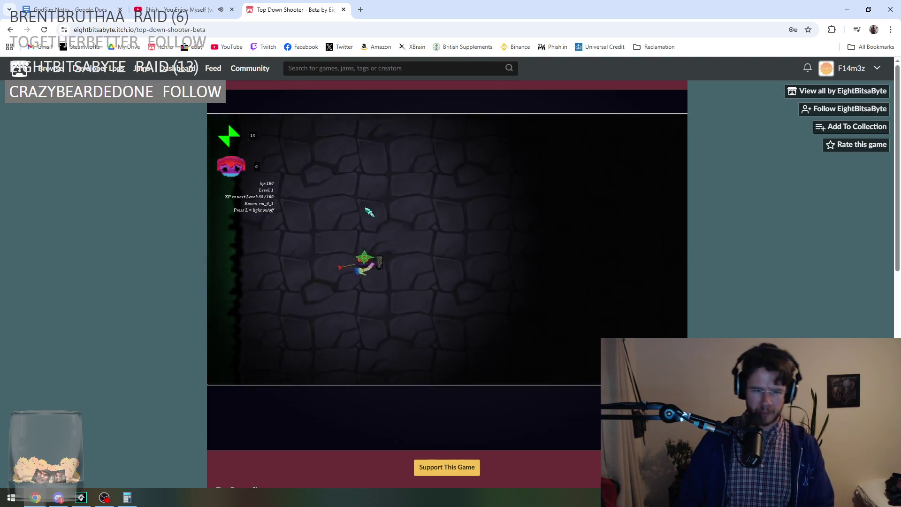
key("d")
left_click(459, 322)
key("d")
left_click(372, 232)
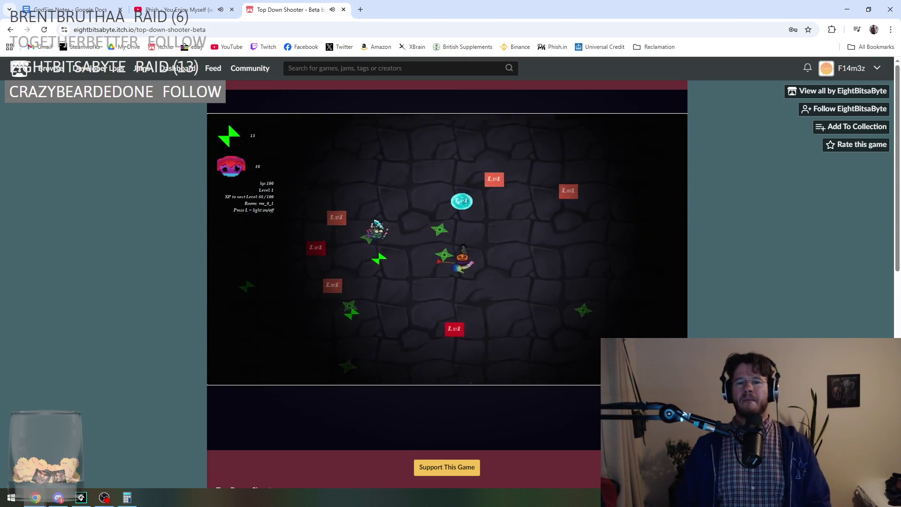
key("s")
left_click(499, 267)
left_click(512, 137)
left_click(527, 167)
Step: Throw the last shurikens at the enemies to the right
key("w")
left_click(450, 281)
left_click(423, 297)
left_click(489, 306)
left_click(554, 287)
left_click(574, 248)
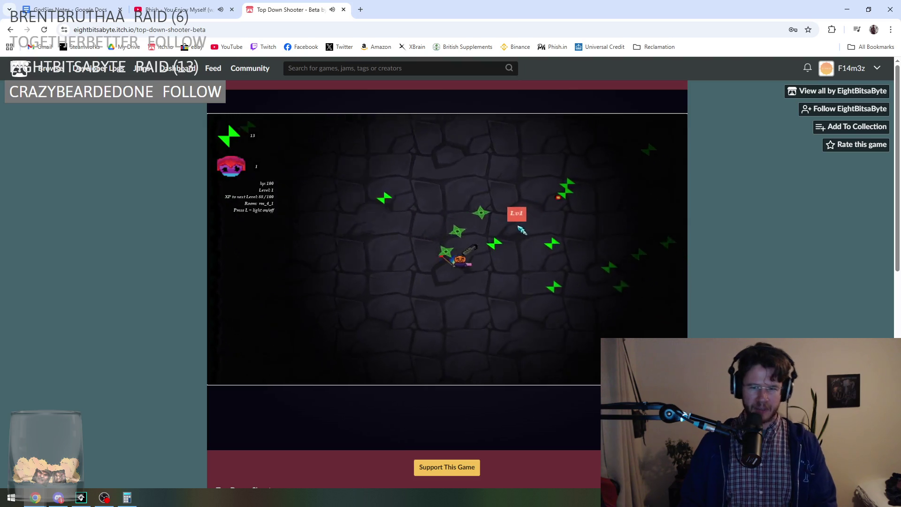
Step: Pick up the floor shurikens and reach the Pistol and Toilet Plunger shop
key("a")
key("w")
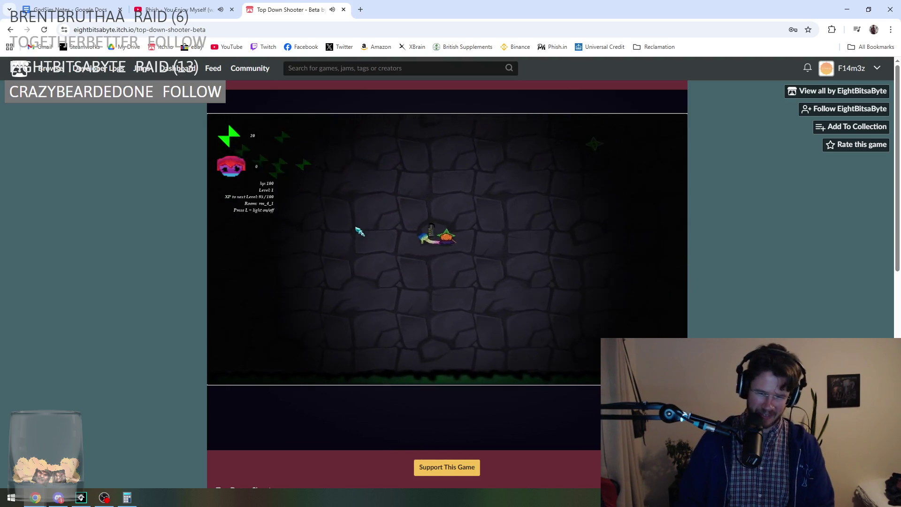
key("d")
key("d")
key("a")
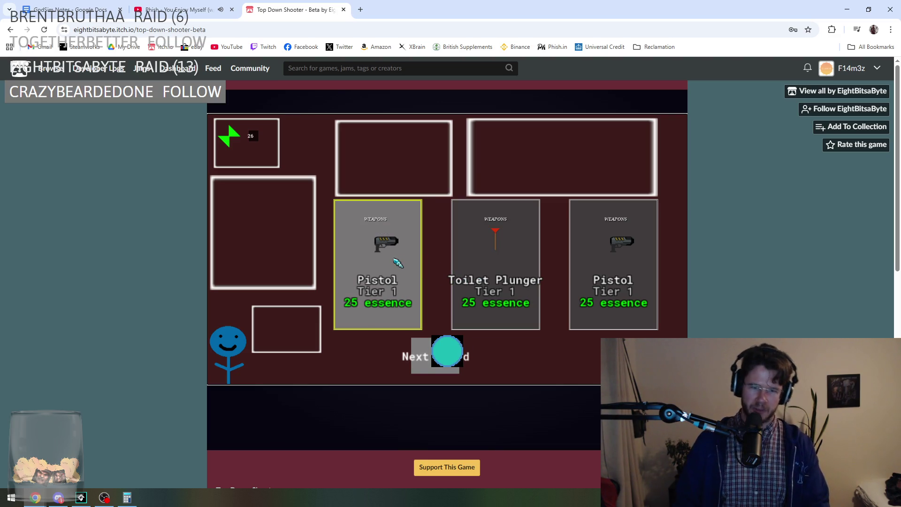
Step: Start the next round and move through the dungeon firing at enemies
left_click(447, 355)
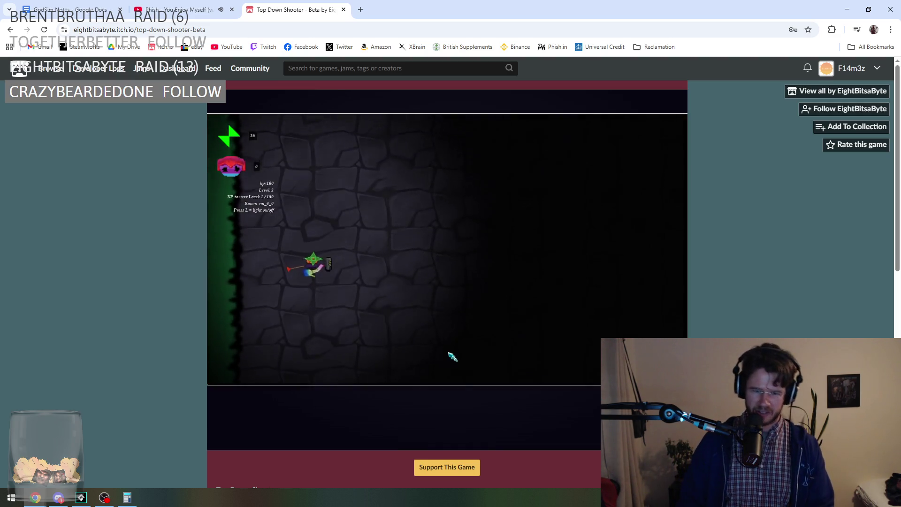
key("d")
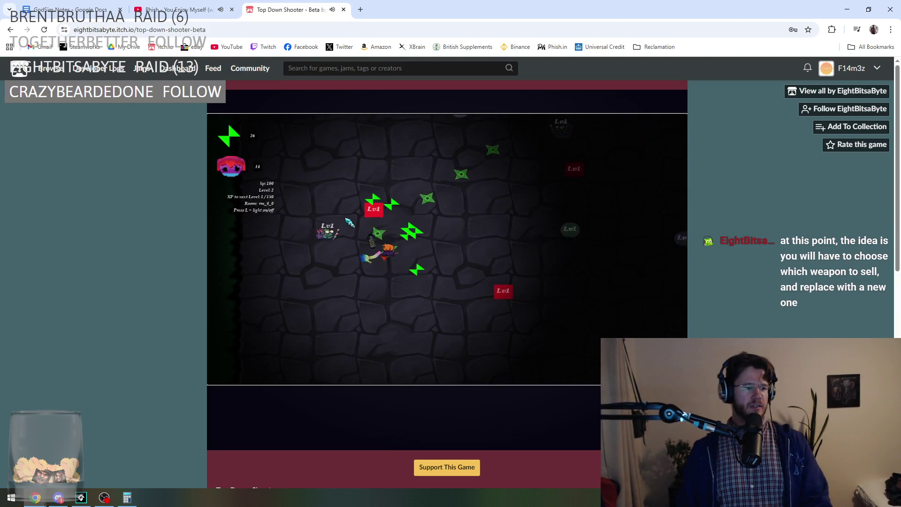
key("a")
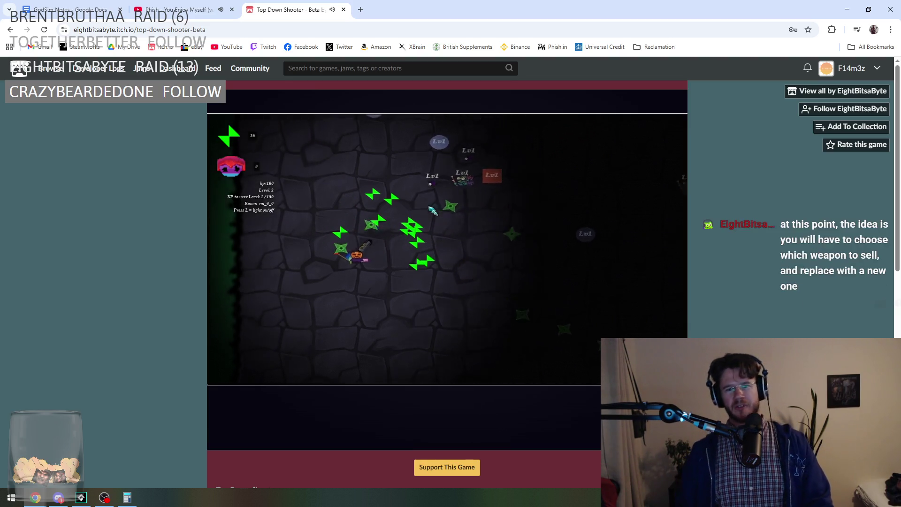
key("s")
key("d")
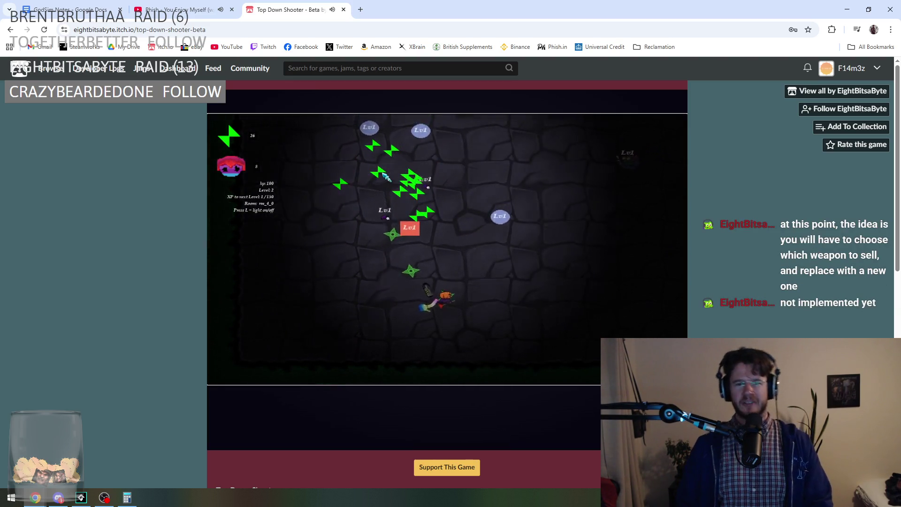
key("w")
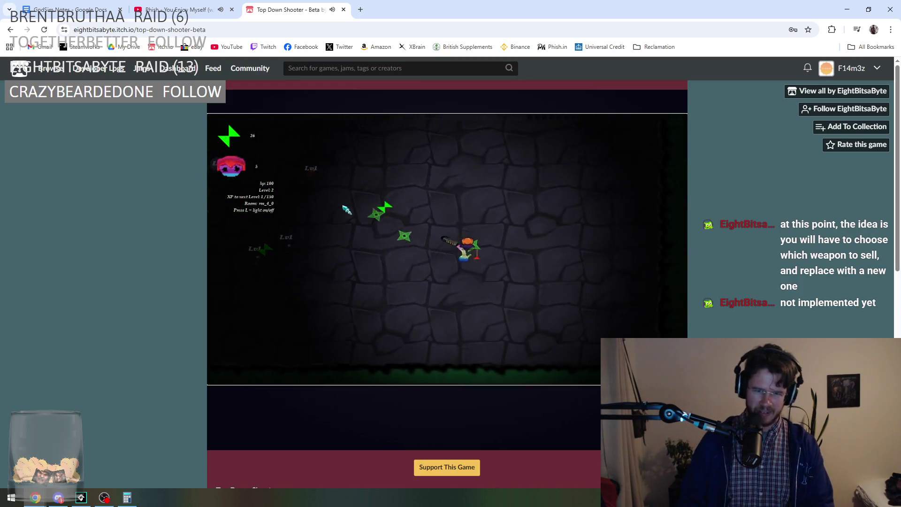
key("a")
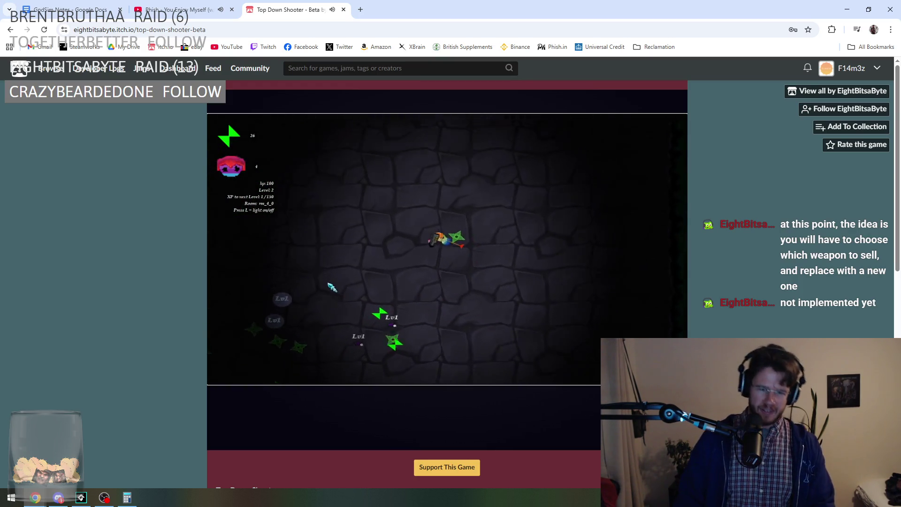
Step: Finish off the green shuriken enemies, then leave the game window
key("s")
key("a")
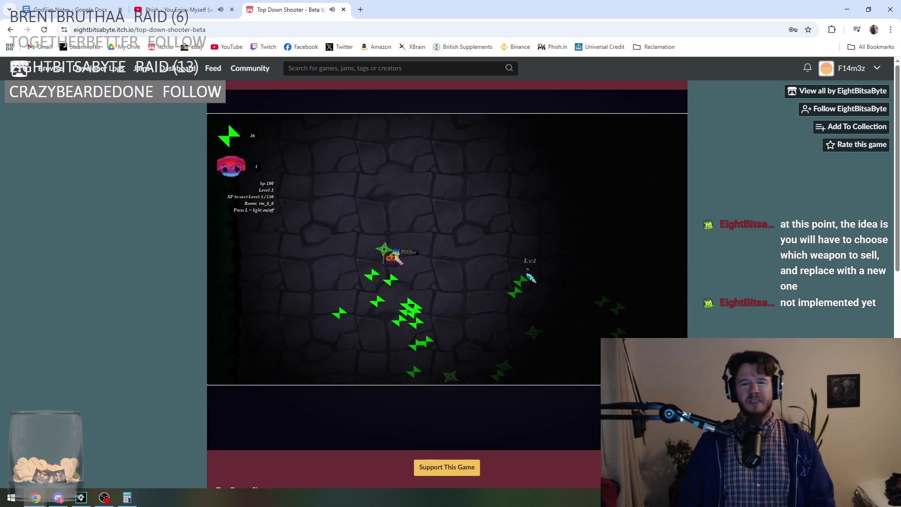
key("s")
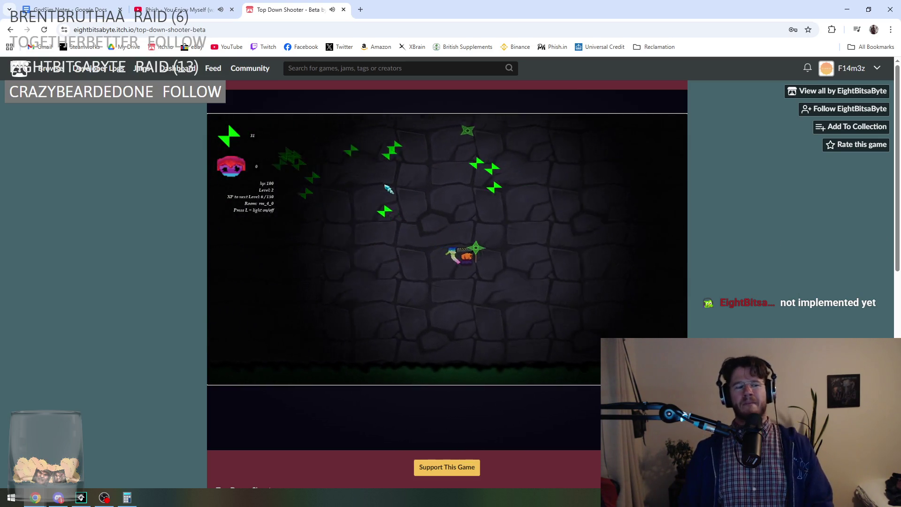
key("a")
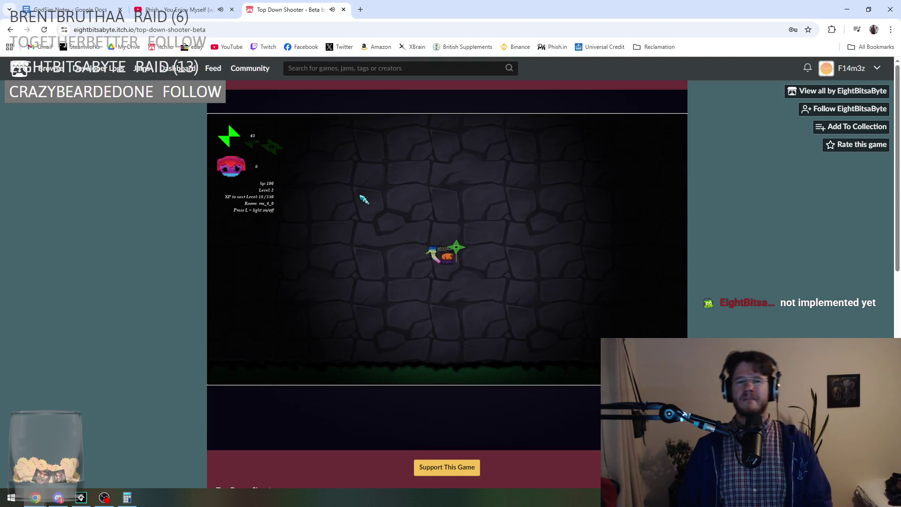
key("w")
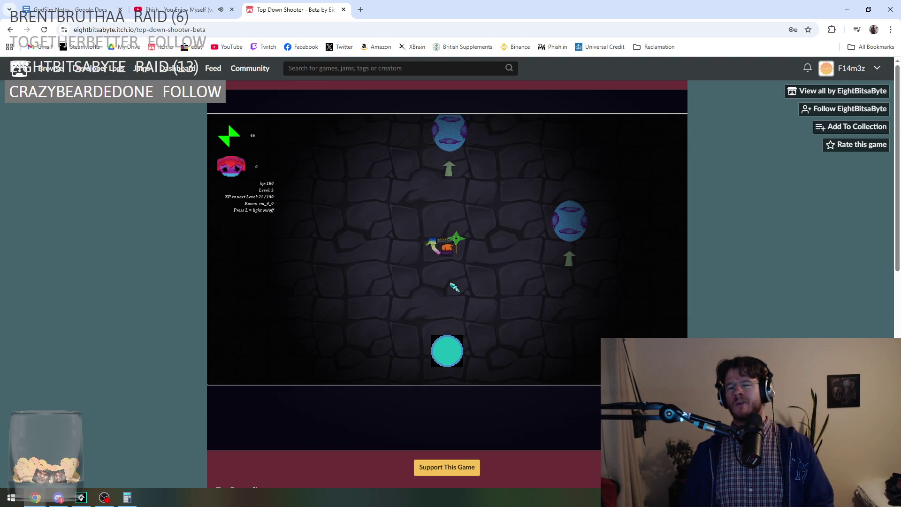
left_click(105, 497)
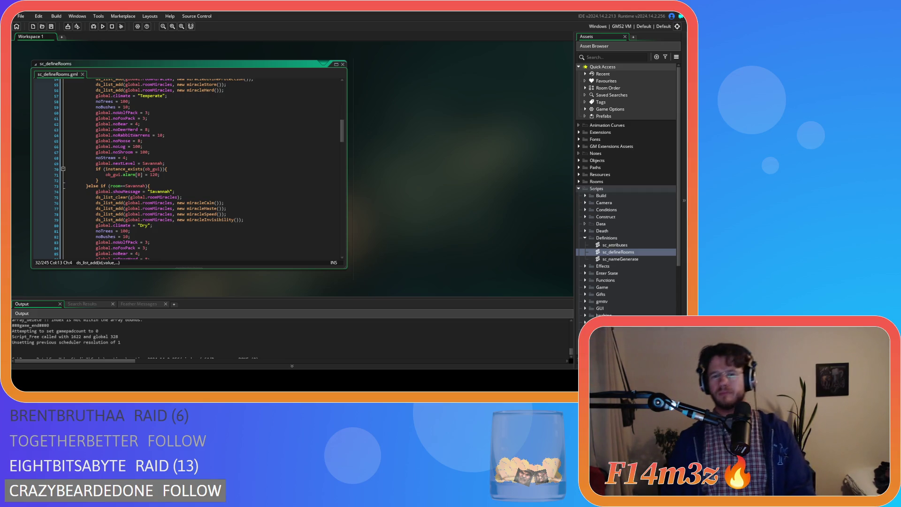
Step: Review the Temperate Forest miracle list and climate line in sc_defineRooms
left_click(243, 208)
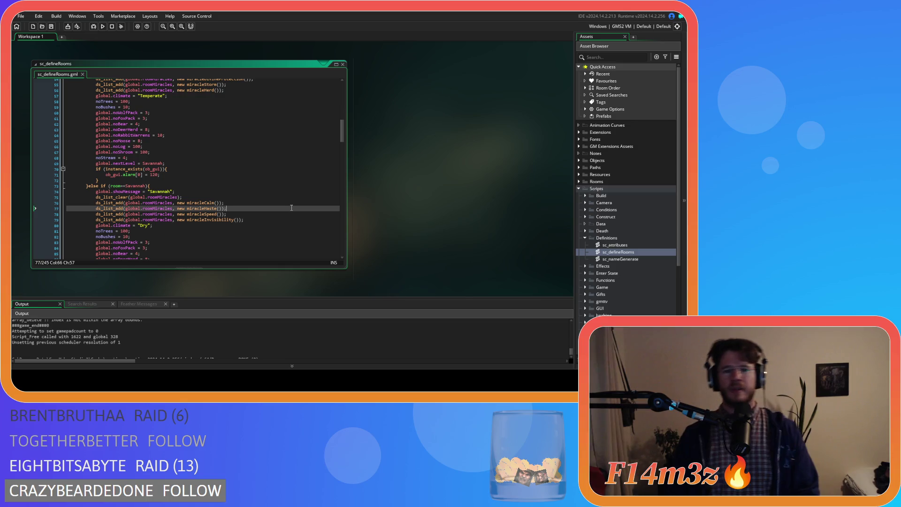
scroll(242, 207, "up", 14)
scroll(243, 207, "up", 4)
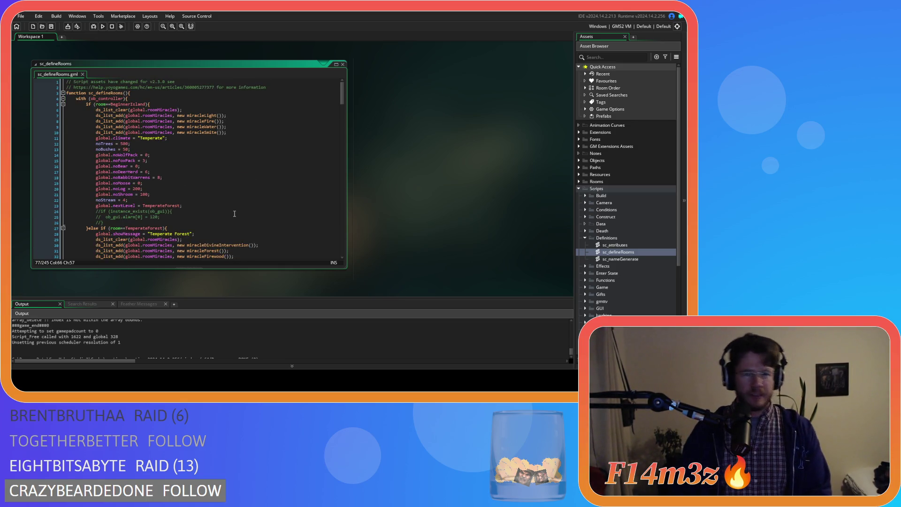
scroll(225, 152, "down", 7)
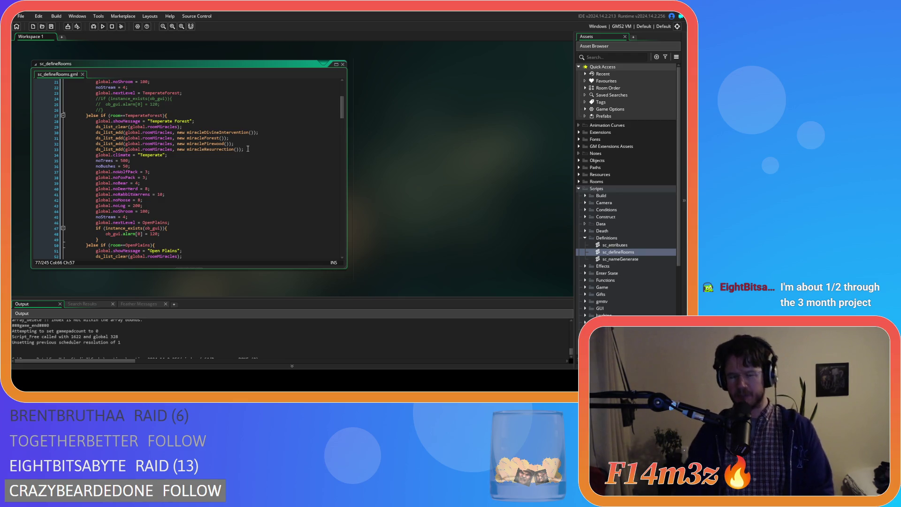
left_click(234, 138)
left_click(275, 154)
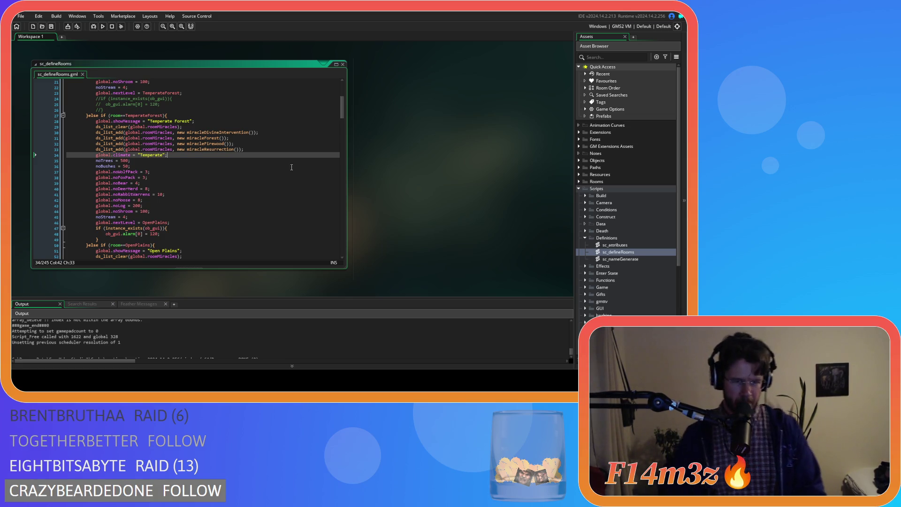
Step: Scroll from Beginner Island's miracleFire line down to the Open Plains block
scroll(291, 193, "up", 3)
scroll(299, 199, "down", 2)
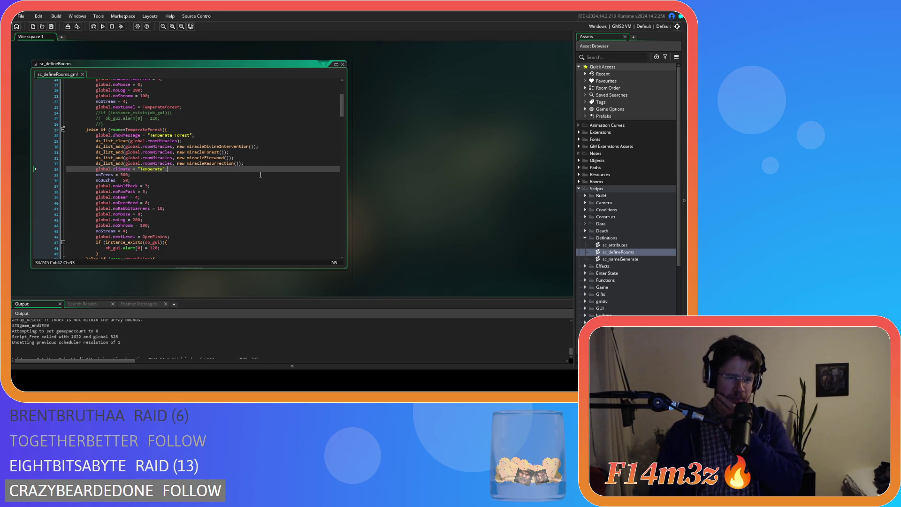
scroll(259, 162, "up", 5)
left_click(254, 121)
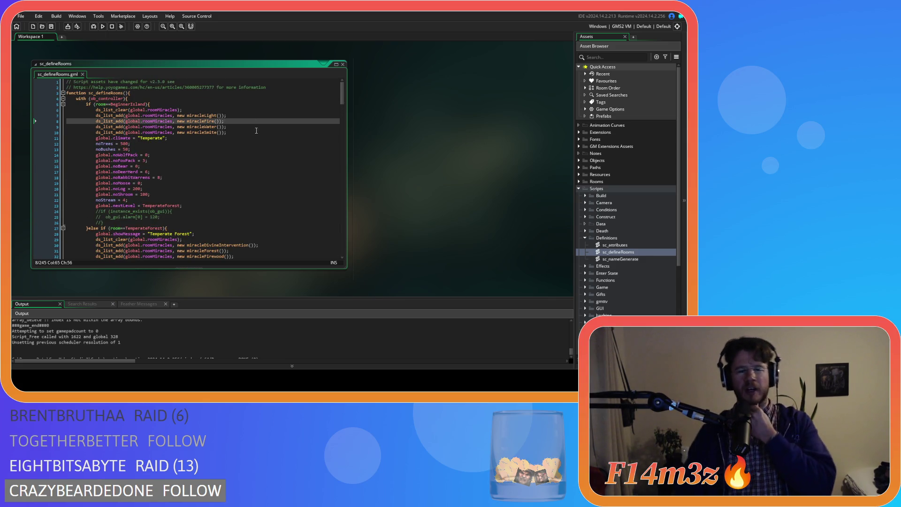
scroll(257, 134, "down", 3)
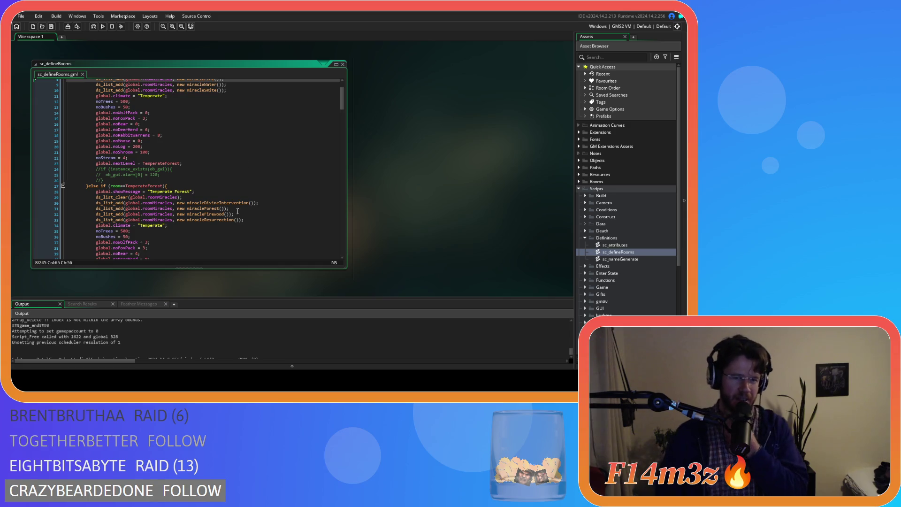
left_click_drag(237, 214, 188, 215)
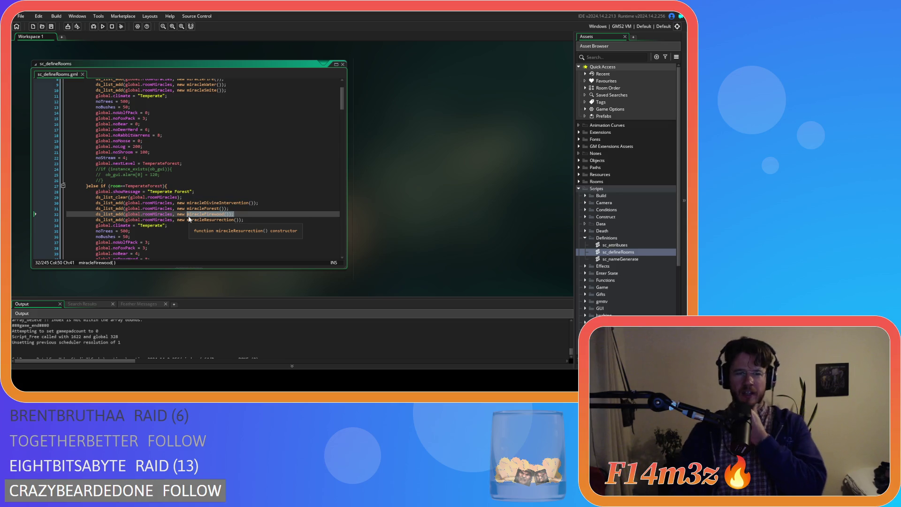
scroll(188, 216, "down", 8)
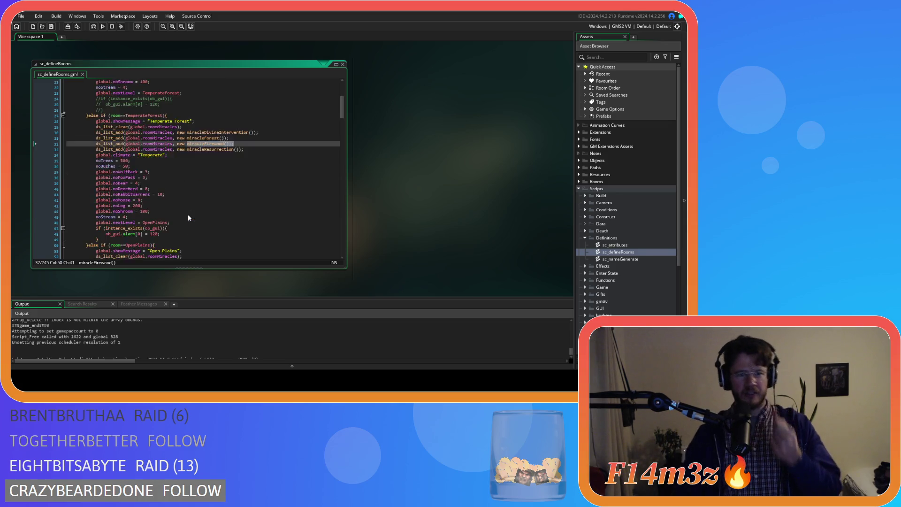
left_click(189, 194)
scroll(189, 194, "up", 3)
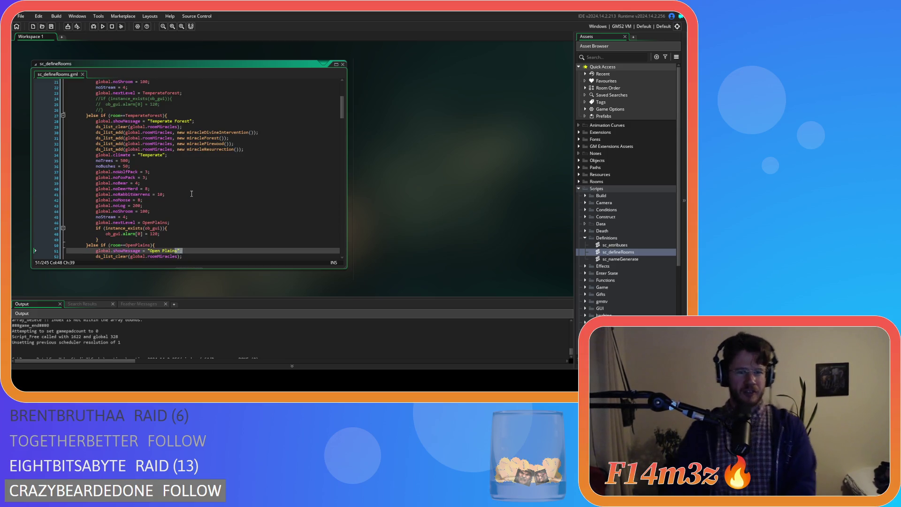
scroll(188, 196, "down", 3)
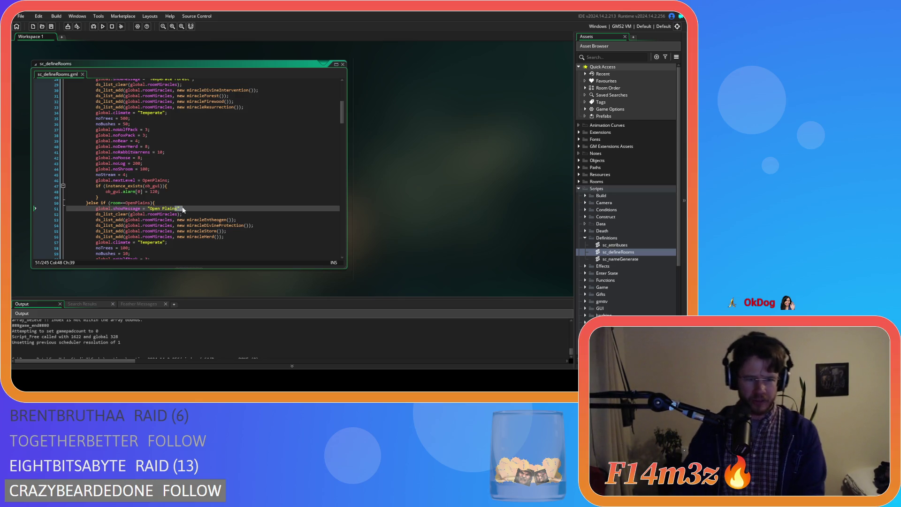
scroll(197, 201, "down", 2)
left_click(236, 213)
left_click(240, 208)
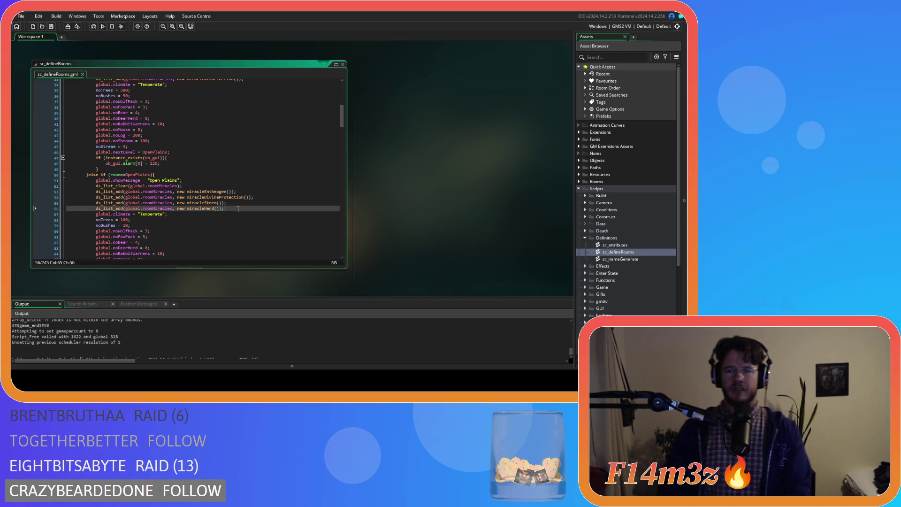
scroll(238, 209, "up", 5)
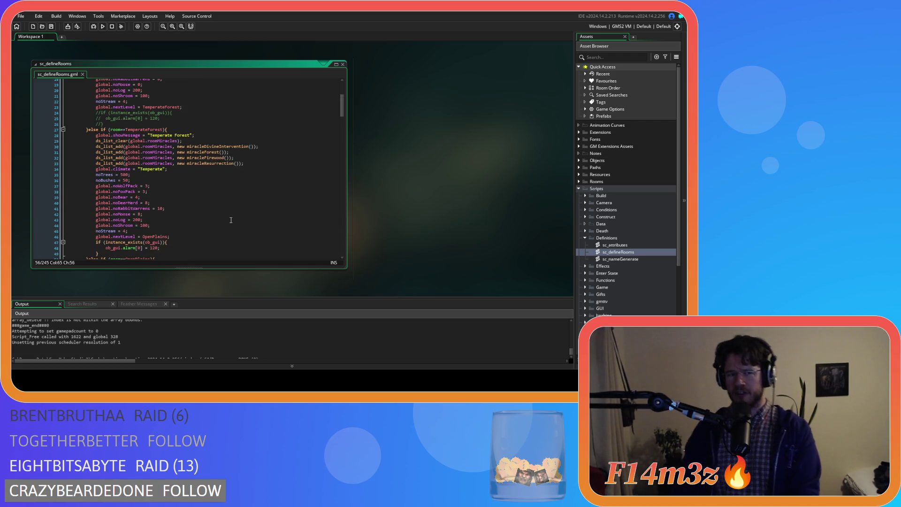
double_click(183, 135)
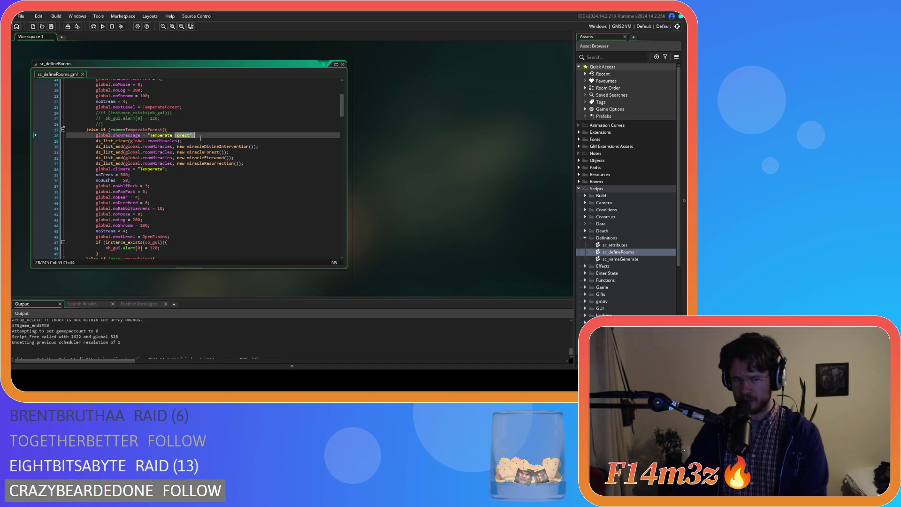
left_click(205, 134)
scroll(162, 226, "down", 3)
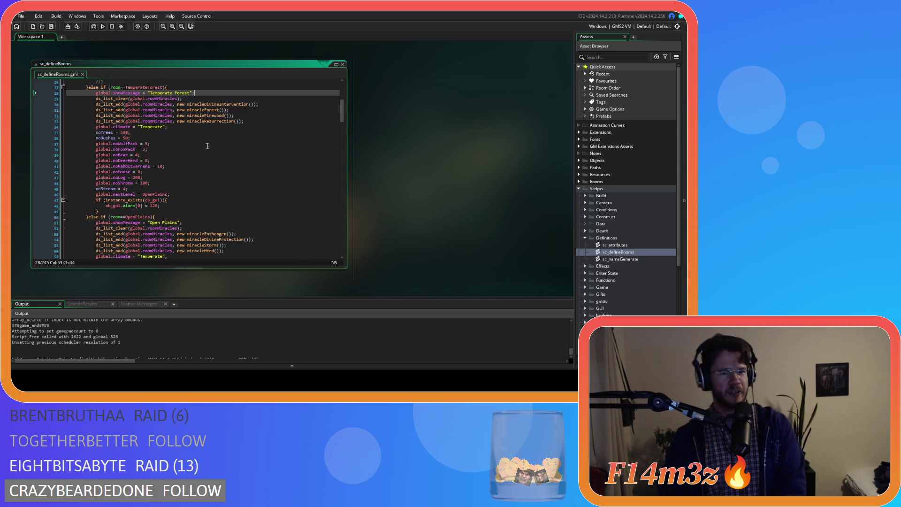
left_click_drag(162, 223, 191, 225)
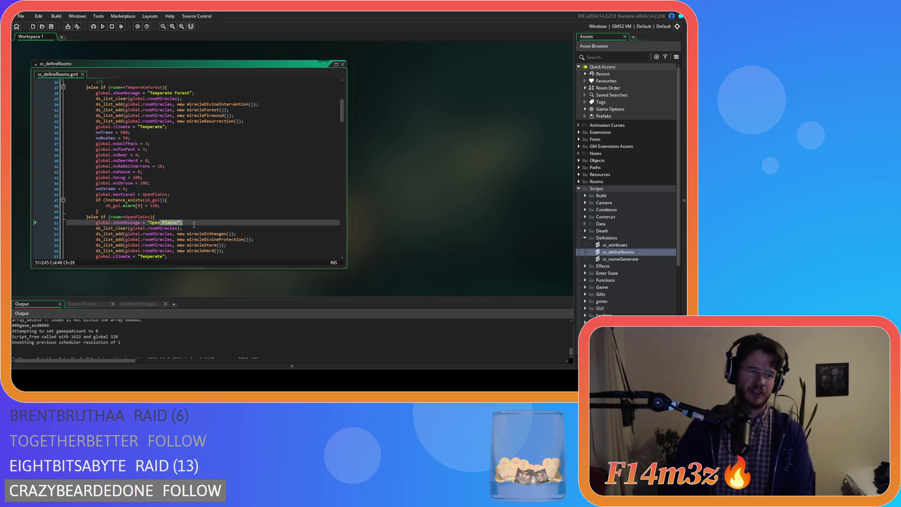
scroll(171, 229, "up", 3)
left_click_drag(194, 167, 231, 166)
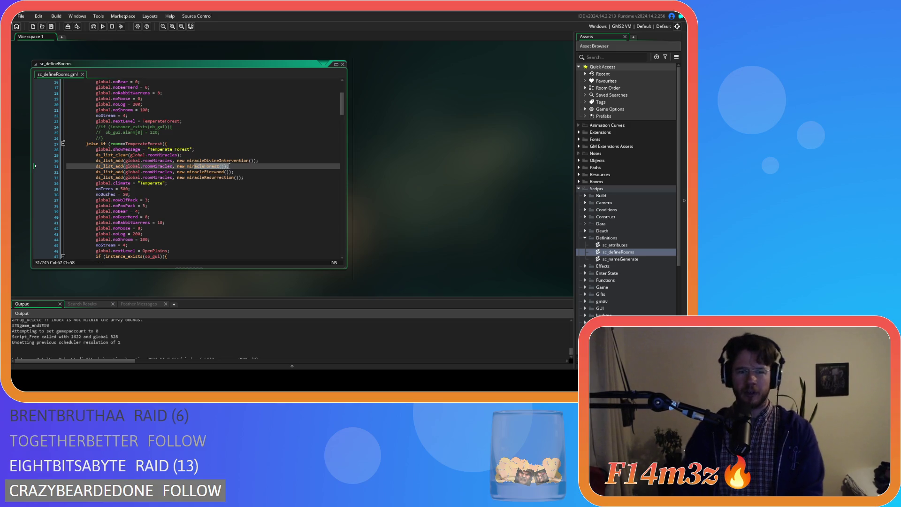
scroll(115, 165, "down", 6)
mouse_move(115, 166)
left_mouse_down()
mouse_move(221, 187)
mouse_move(221, 195)
left_mouse_up()
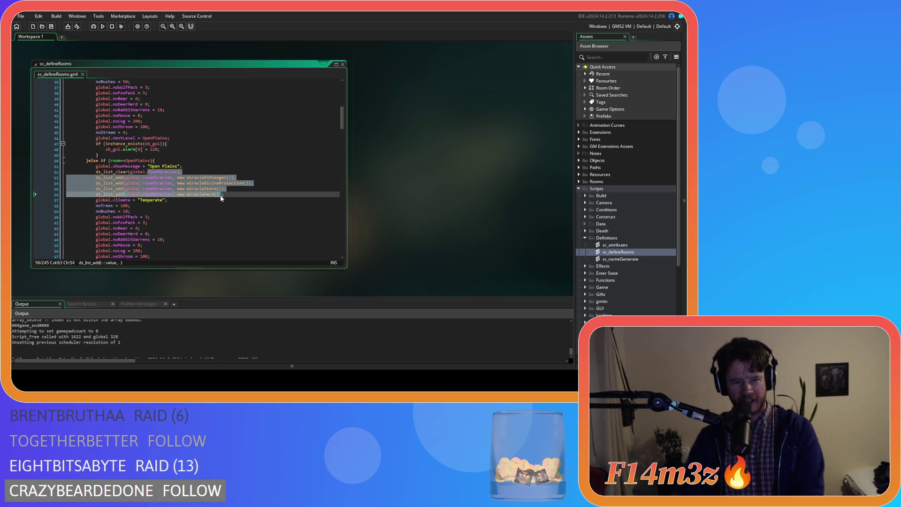
left_click(228, 196)
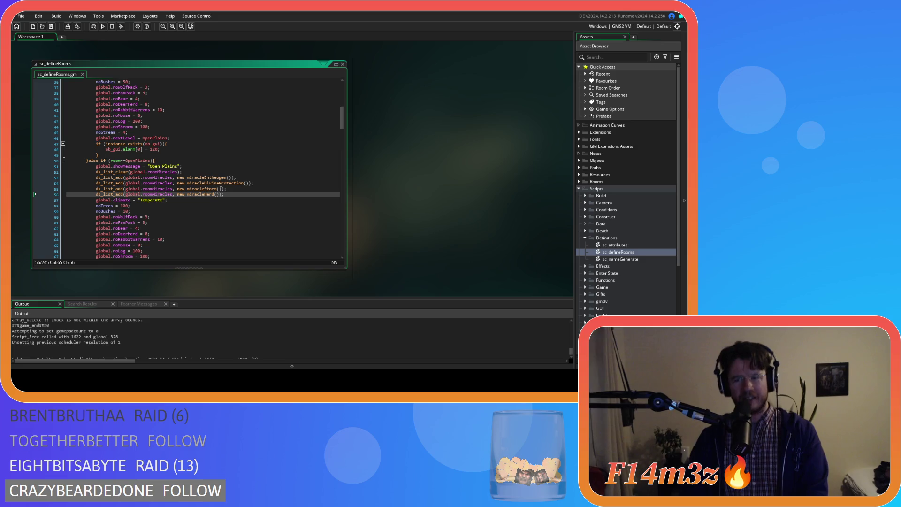
scroll(221, 188, "up", 7)
left_click_drag(162, 167, 236, 167)
scroll(236, 167, "down", 7)
left_click_drag(157, 189, 233, 192)
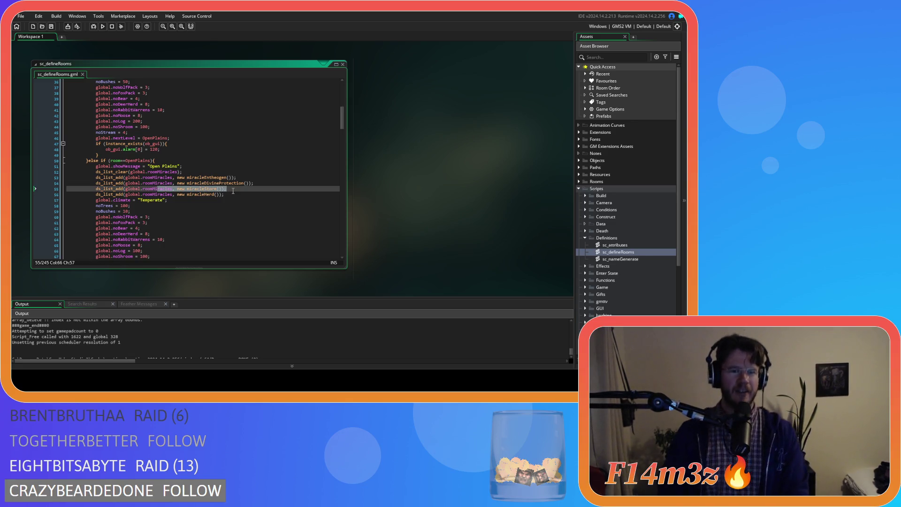
scroll(233, 191, "up", 4)
left_click_drag(177, 130, 235, 130)
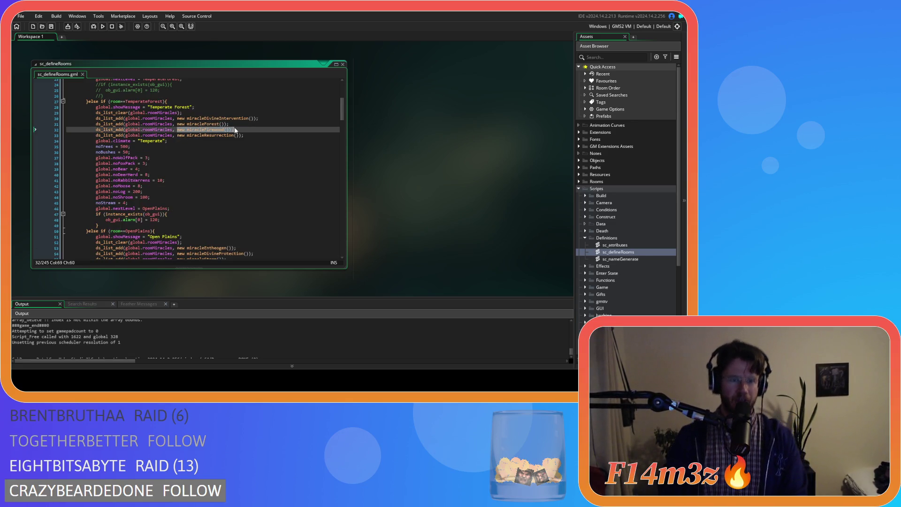
scroll(235, 130, "down", 3)
left_click_drag(168, 203, 231, 207)
left_click_drag(149, 181, 185, 182)
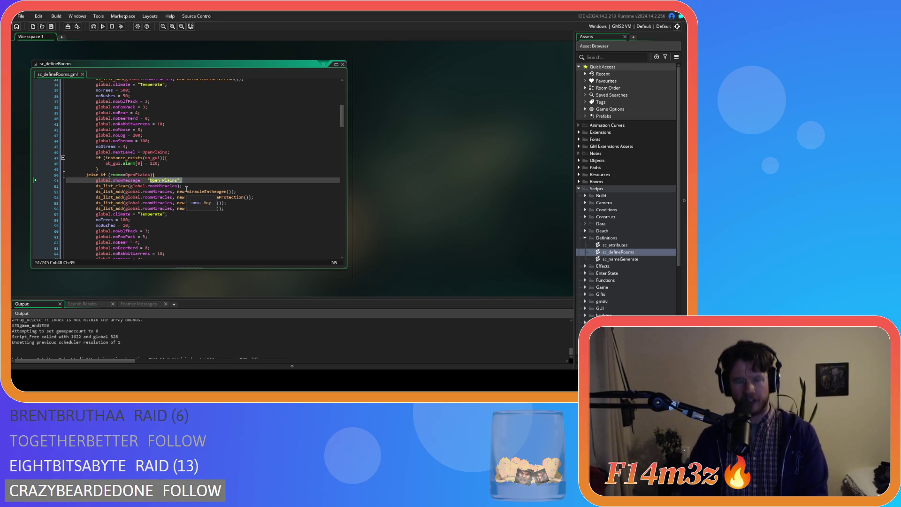
scroll(186, 189, "up", 10)
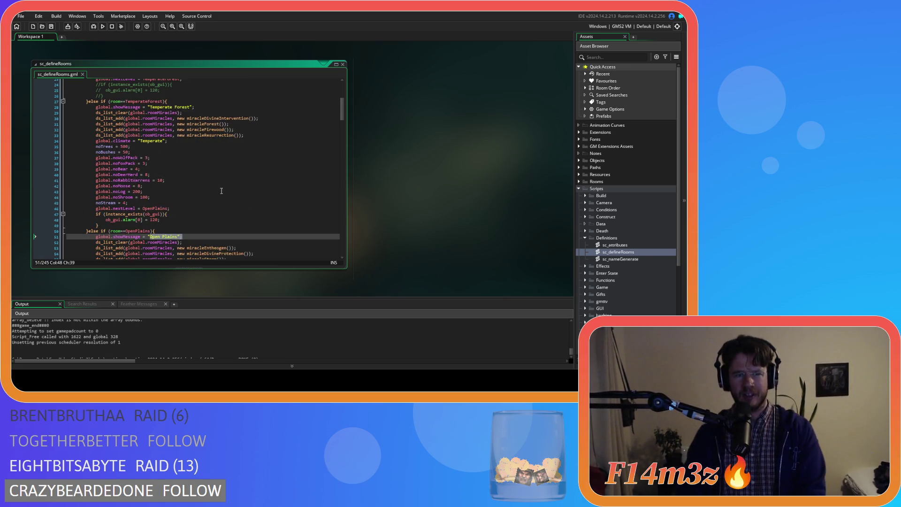
left_click_drag(177, 121, 225, 125)
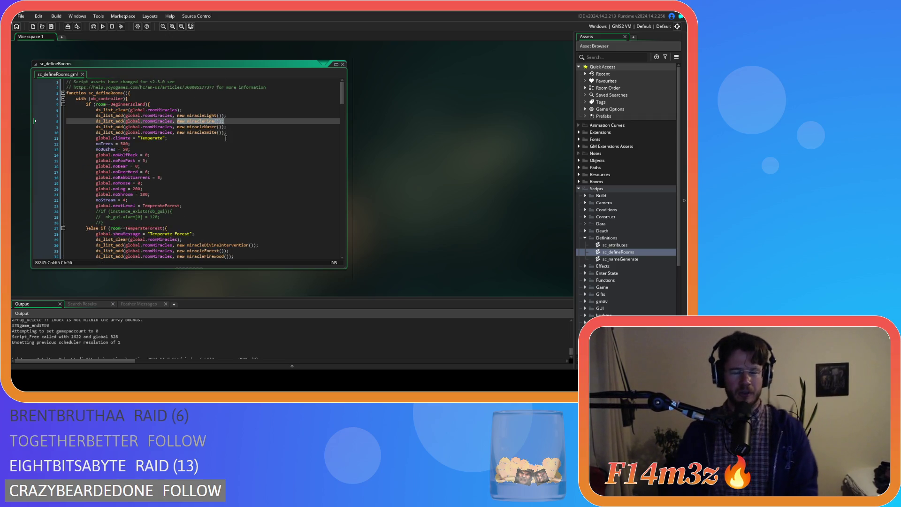
scroll(235, 200, "down", 7)
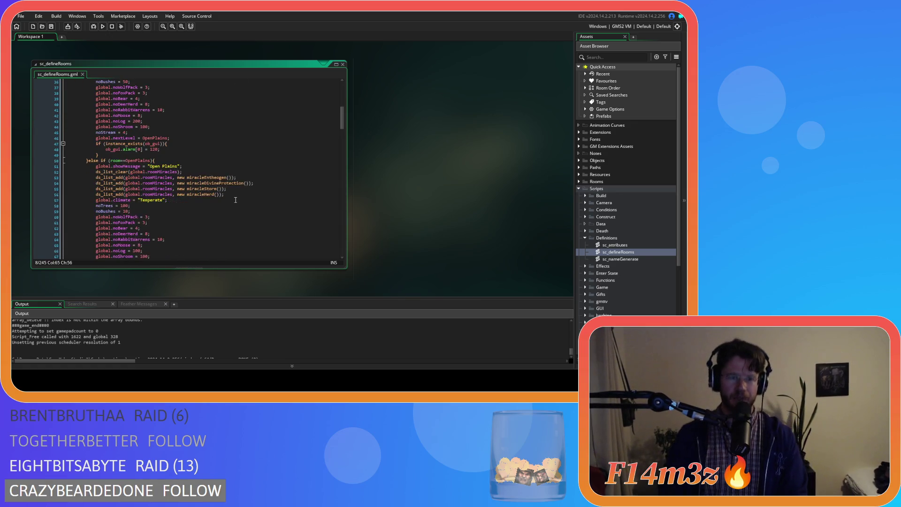
scroll(236, 200, "up", 5)
left_click_drag(178, 228, 242, 230)
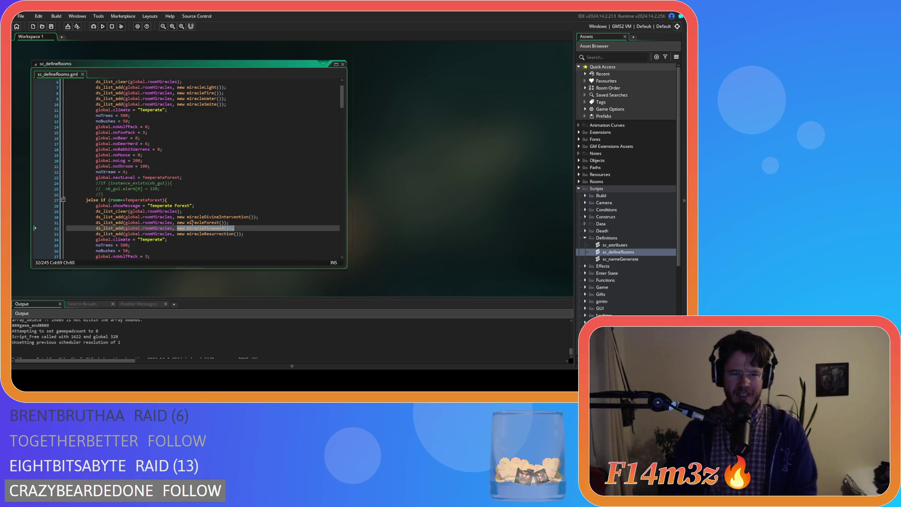
left_click_drag(177, 223, 234, 225)
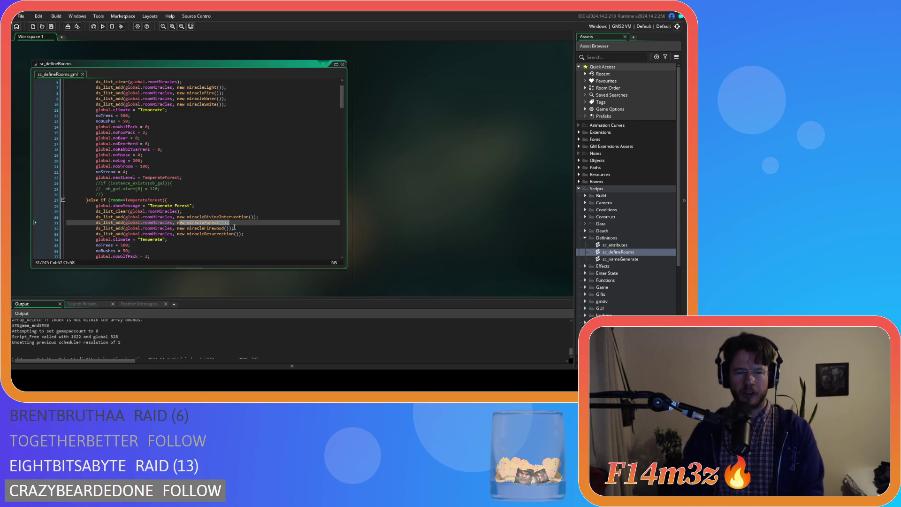
scroll(234, 227, "down", 10)
scroll(234, 226, "up", 8)
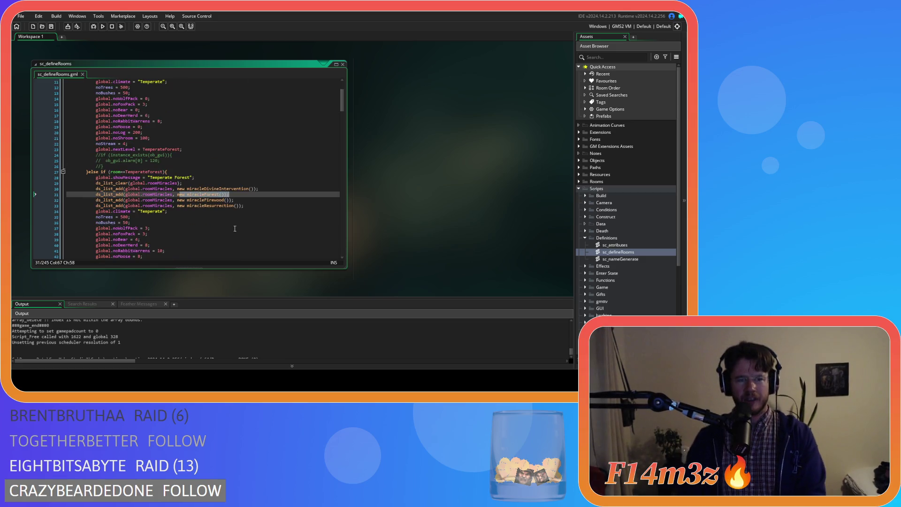
left_click(264, 200)
scroll(264, 201, "down", 10)
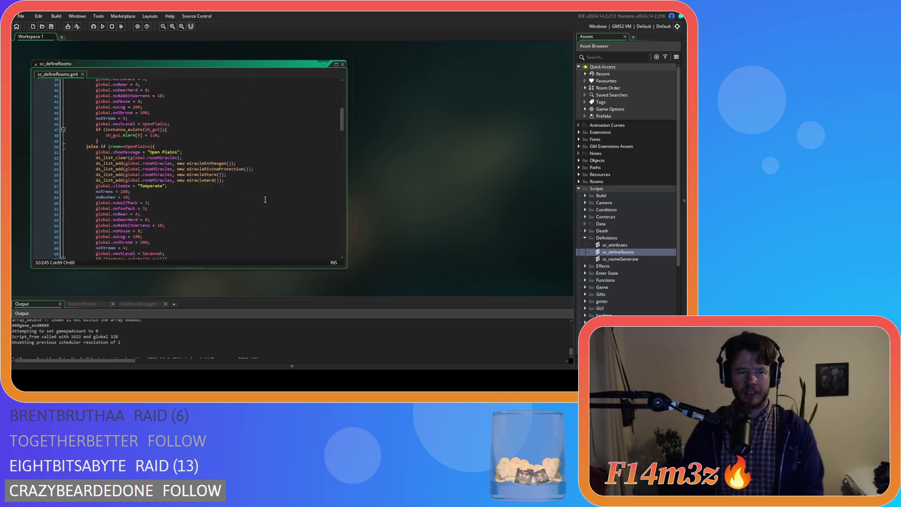
scroll(265, 201, "up", 3)
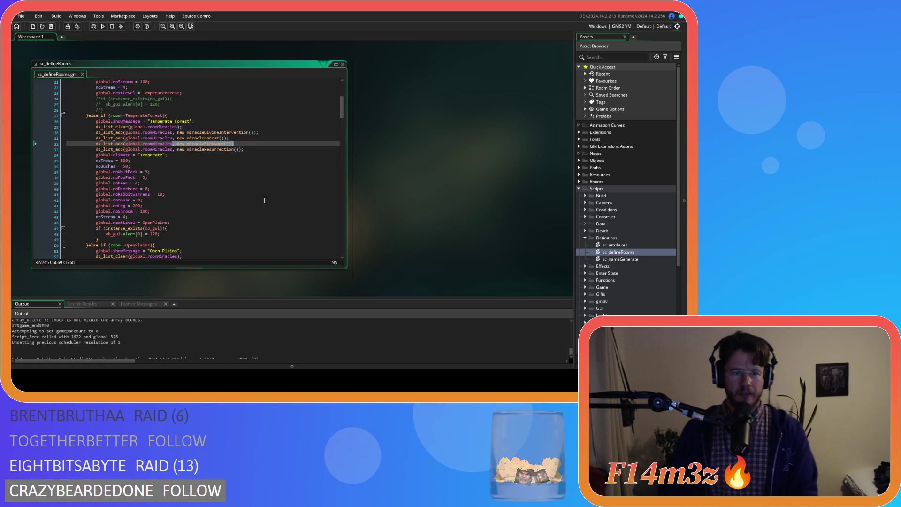
scroll(264, 200, "down", 9)
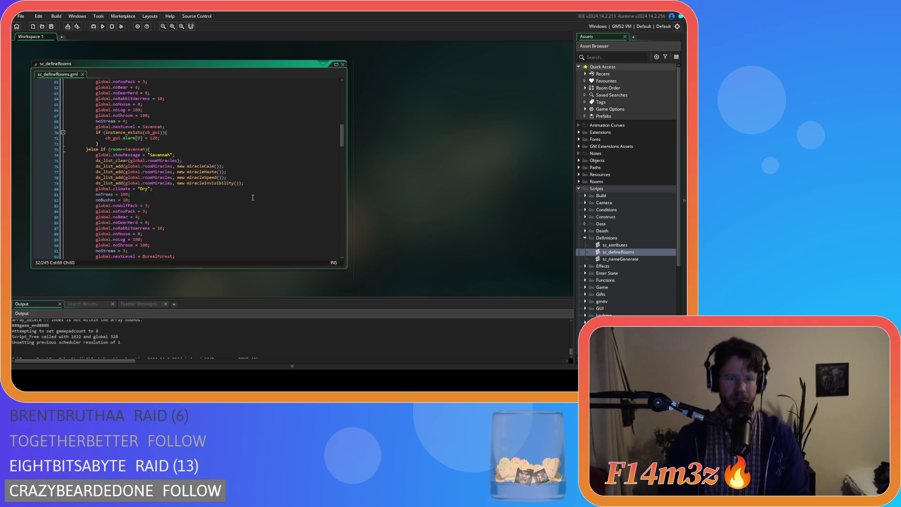
scroll(253, 197, "up", 3)
scroll(251, 195, "down", 3)
scroll(251, 193, "up", 1)
left_click(251, 188)
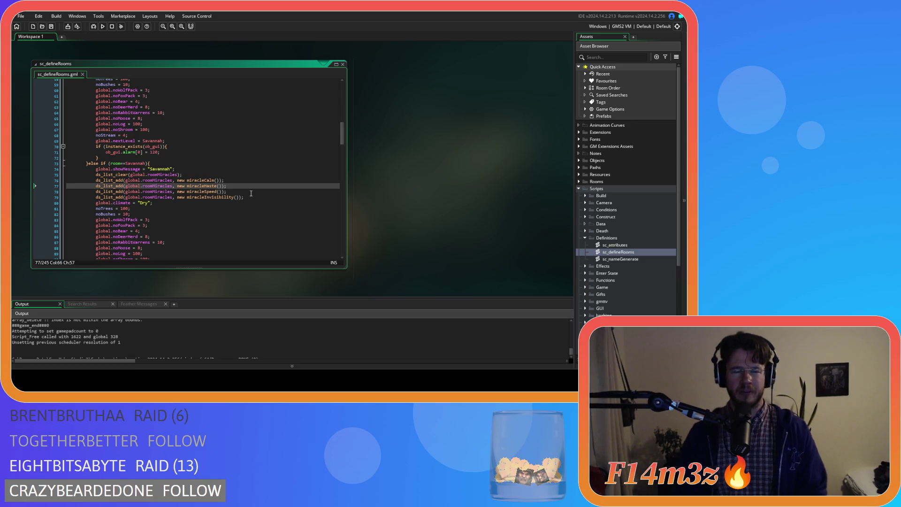
scroll(246, 186, "up", 12)
left_click(255, 144)
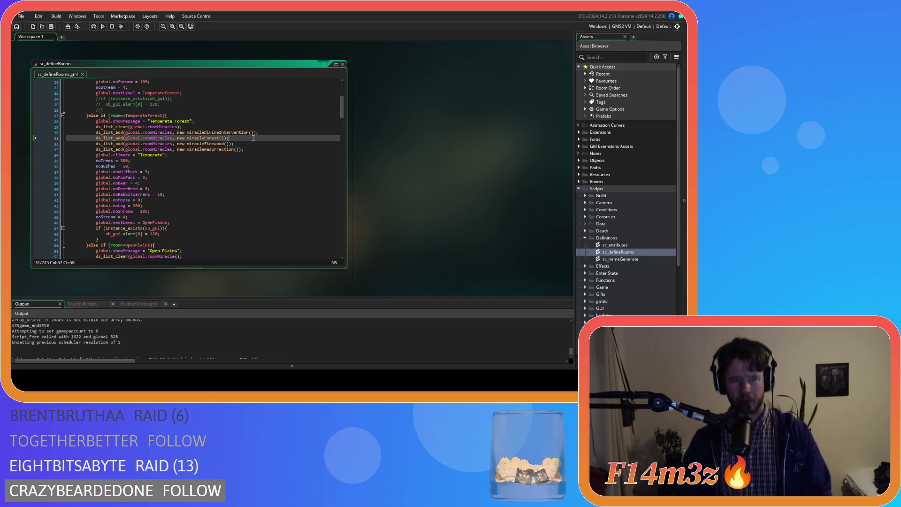
left_click(218, 122)
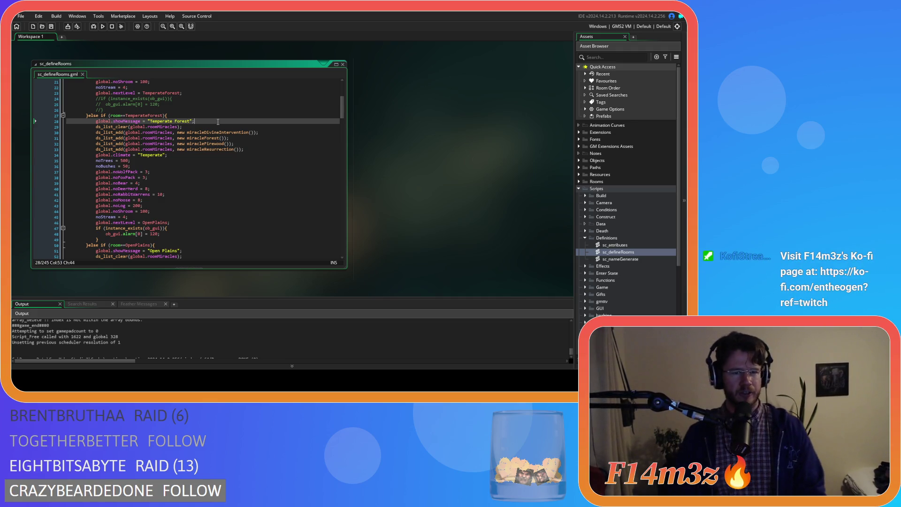
scroll(226, 129, "down", 8)
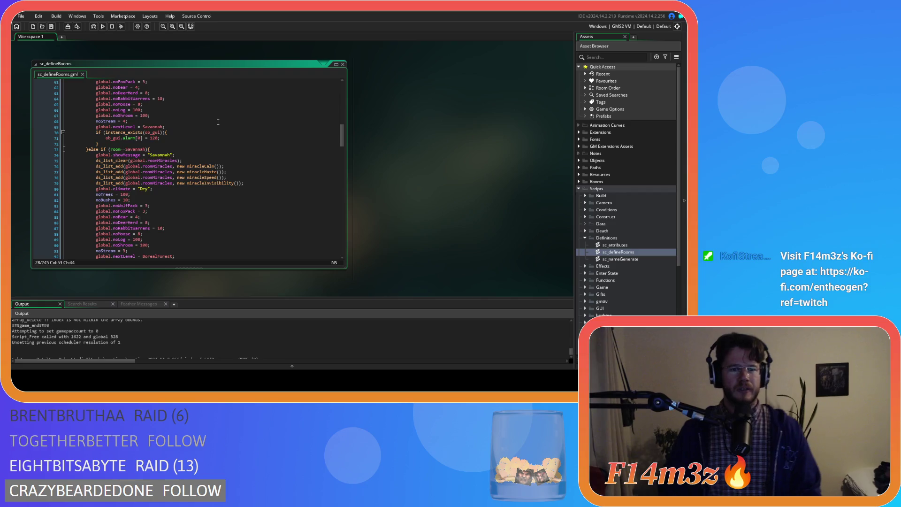
left_click(232, 137)
scroll(235, 159, "up", 3)
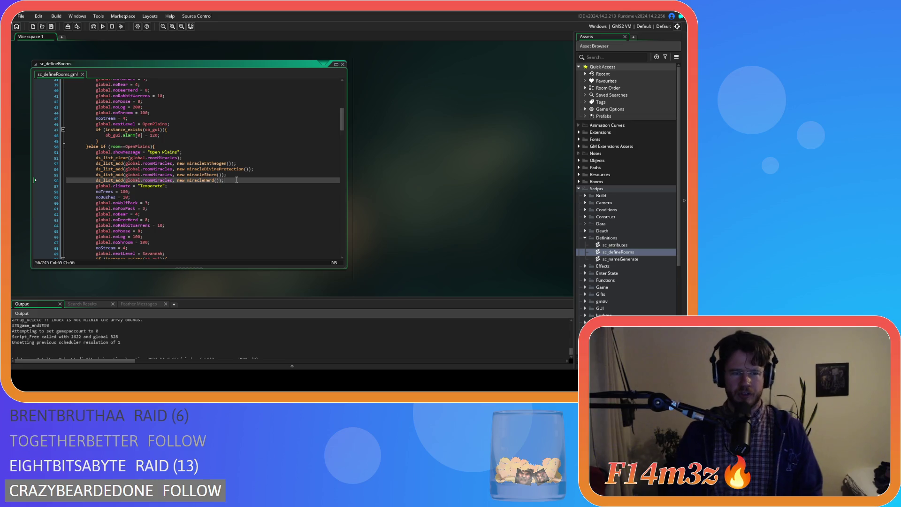
scroll(237, 179, "down", 4)
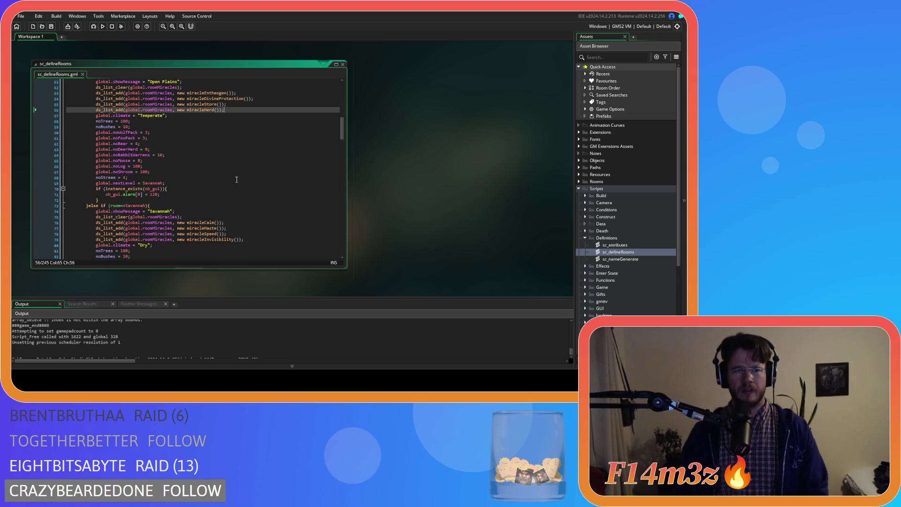
scroll(236, 180, "up", 3)
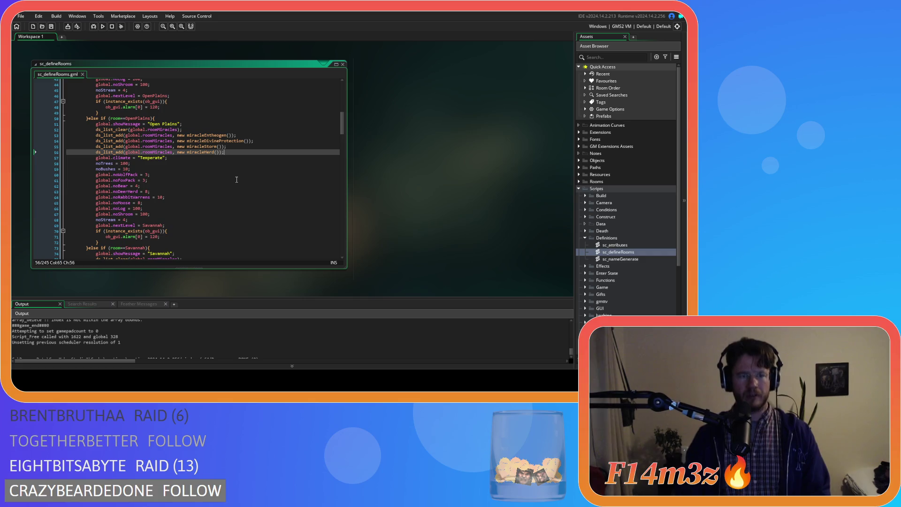
scroll(237, 180, "down", 2)
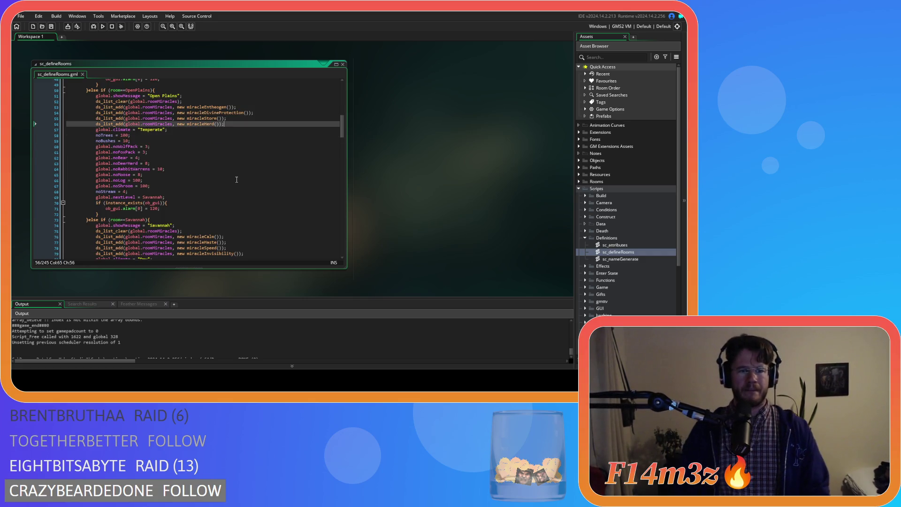
scroll(236, 180, "down", 1)
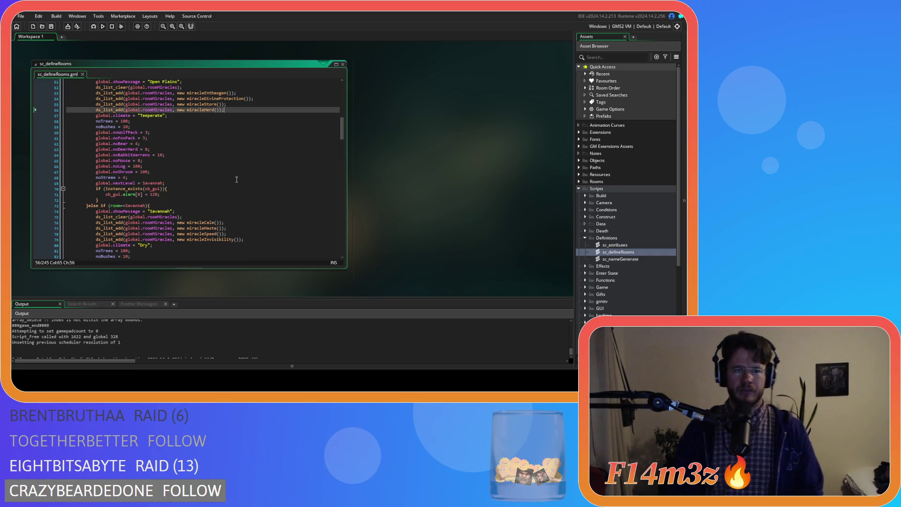
left_click(211, 104)
left_click(107, 213)
left_click(92, 206)
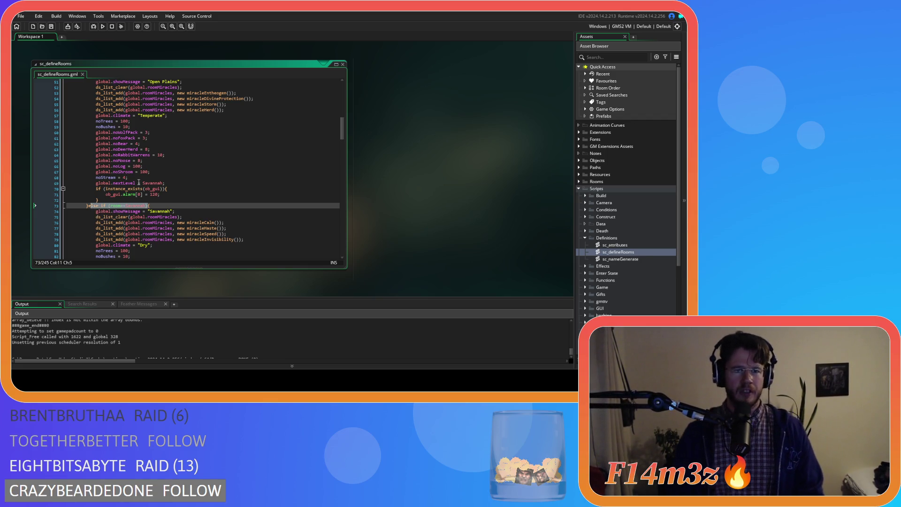
left_click(197, 105)
mouse_move(158, 217)
left_mouse_down()
mouse_move(224, 224)
mouse_move(198, 242)
left_mouse_up()
left_click(268, 244)
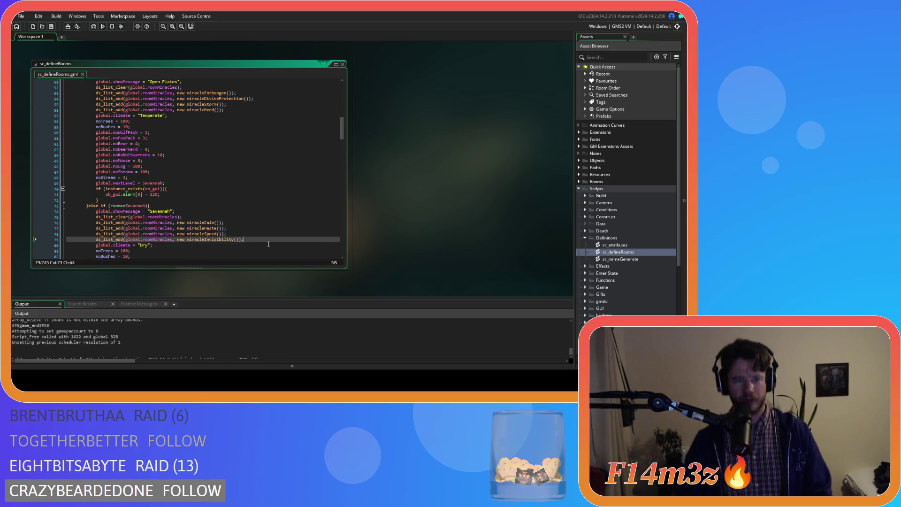
scroll(264, 241, "down", 2)
left_click_drag(198, 194, 226, 195)
double_click(160, 183)
scroll(157, 202, "down", 5)
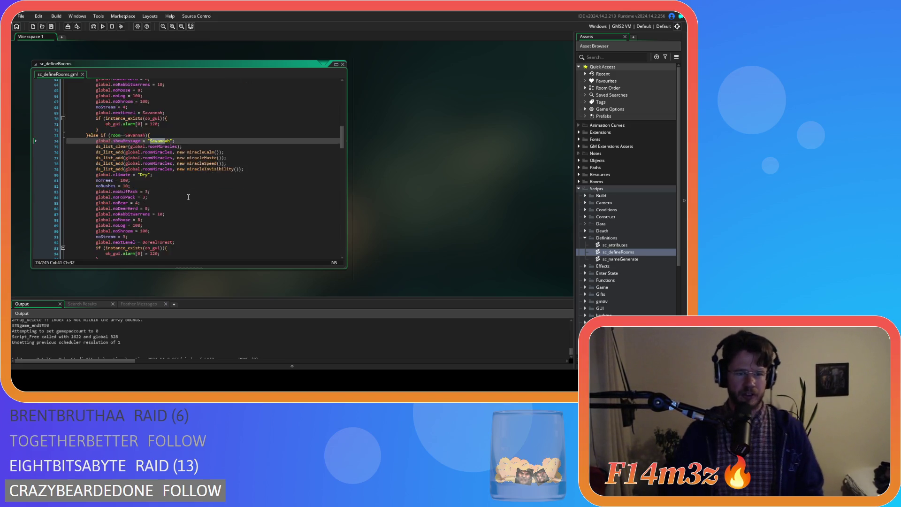
mouse_move(151, 228)
left_mouse_down()
mouse_move(188, 233)
mouse_move(188, 245)
left_mouse_up()
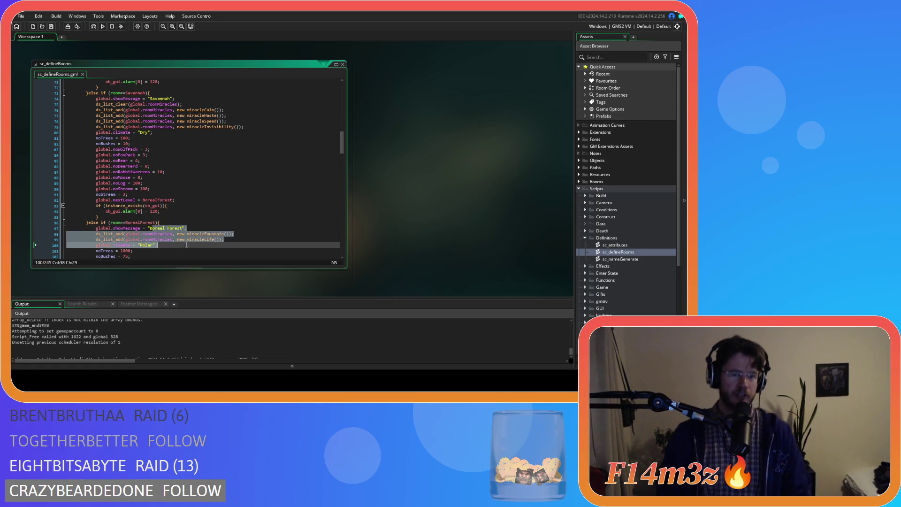
scroll(188, 245, "down", 2)
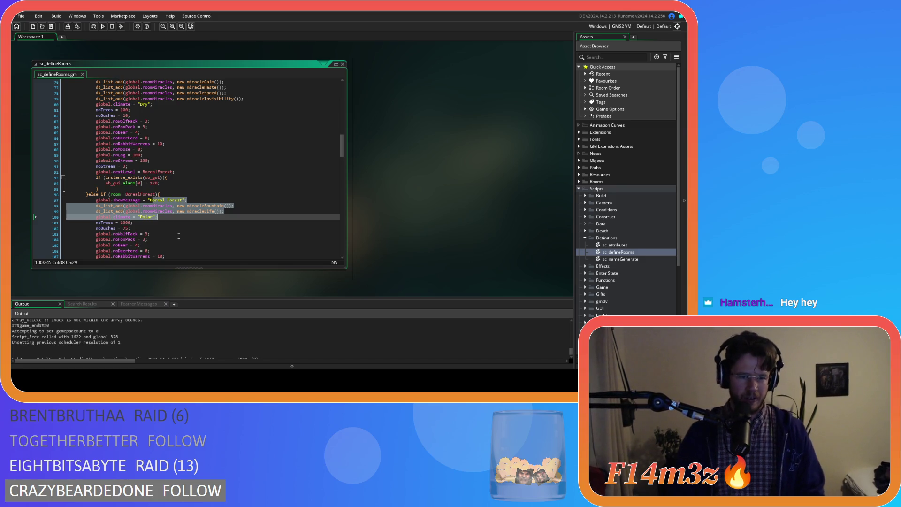
scroll(174, 210, "up", 7)
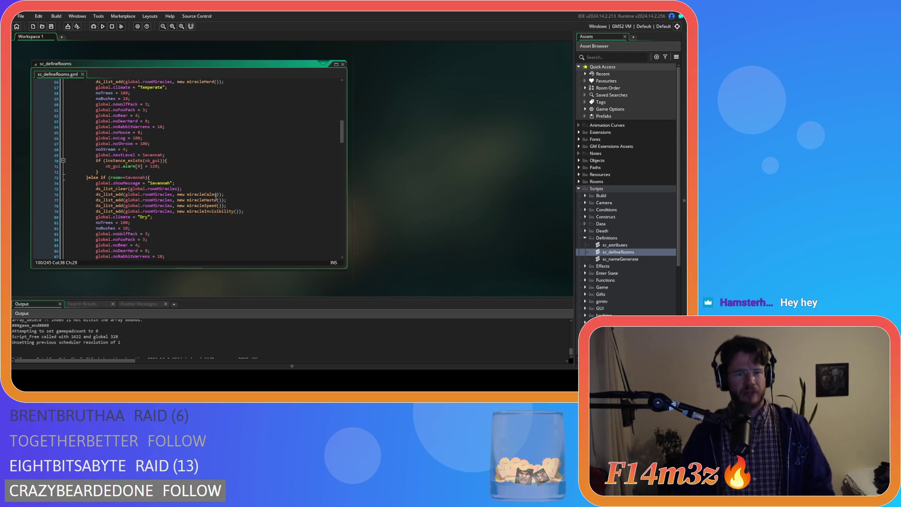
scroll(217, 197, "up", 2)
left_click(187, 223)
key("shift+End")
scroll(240, 238, "down", 7)
left_click(185, 223)
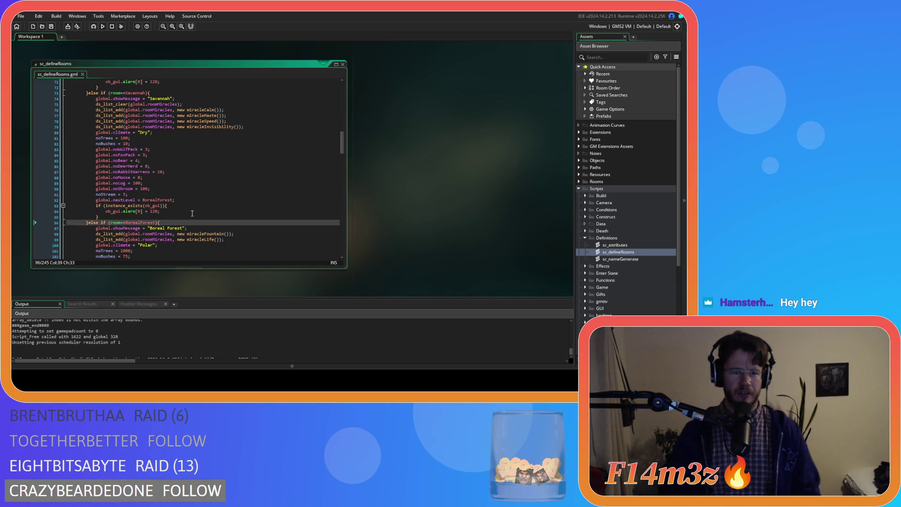
left_click(165, 234)
scroll(197, 205, "up", 8)
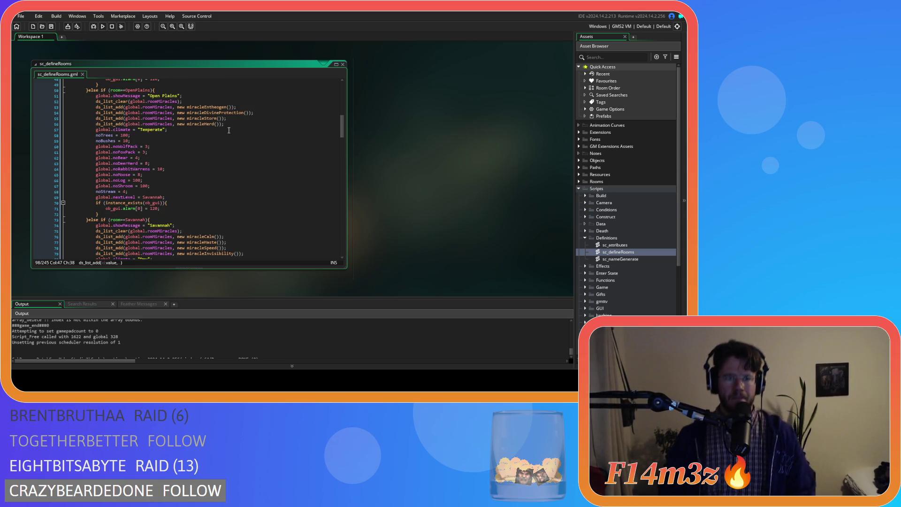
scroll(229, 134, "down", 4)
double_click(160, 154)
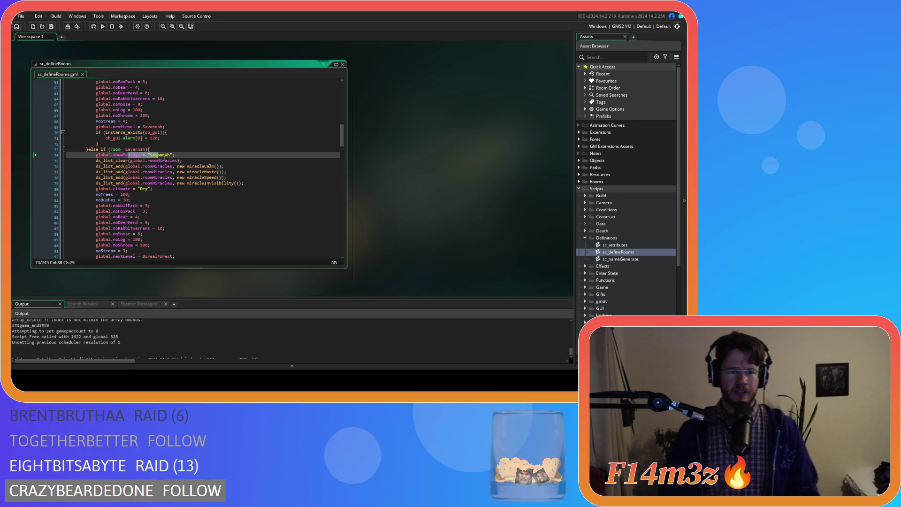
left_click(224, 166)
left_click(232, 172)
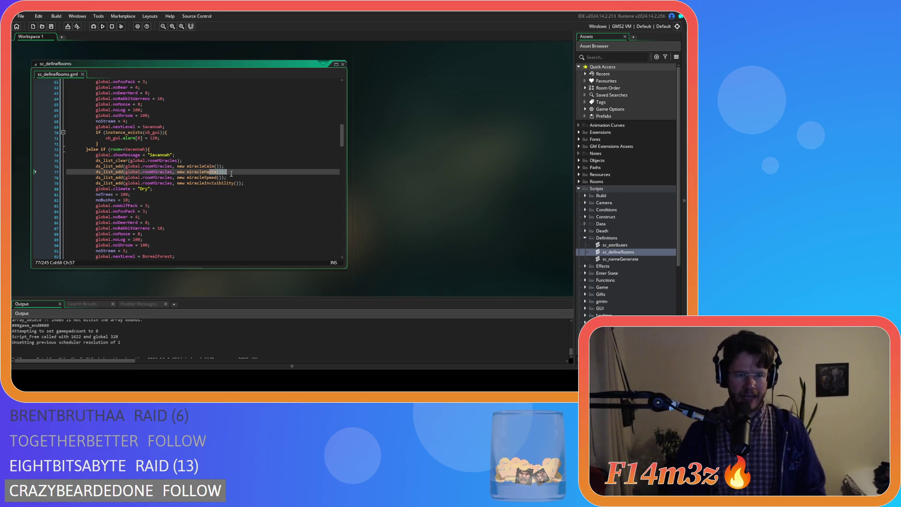
left_click(208, 182)
left_click_drag(267, 183, 182, 172)
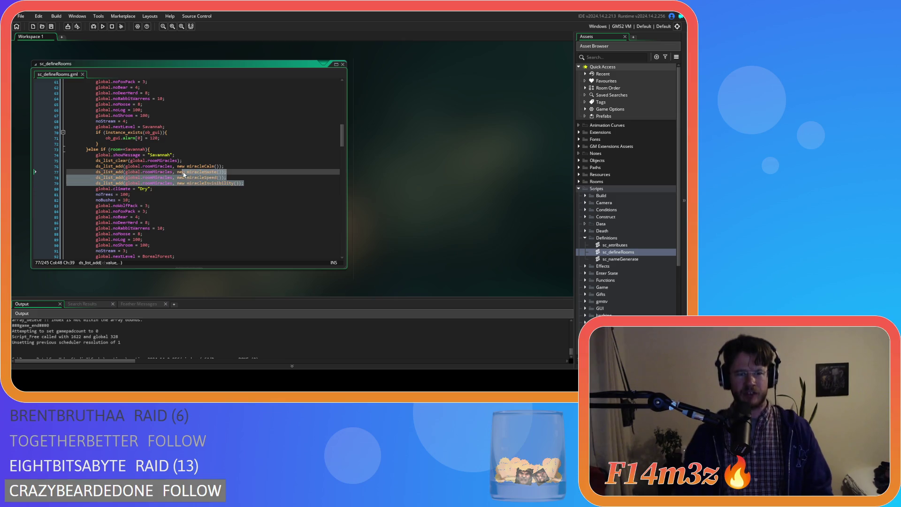
left_click_drag(244, 183, 177, 166)
scroll(245, 200, "up", 2)
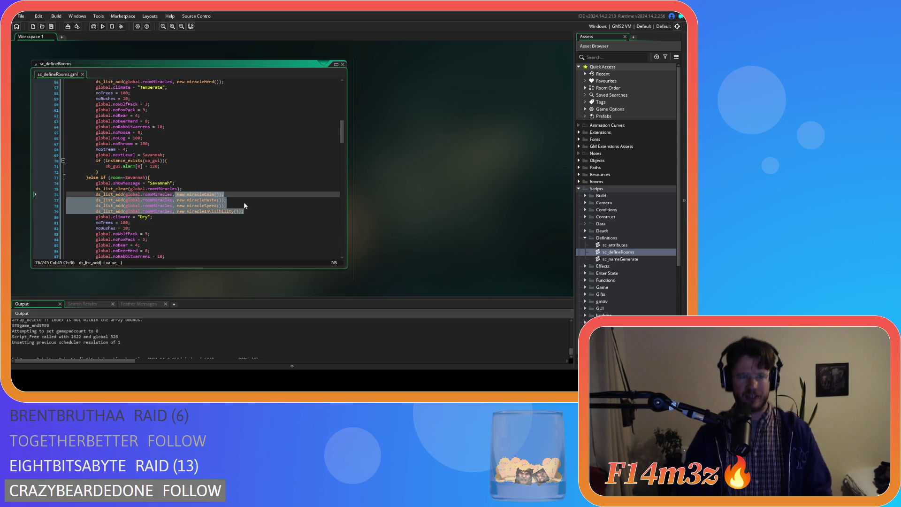
left_click(204, 194)
Step: Scroll through sc_defineRooms, selecting text and placing the caret at line 79
scroll(250, 214, "up", 10)
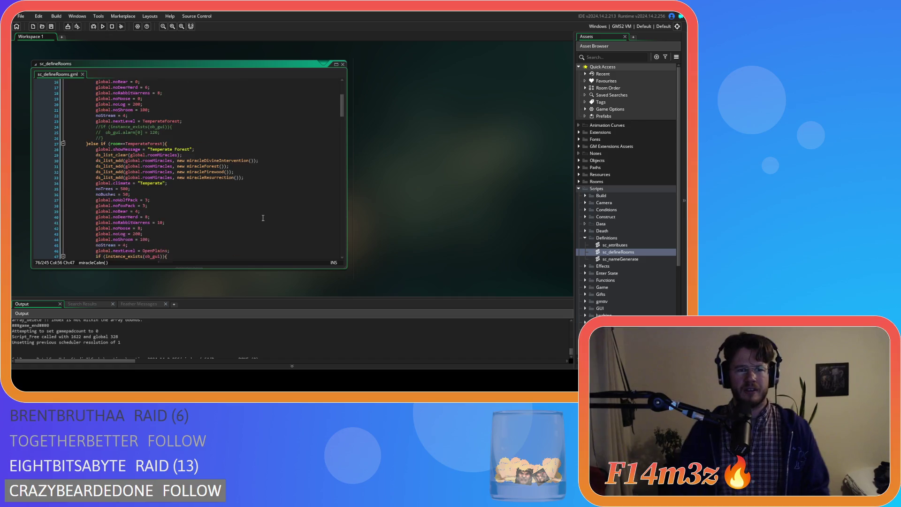
scroll(249, 214, "down", 2)
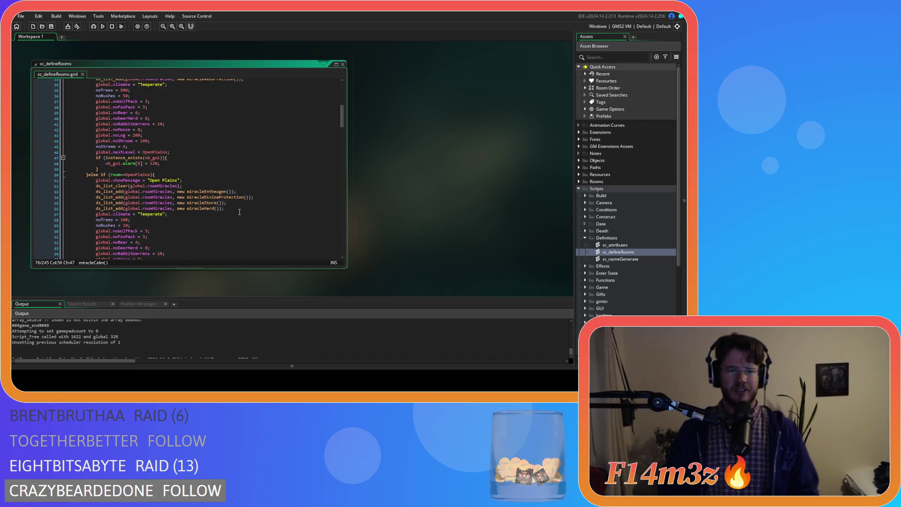
scroll(240, 212, "up", 3)
left_click_drag(205, 186, 242, 184)
scroll(242, 185, "down", 12)
left_click_drag(177, 180, 191, 187)
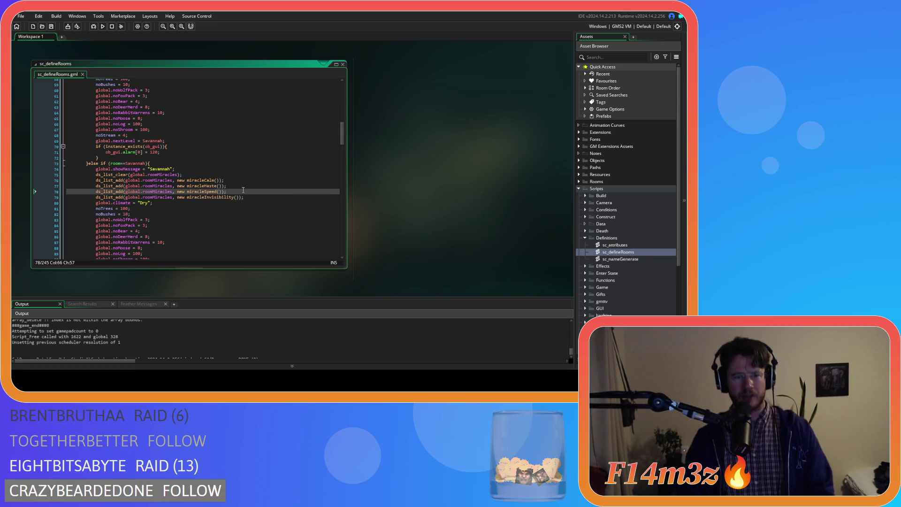
left_click(254, 198)
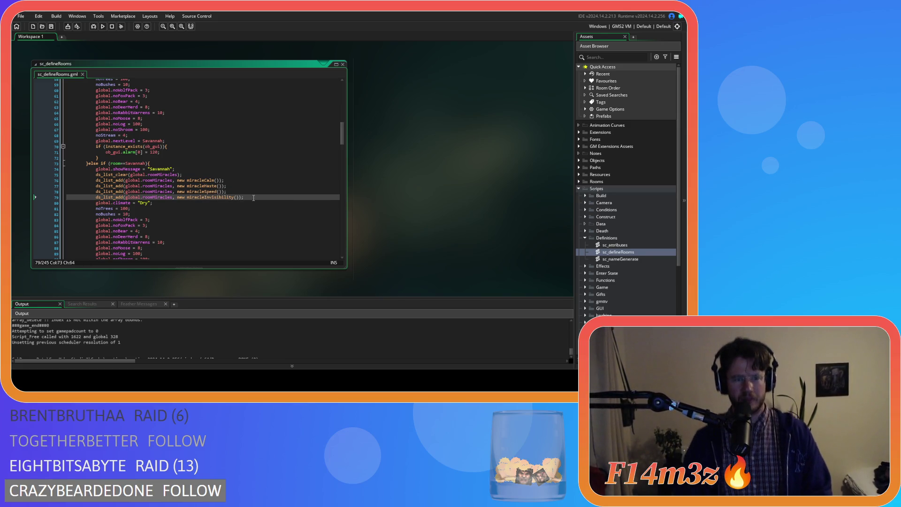
Step: Check the Temperate Forest miracleFirewood and Boreal Forest miracleLife lines
scroll(254, 198, "up", 15)
left_click(258, 187)
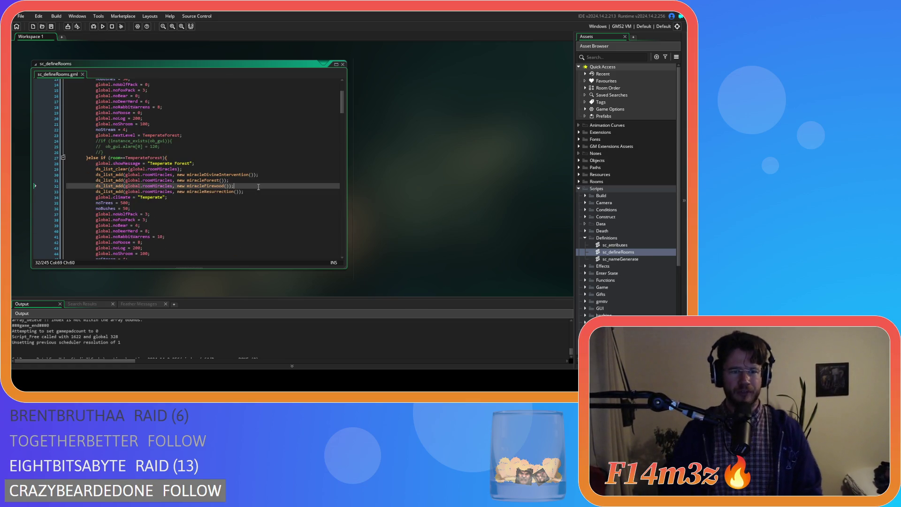
scroll(259, 187, "down", 14)
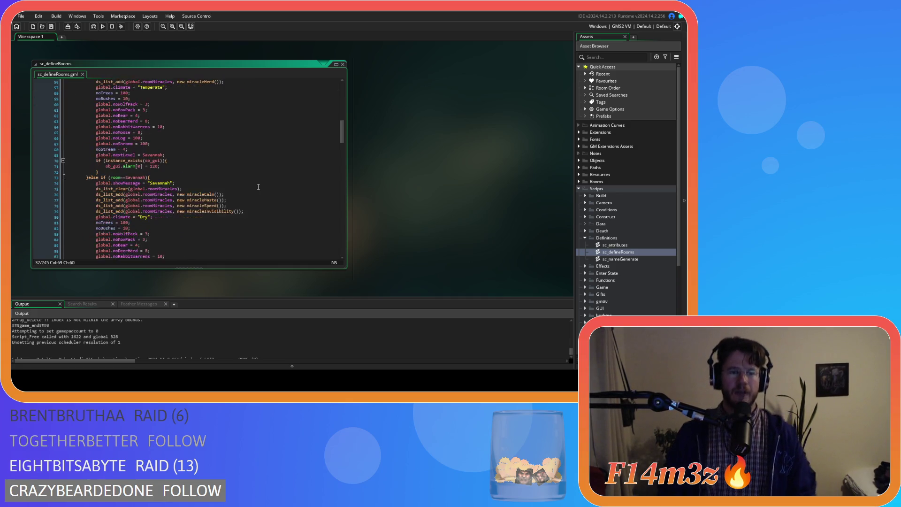
scroll(258, 187, "down", 10)
left_click(255, 155)
scroll(255, 172, "up", 16)
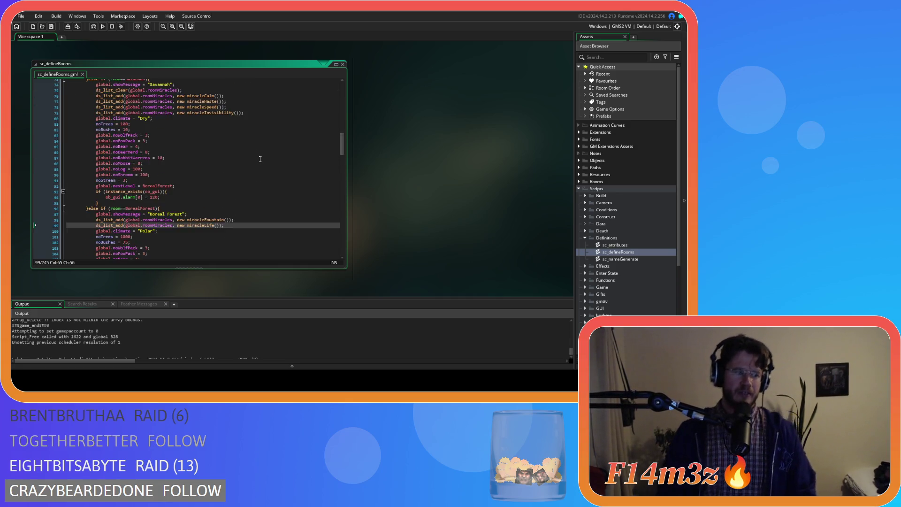
scroll(257, 174, "up", 6)
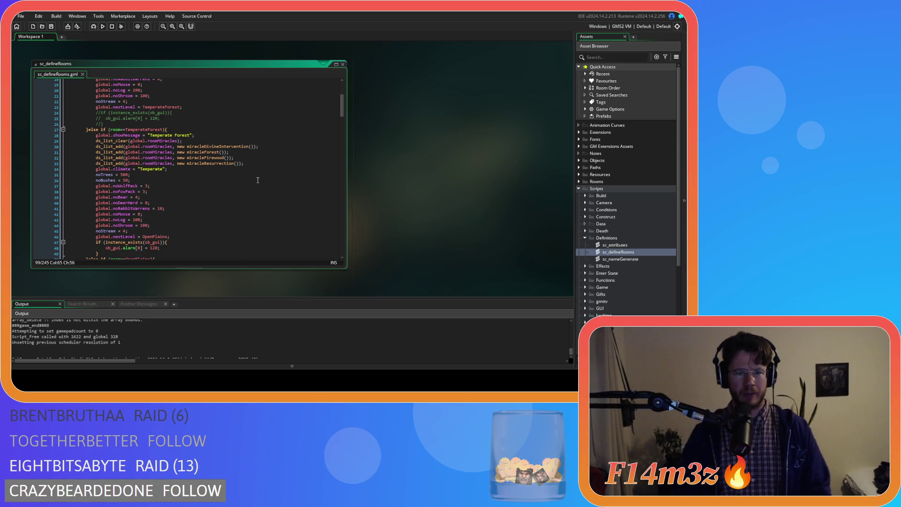
scroll(227, 230, "down", 10)
scroll(228, 230, "down", 8)
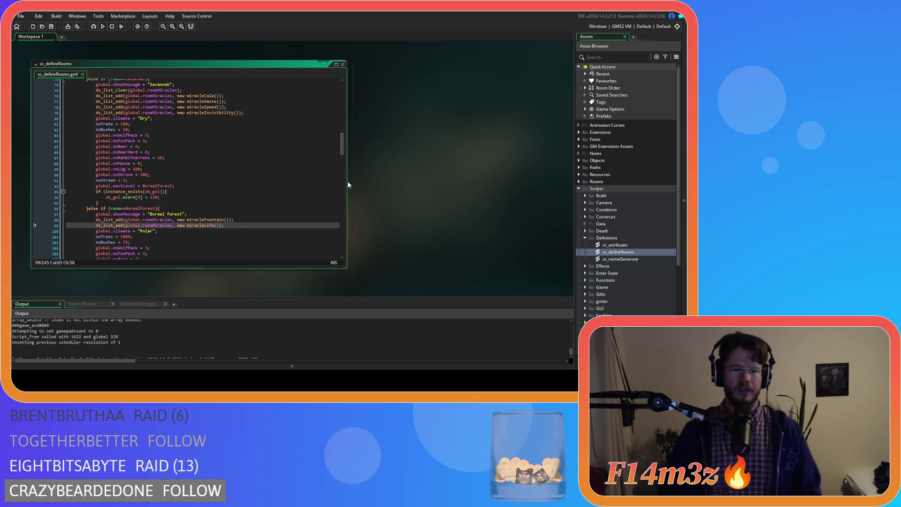
Step: Close all editor windows via the workspace's Windows > Close All
right_click(388, 162)
mouse_move(403, 171)
left_click(427, 188)
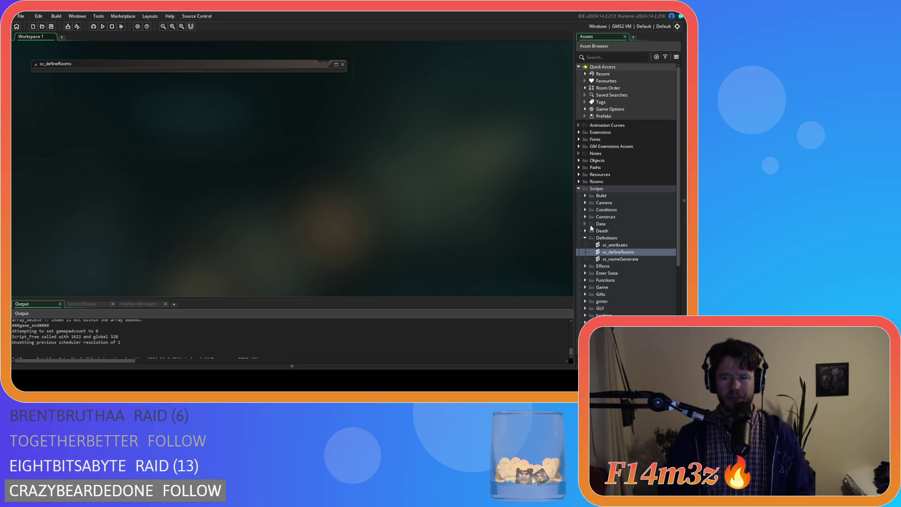
Step: Collapse the Definitions and Scripts folders, then reopen sc_defineRooms from Scripts
left_click(585, 238)
left_click(580, 189)
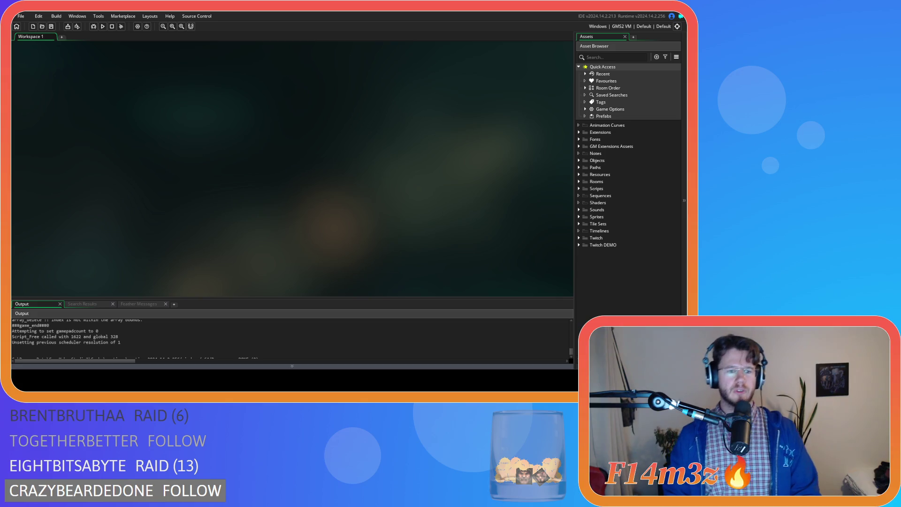
left_click(580, 188)
double_click(618, 252)
Step: Scroll sc_defineRooms down to the Open Plains block, whose next level is Savannah
left_click(231, 132)
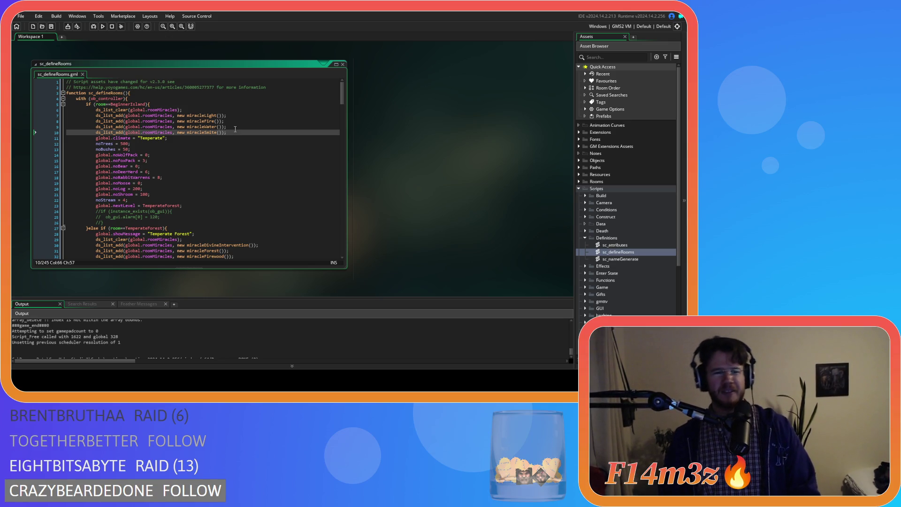
scroll(211, 180, "down", 4)
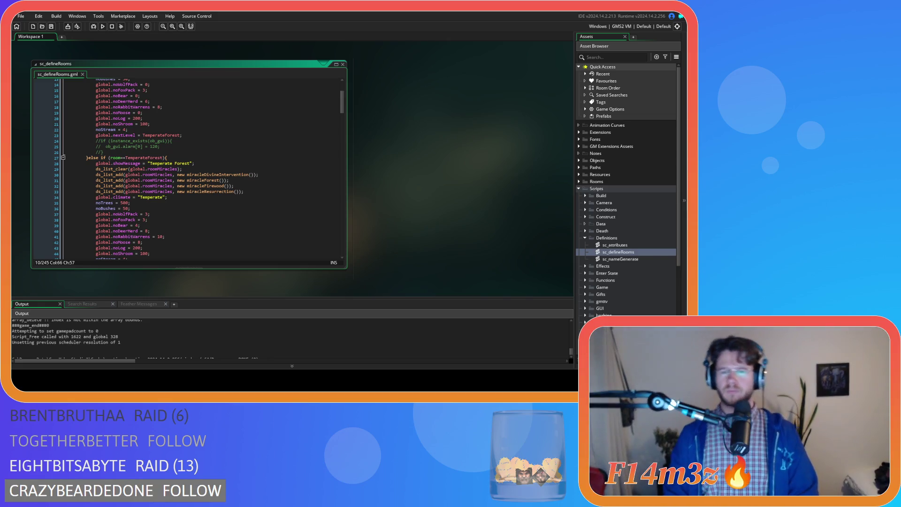
scroll(255, 216, "down", 3)
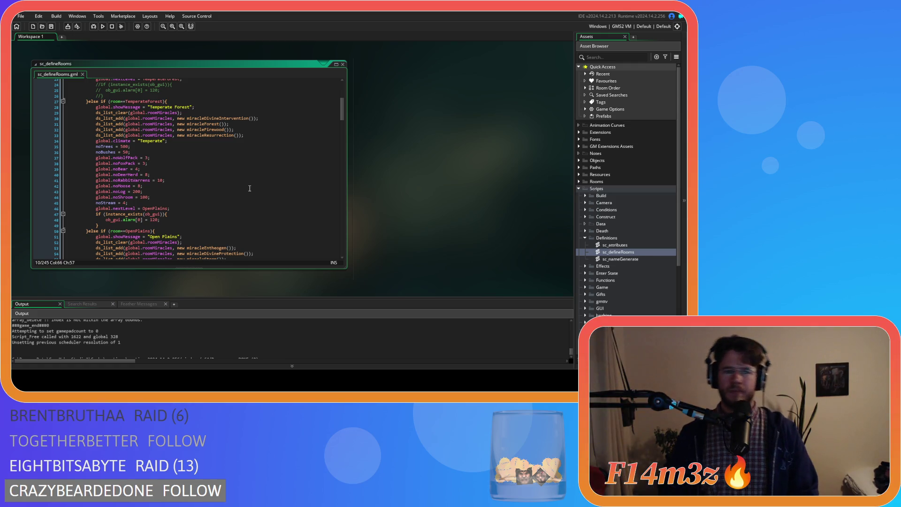
scroll(250, 188, "down", 4)
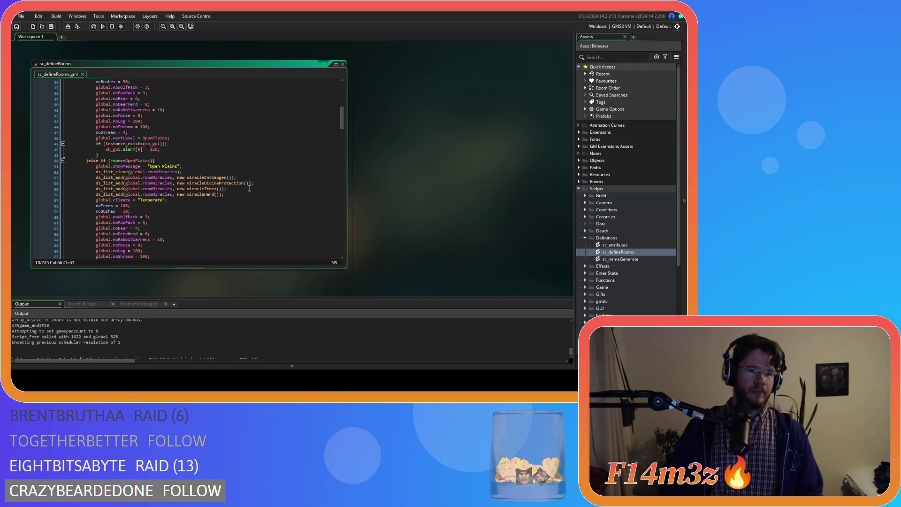
scroll(249, 189, "down", 5)
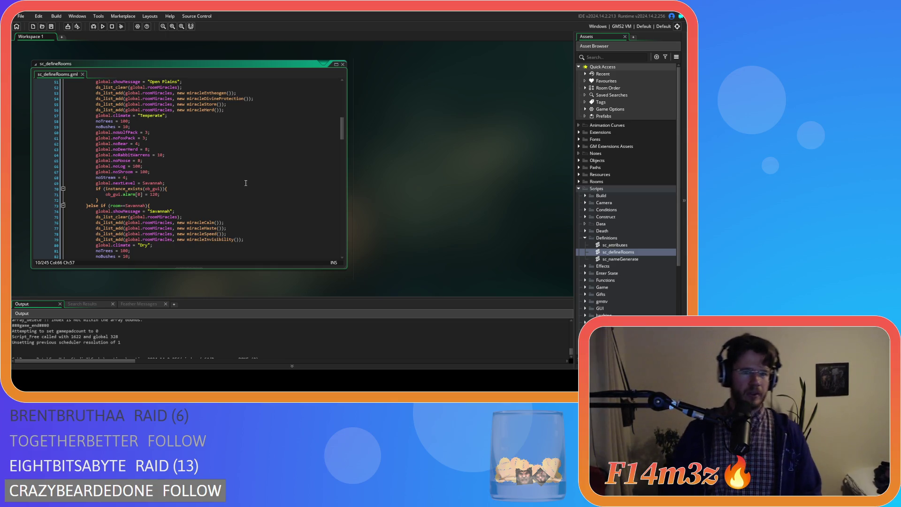
scroll(246, 183, "up", 2)
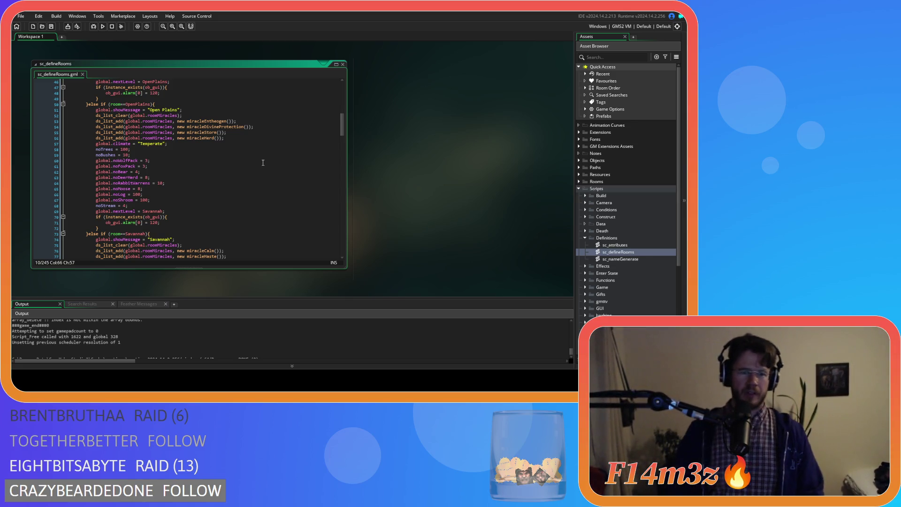
scroll(263, 162, "down", 4)
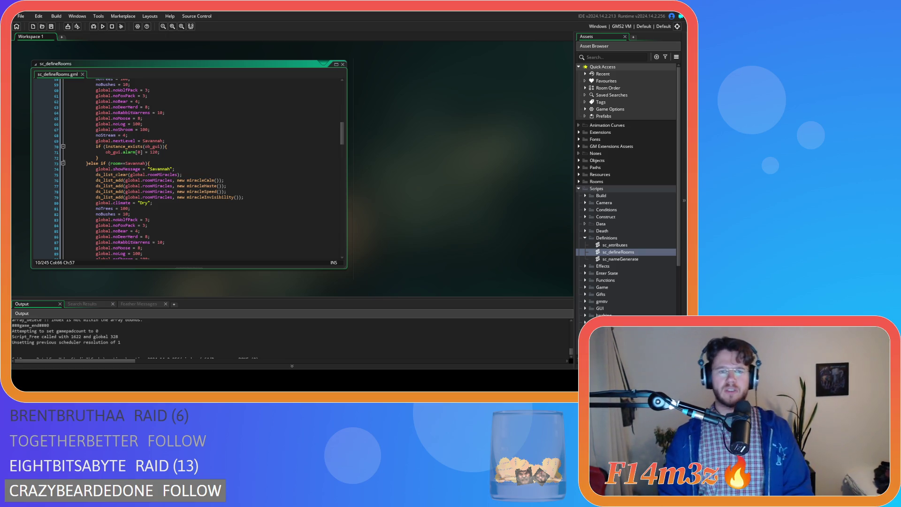
left_click(251, 164)
Step: Review the Open Plains miracle lines, selecting miracleStorm and moving down to miracleHerd
scroll(252, 178, "up", 6)
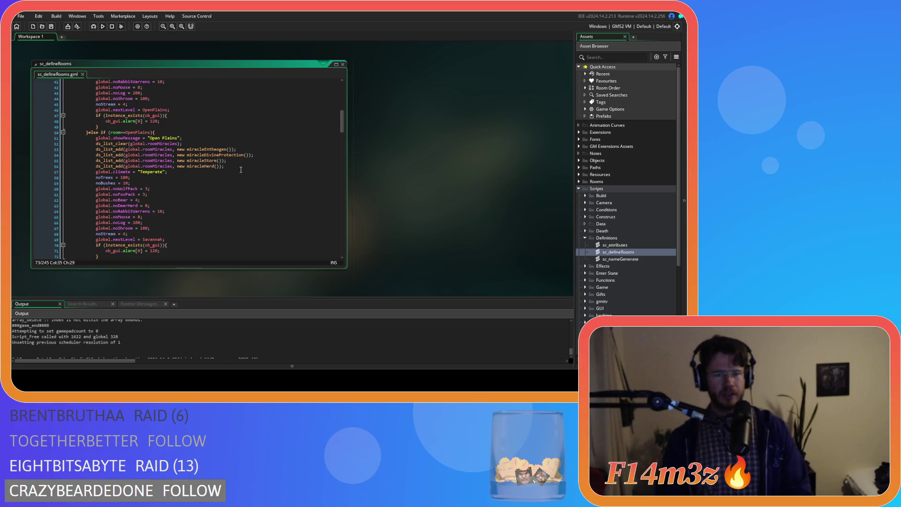
left_click(241, 166)
scroll(243, 167, "down", 4)
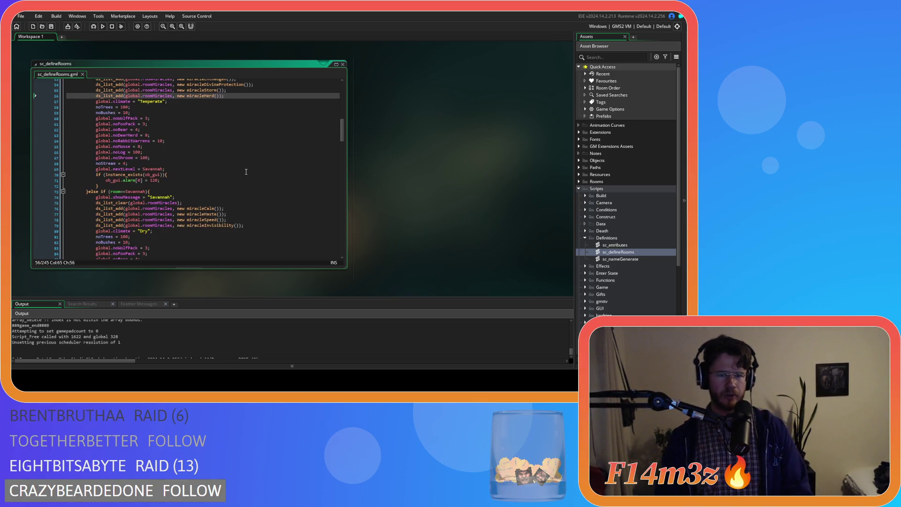
scroll(247, 178, "down", 3)
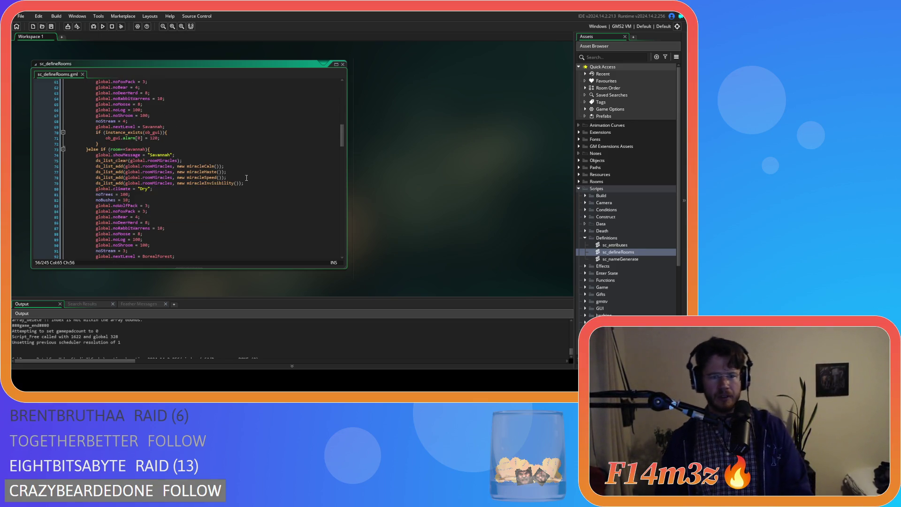
scroll(247, 178, "up", 7)
left_click(230, 161)
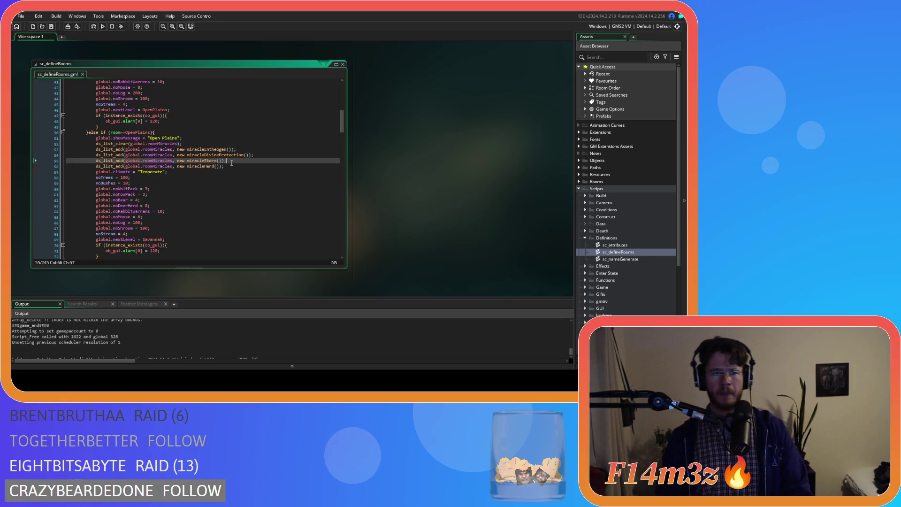
left_click_drag(227, 160, 187, 160)
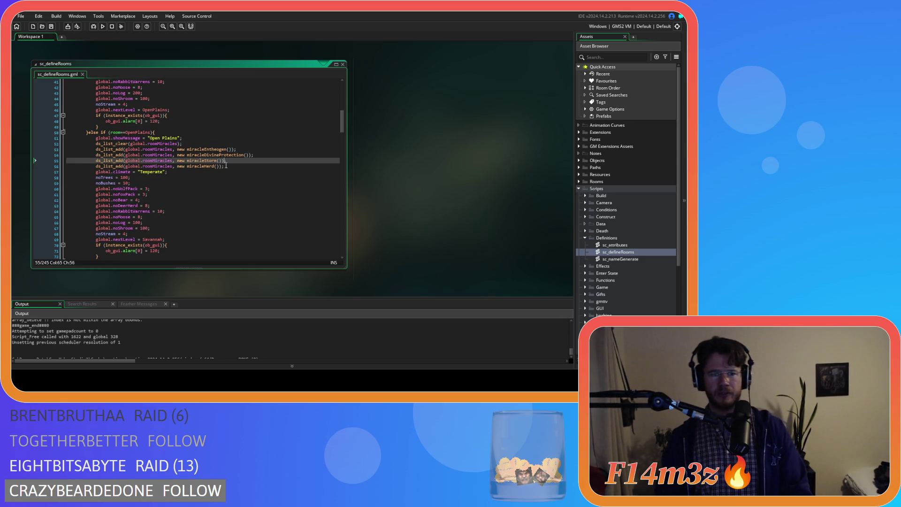
left_click(224, 149)
left_click(219, 155)
left_click(215, 161)
left_click(211, 166)
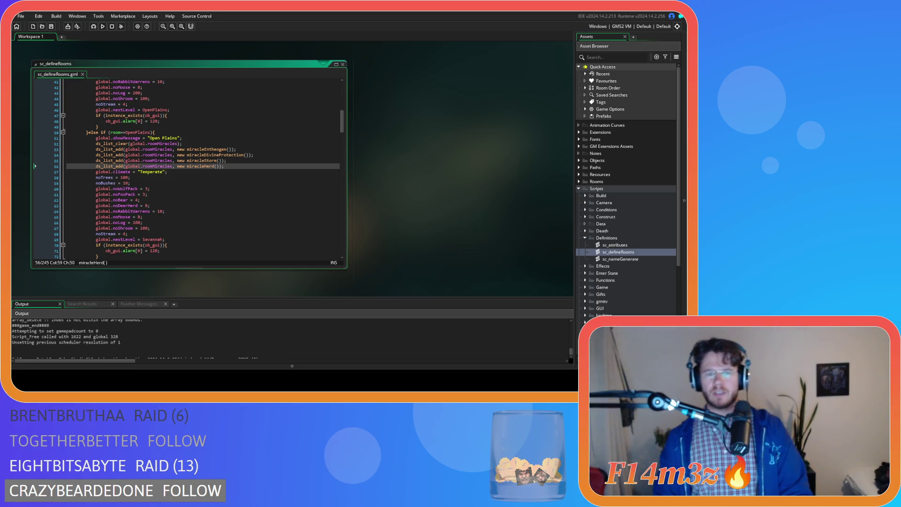
scroll(308, 222, "down", 7)
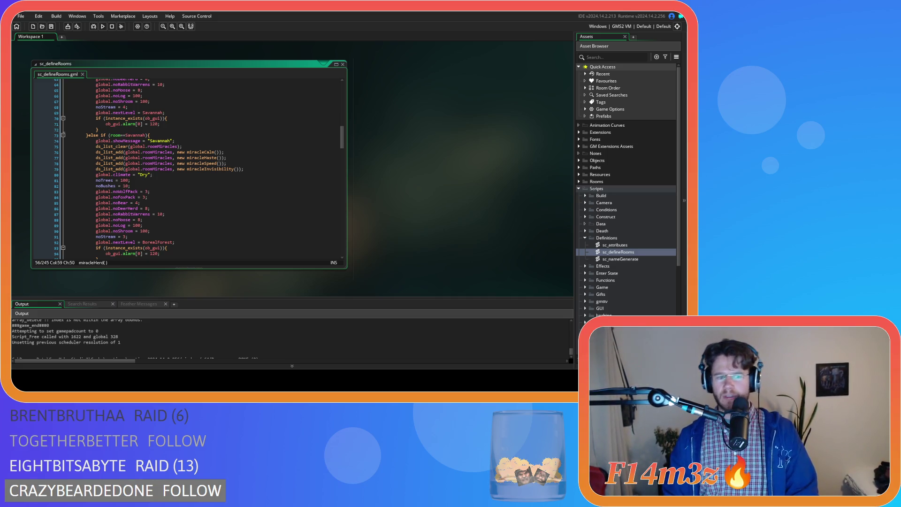
Step: Edit the Savannah ds_list_add lines for the Haste, Speed and Invisibility miracles, then leave the editor
left_click(229, 220)
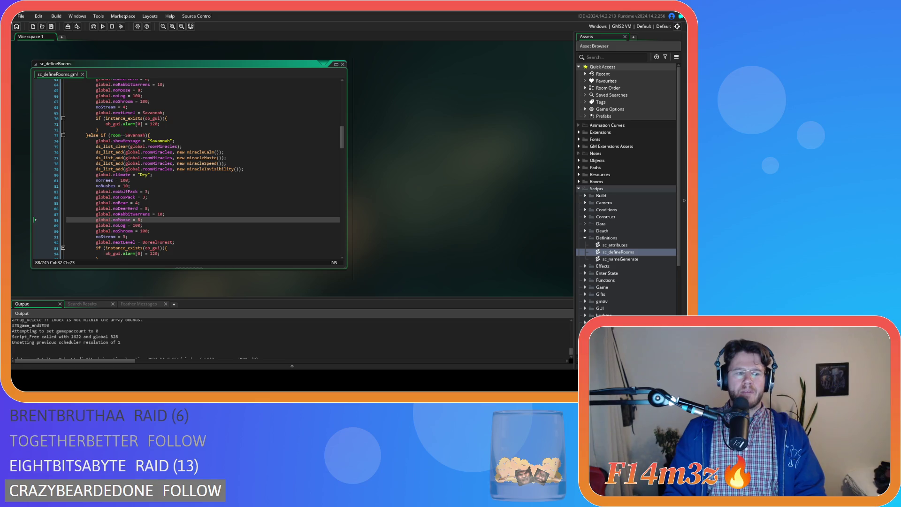
left_click(206, 169)
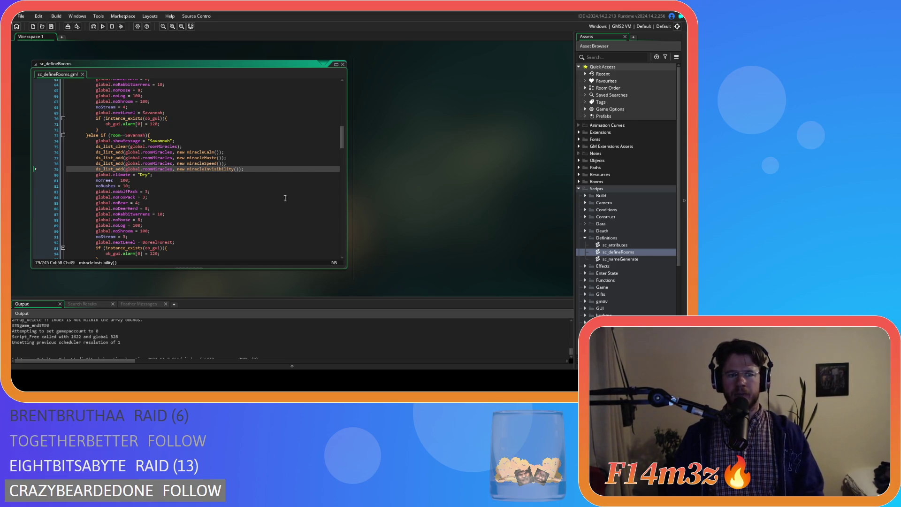
left_click(203, 213)
left_click(182, 230)
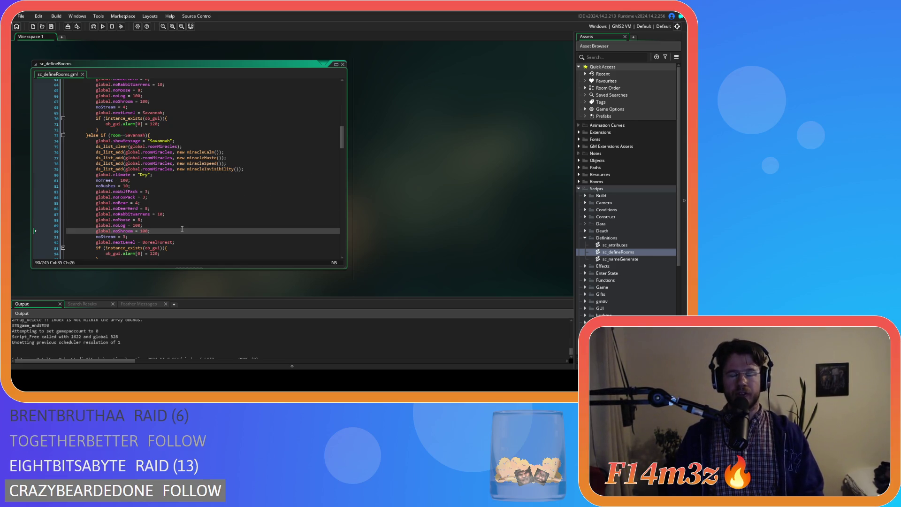
left_click(261, 169)
left_click(265, 164)
left_click(281, 158)
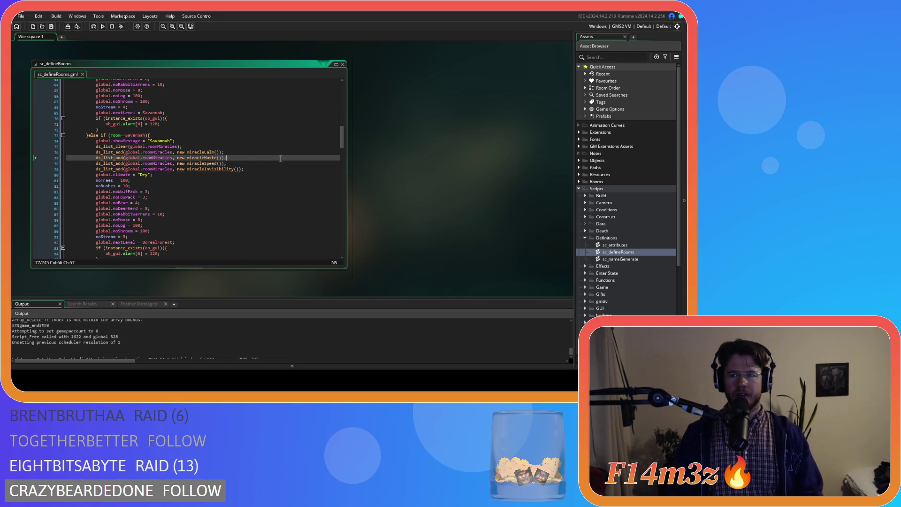
left_click(280, 169)
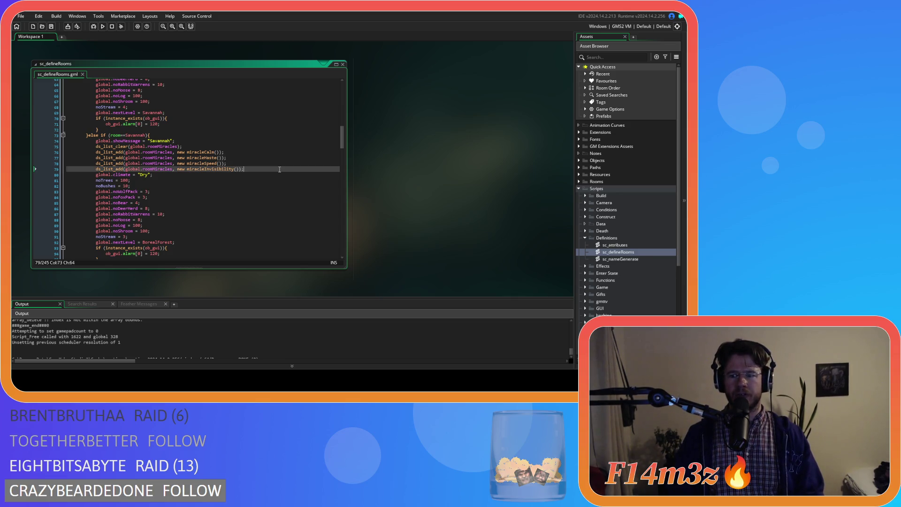
scroll(223, 152, "up", 1)
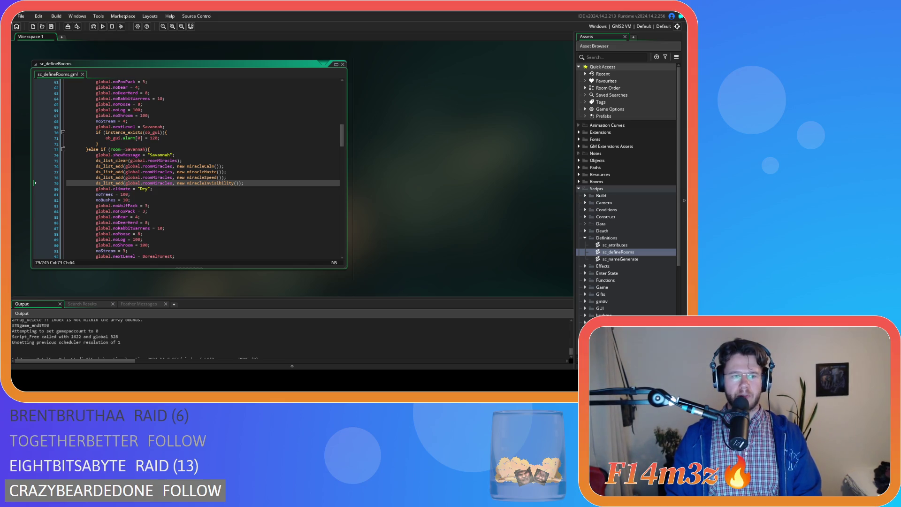
left_click(405, 182)
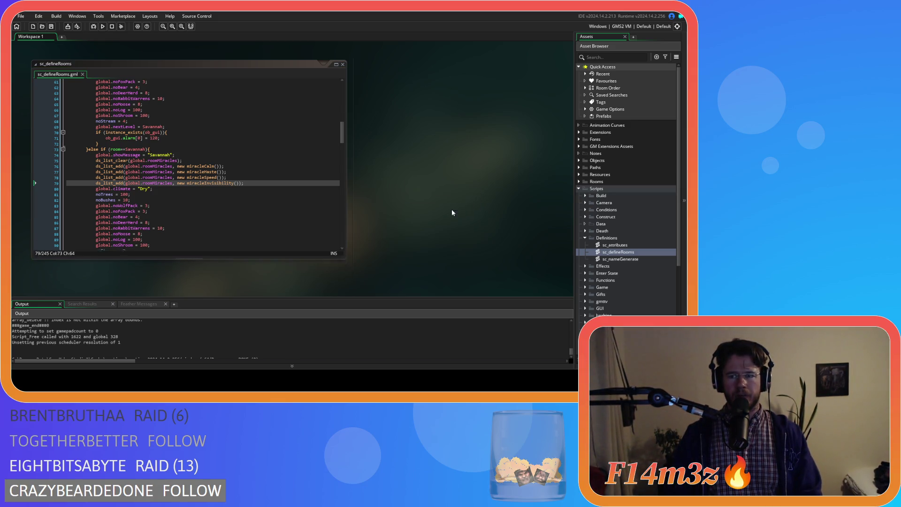
Step: Open the sc_drop script from the Scripts > Game folder
left_click(585, 238)
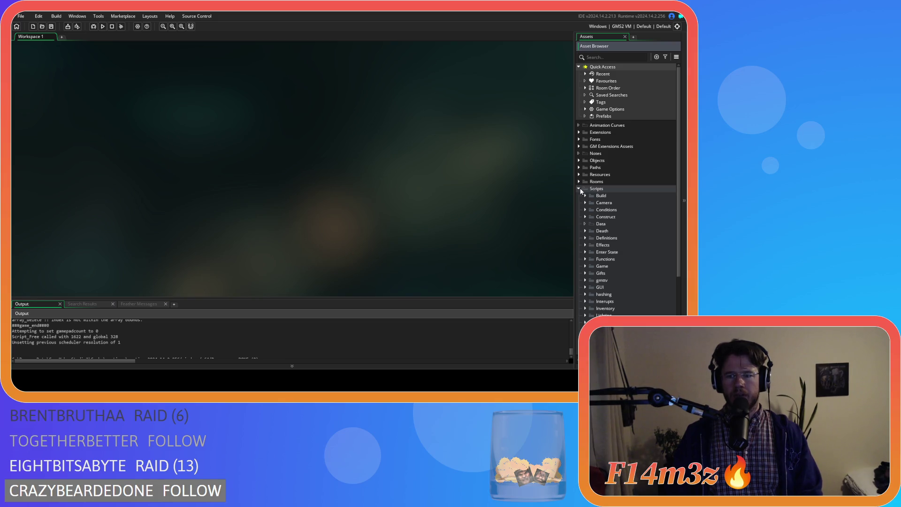
left_click(580, 189)
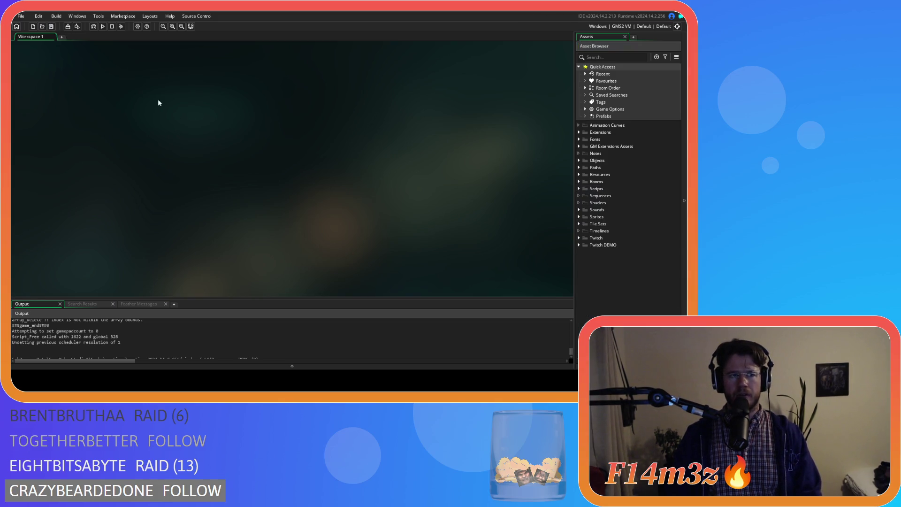
left_click(578, 188)
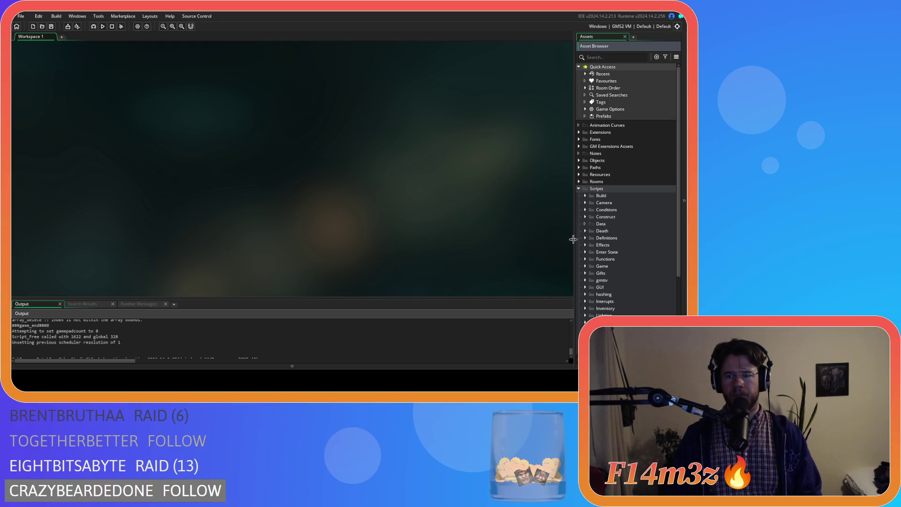
left_click(585, 266)
double_click(610, 294)
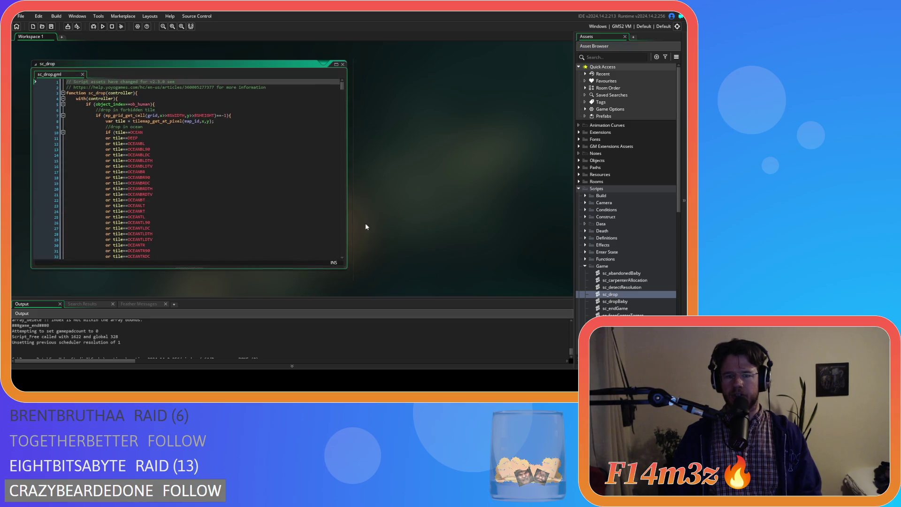
left_click_drag(349, 87, 349, 103)
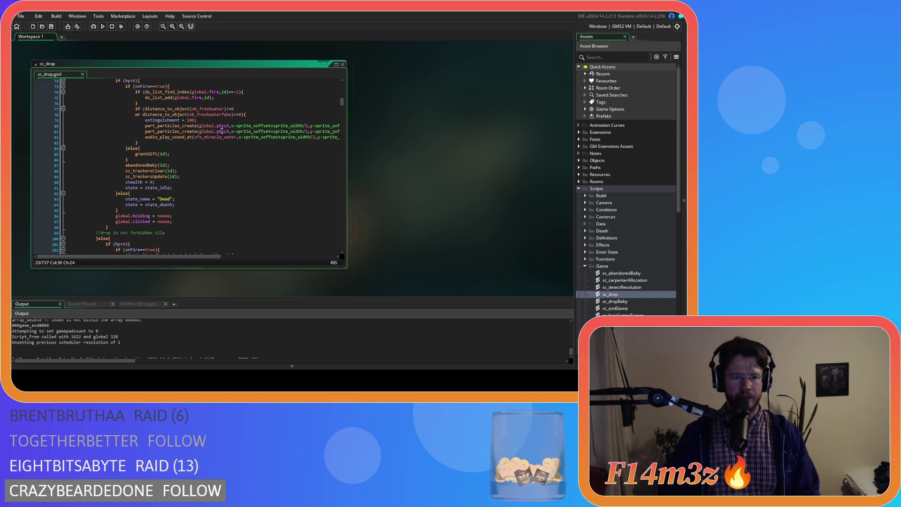
Step: Inspect the sc_trackersClear call and select the sc_trackersUpdate(id) call in sc_drop
left_click(185, 172)
scroll(198, 173, "up", 10)
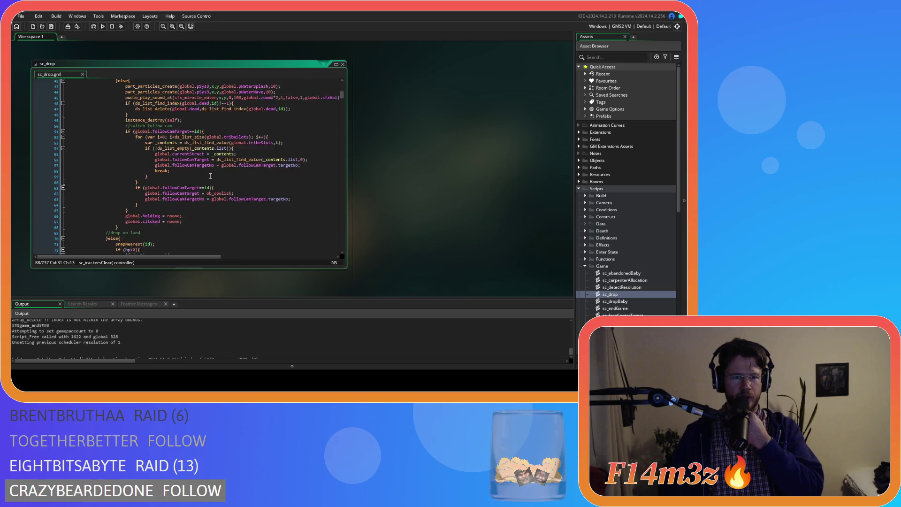
scroll(210, 176, "up", 4)
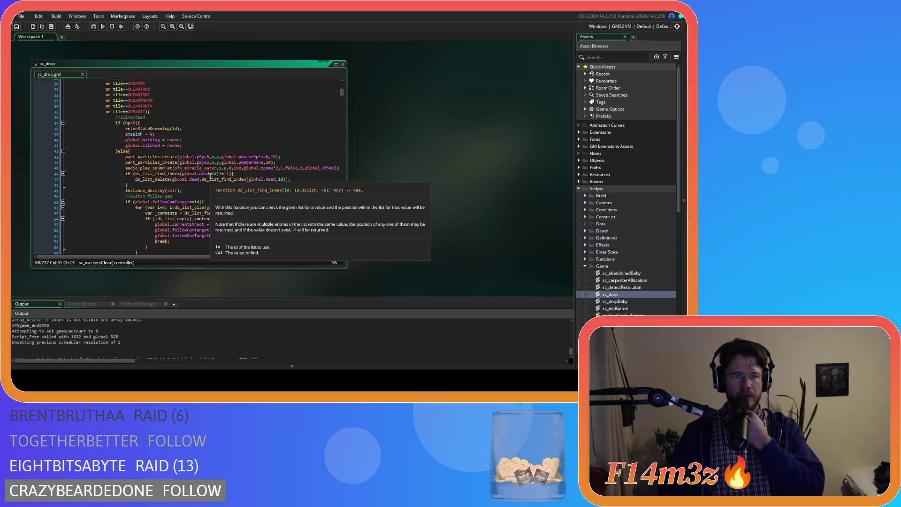
scroll(211, 177, "down", 15)
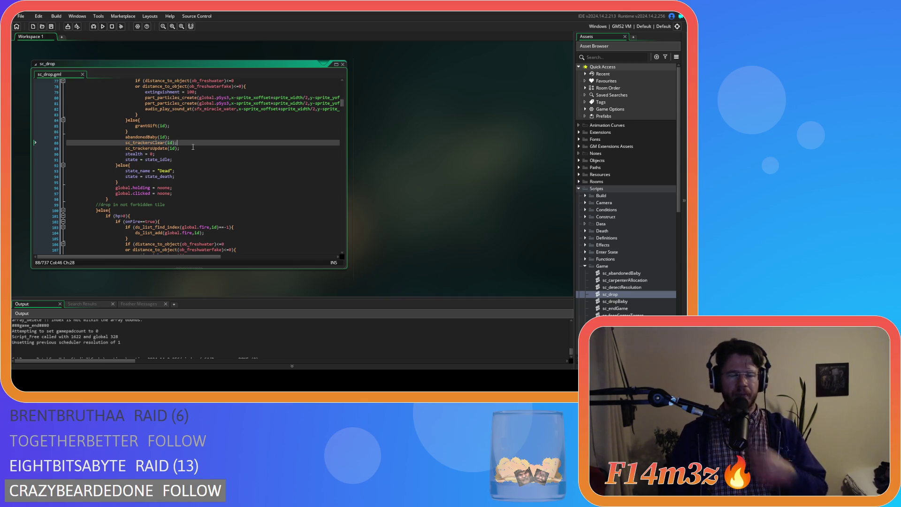
double_click(172, 149)
left_click_drag(169, 152, 128, 149)
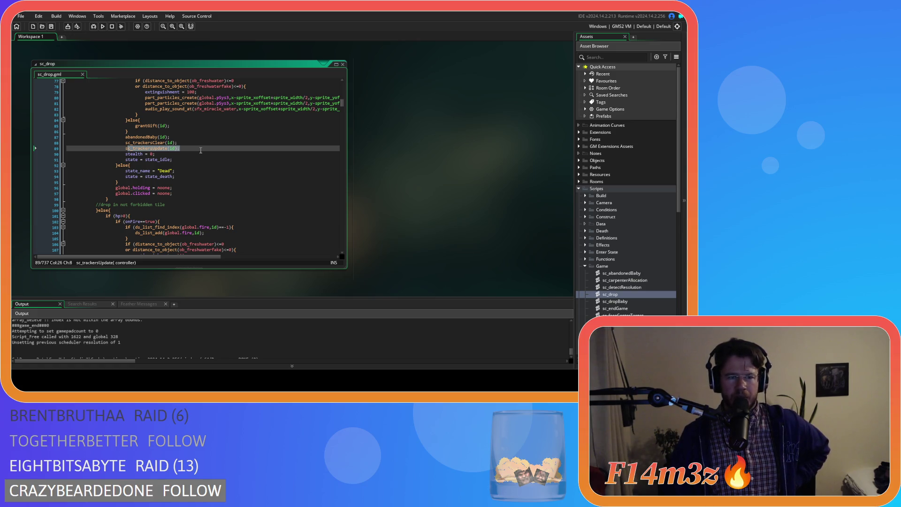
Step: Check the calls on lines 117–118, then open sc_trackersUpdate from its call beside sc_drop
scroll(200, 150, "down", 5)
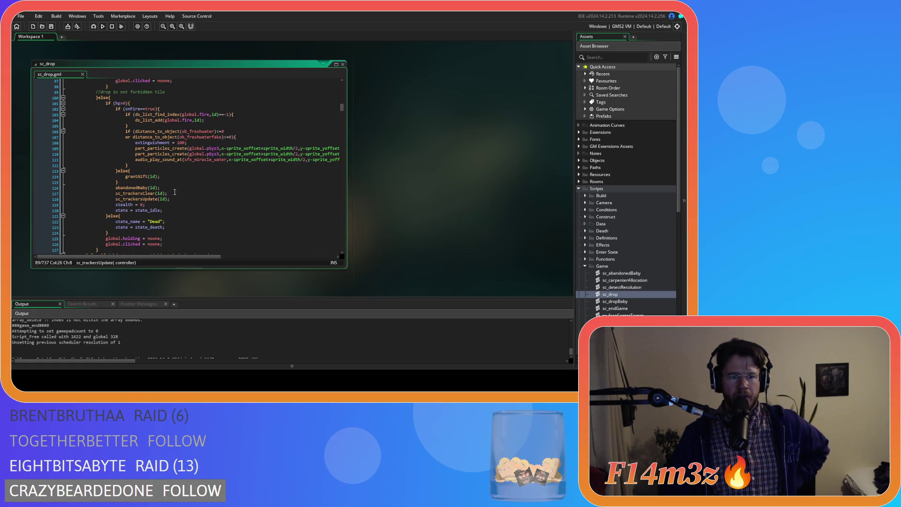
left_click(176, 193)
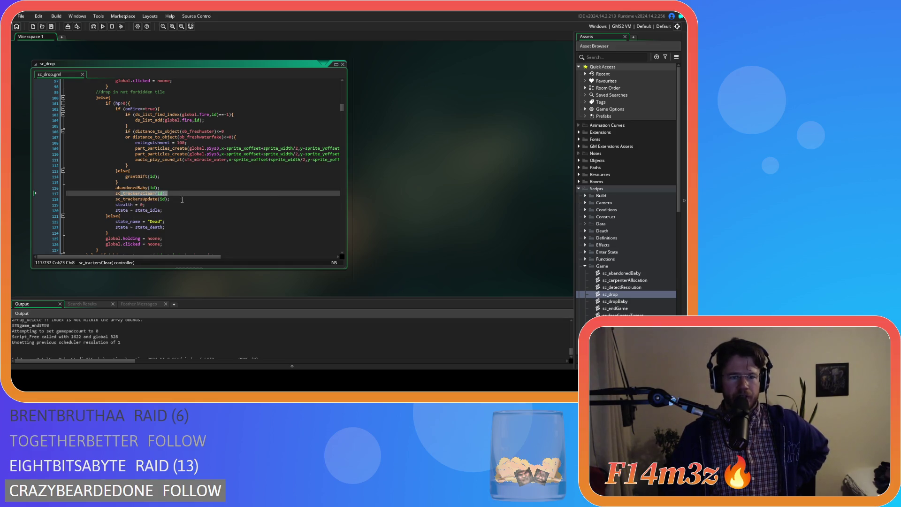
left_click(169, 200)
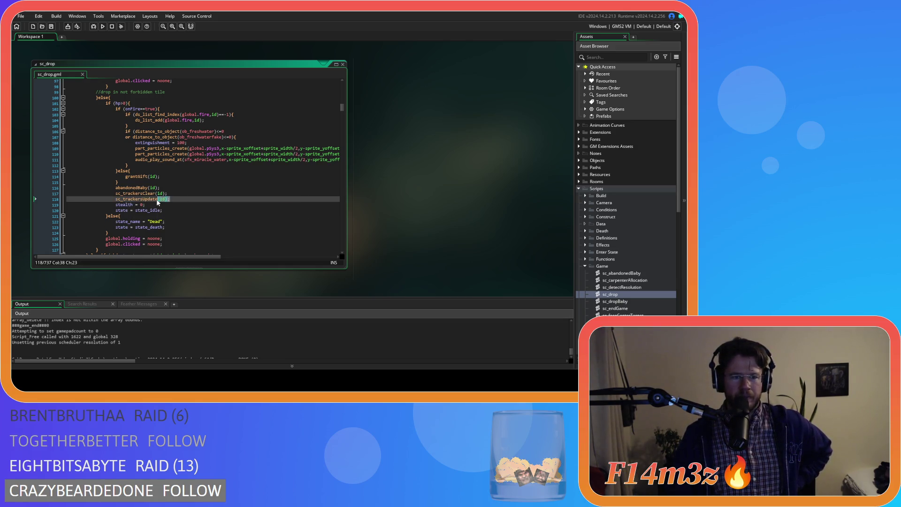
scroll(212, 193, "down", 3)
scroll(212, 193, "down", 3)
scroll(219, 185, "down", 3)
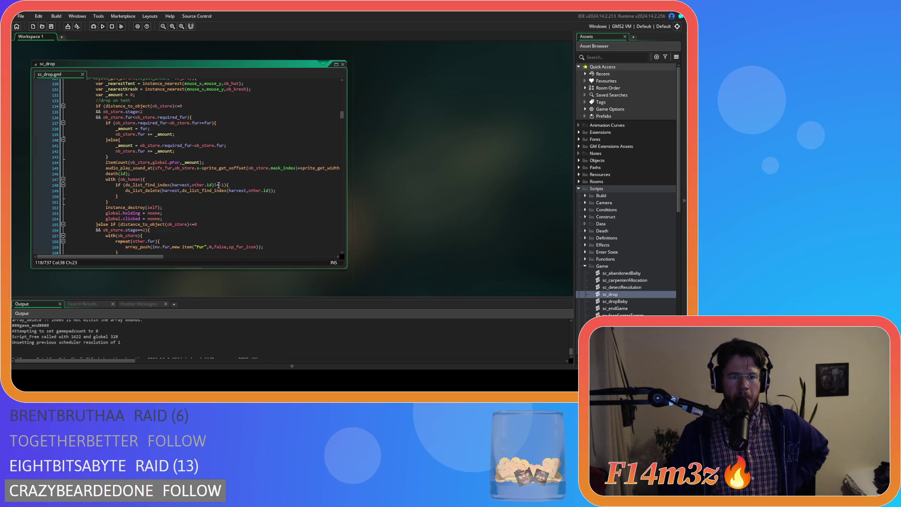
scroll(219, 185, "up", 5)
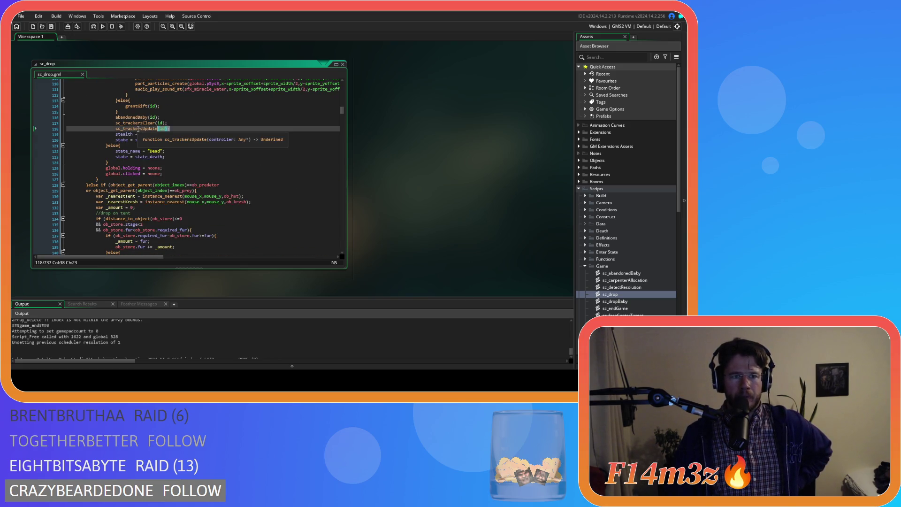
middle_click(138, 129)
left_click_drag(559, 93, 561, 108)
Step: Scroll through sc_trackersUpdate's code and close its tab, returning to sc_drop
scroll(521, 149, "down", 5)
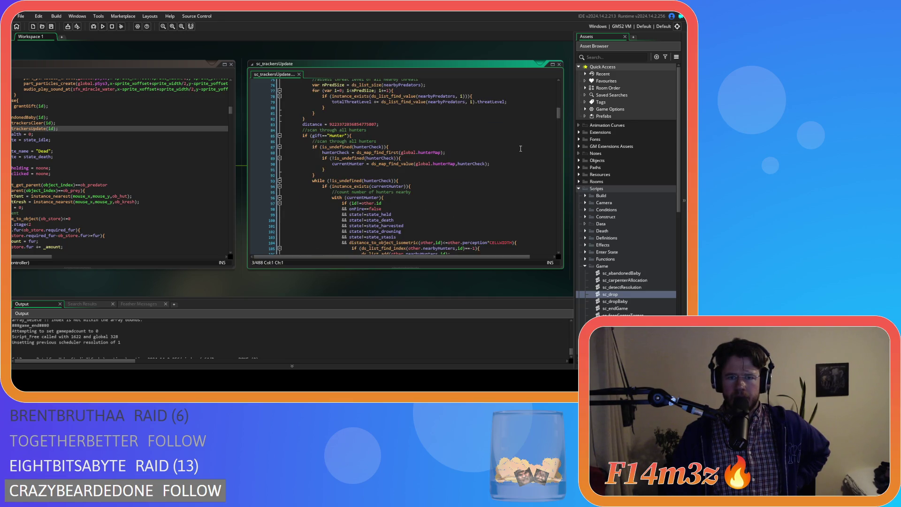
scroll(521, 149, "down", 6)
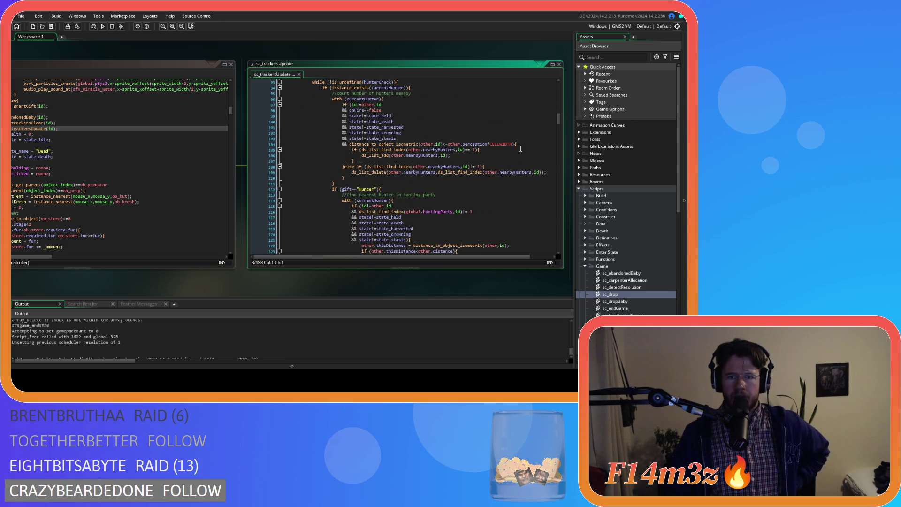
scroll(520, 149, "down", 8)
scroll(520, 148, "down", 17)
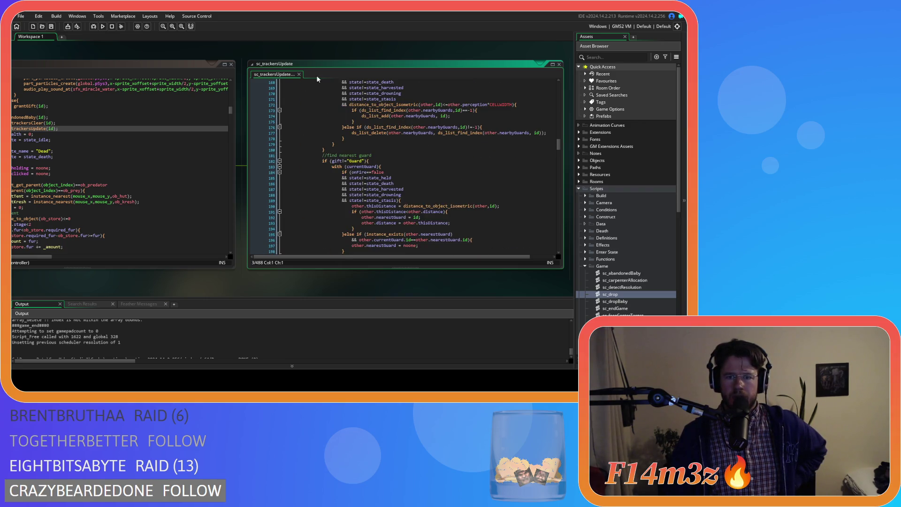
left_click(299, 74)
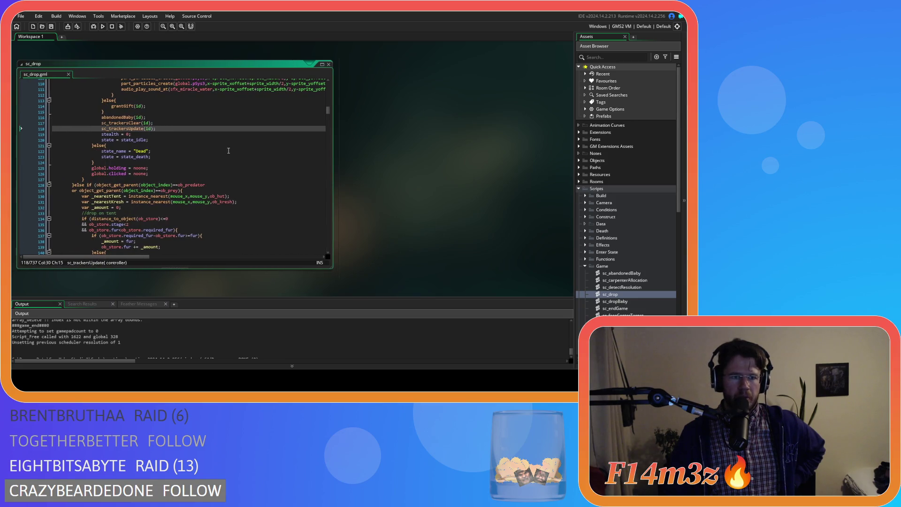
left_click(225, 151)
scroll(226, 151, "down", 20)
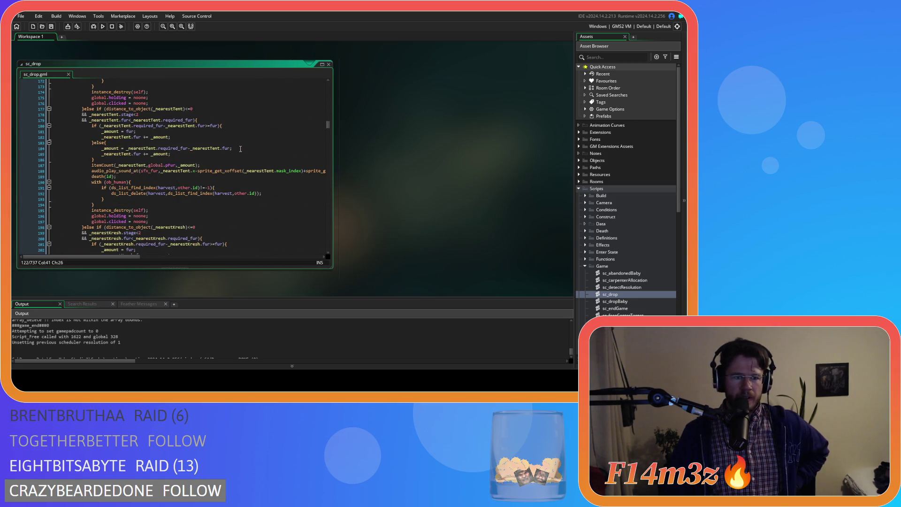
scroll(241, 148, "down", 6)
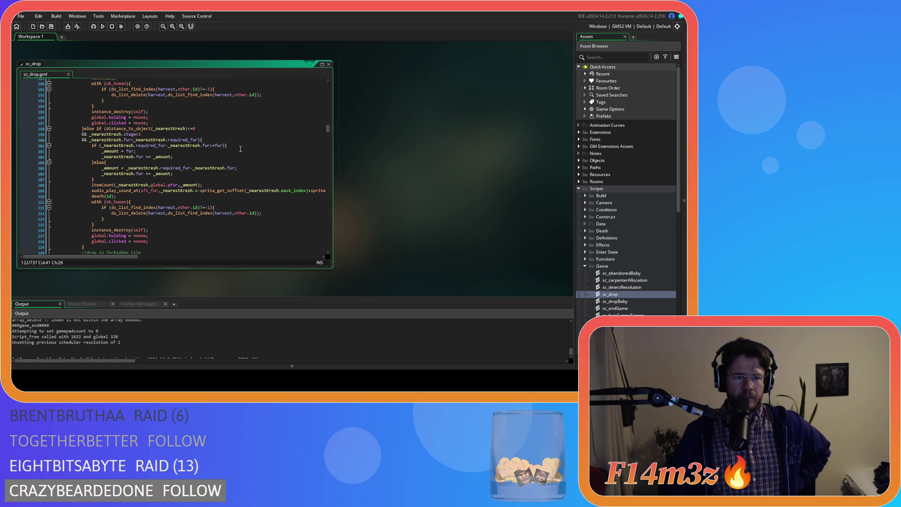
scroll(240, 148, "down", 19)
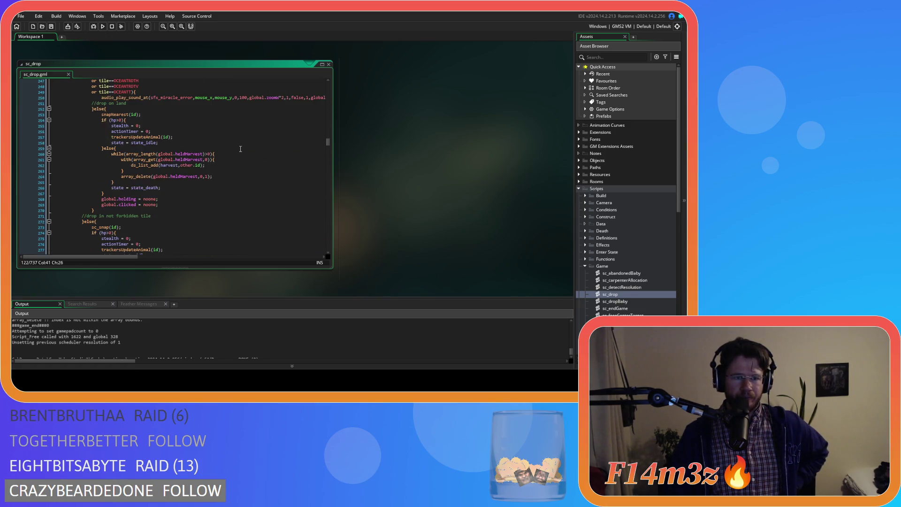
left_click(181, 138)
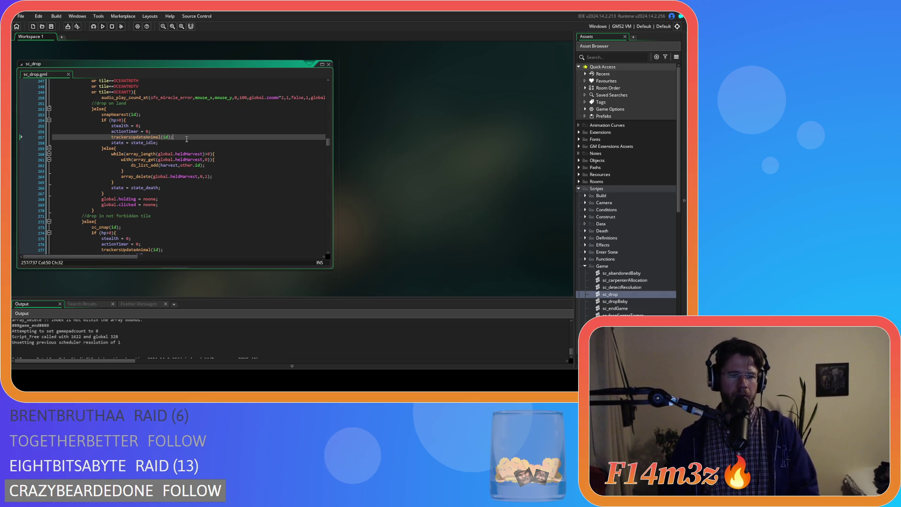
right_click(349, 144)
mouse_move(359, 154)
scroll(261, 147, "down", 5)
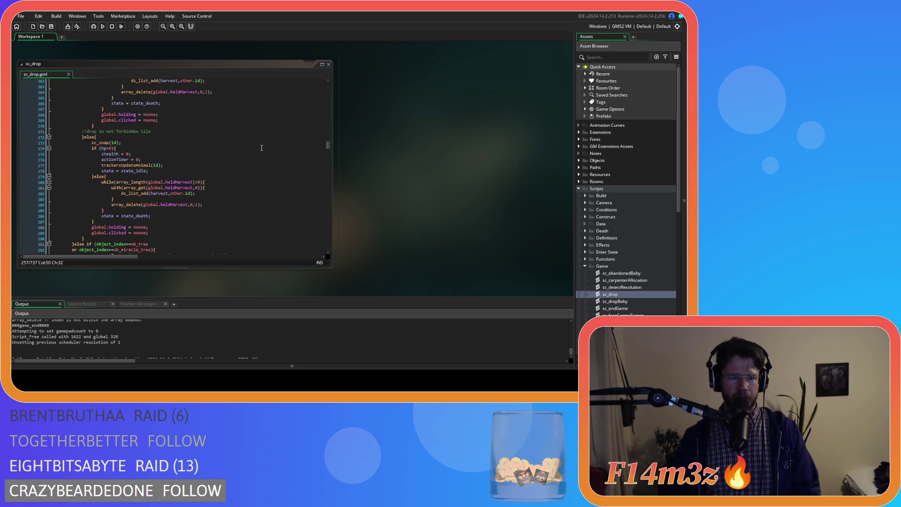
left_click(169, 165)
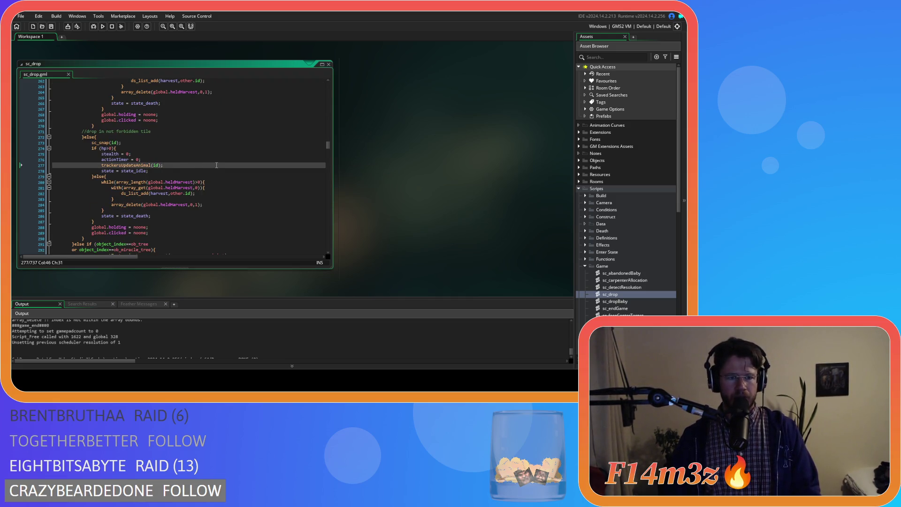
scroll(217, 165, "up", 20)
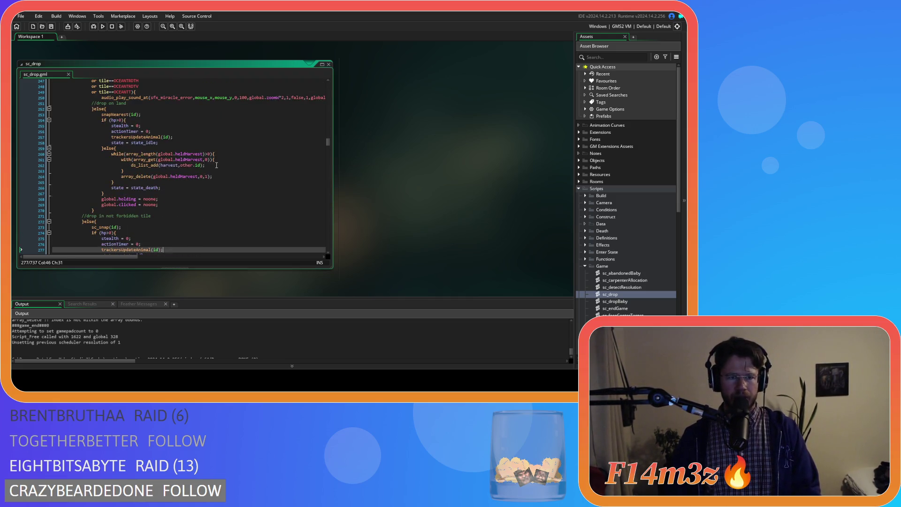
right_click(399, 108)
left_click(456, 137)
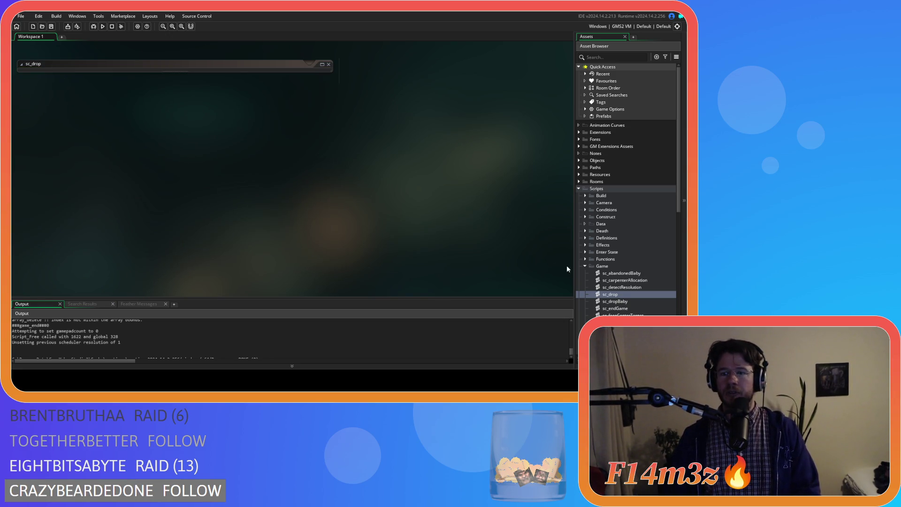
Step: Close sc_drop, collapse Scripts, build and run the game with F5, and dismiss the help panel
left_click(584, 266)
left_click(578, 187)
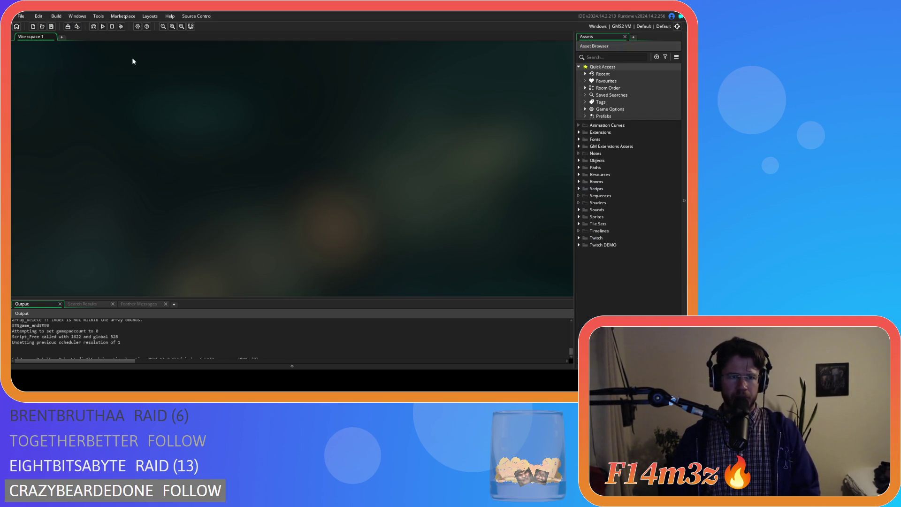
key("F5")
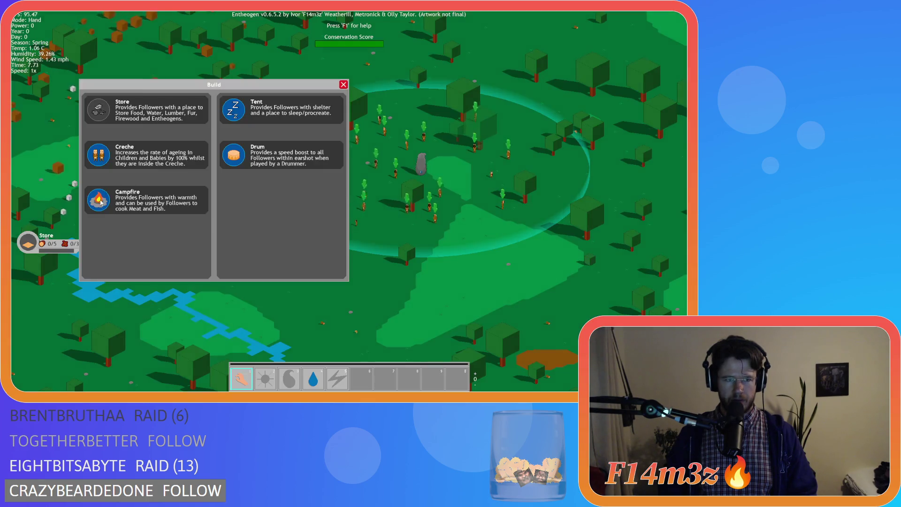
left_click(313, 248)
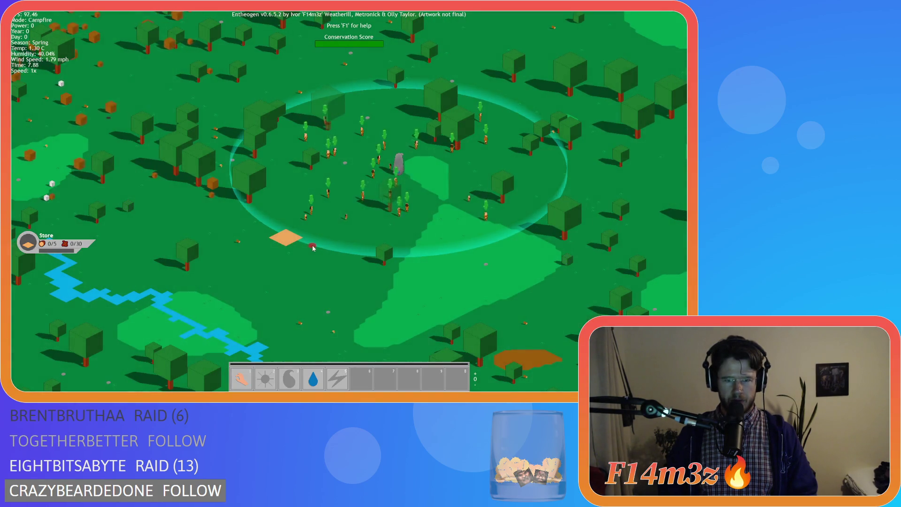
Step: Open the build list and place the first two tents inside the camp ring
key("F1")
left_click(213, 169)
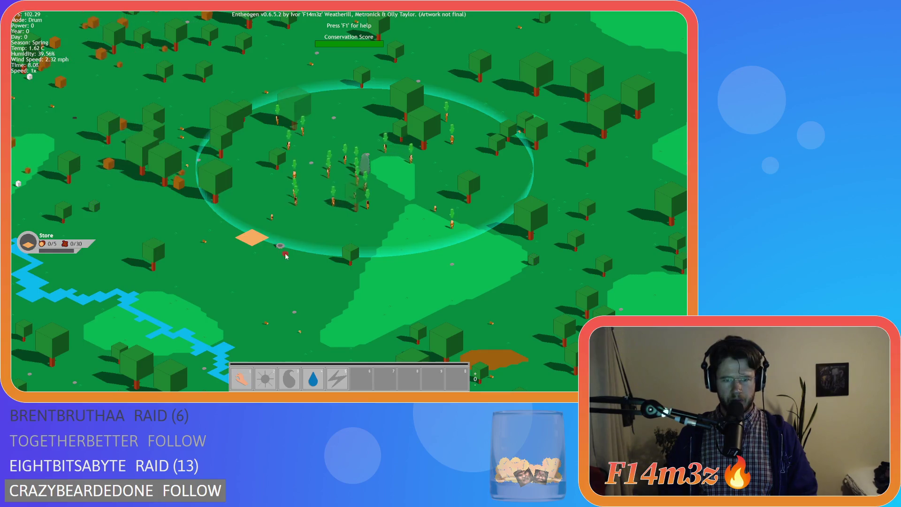
key("b")
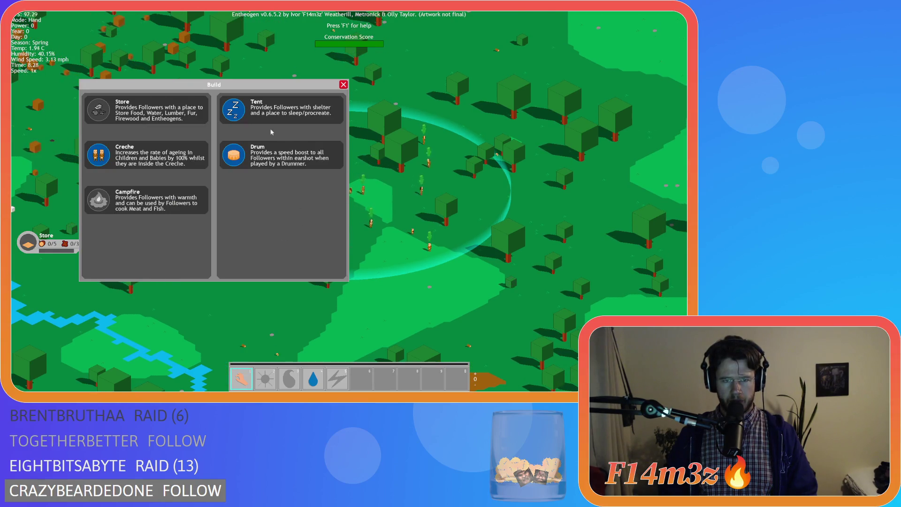
left_click(281, 109)
left_click(230, 298)
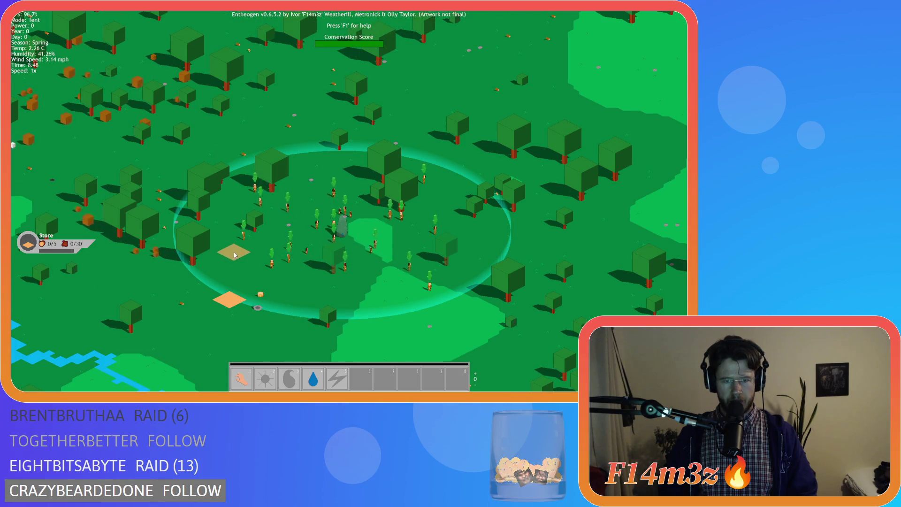
key("b")
left_click(281, 109)
left_click(236, 205)
Step: Place three more tents near, east and south-east of the stone, then select the drum
key("b")
left_click(281, 109)
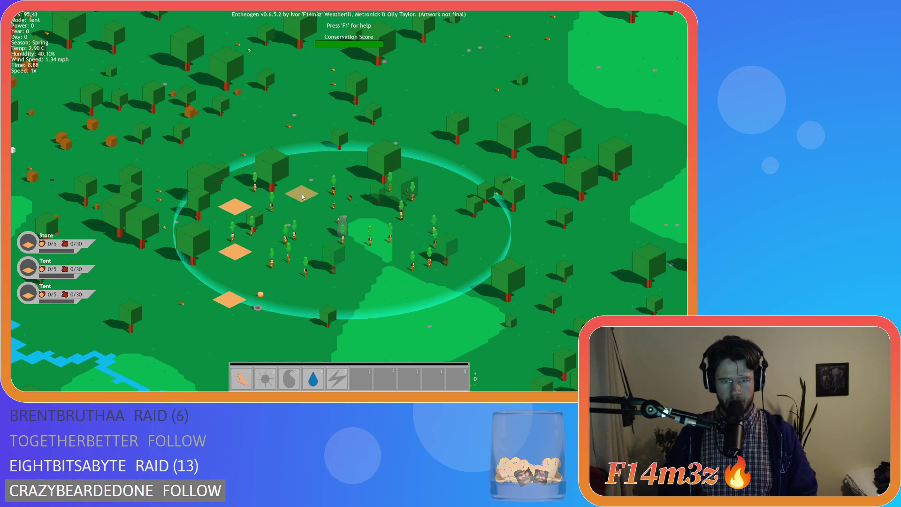
left_click(304, 192)
key("b")
left_click(277, 110)
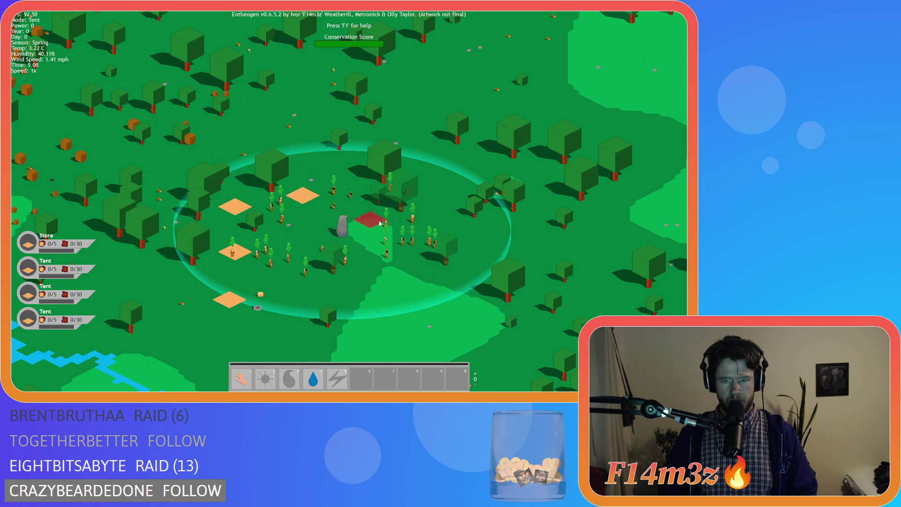
left_click(409, 241)
key("b")
left_click(281, 109)
left_click(399, 269)
key("b")
left_click(281, 155)
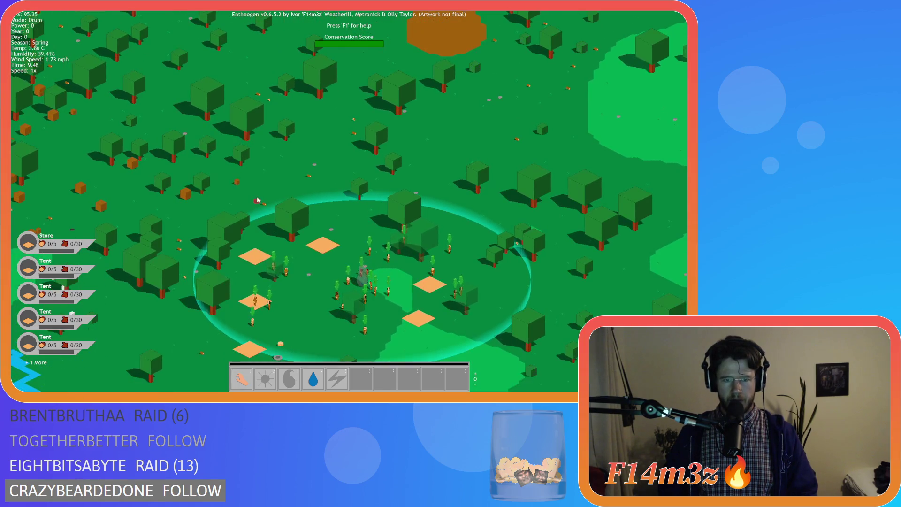
Step: Place a creche in the camp, close the build list and zoom into the settlement
key("b")
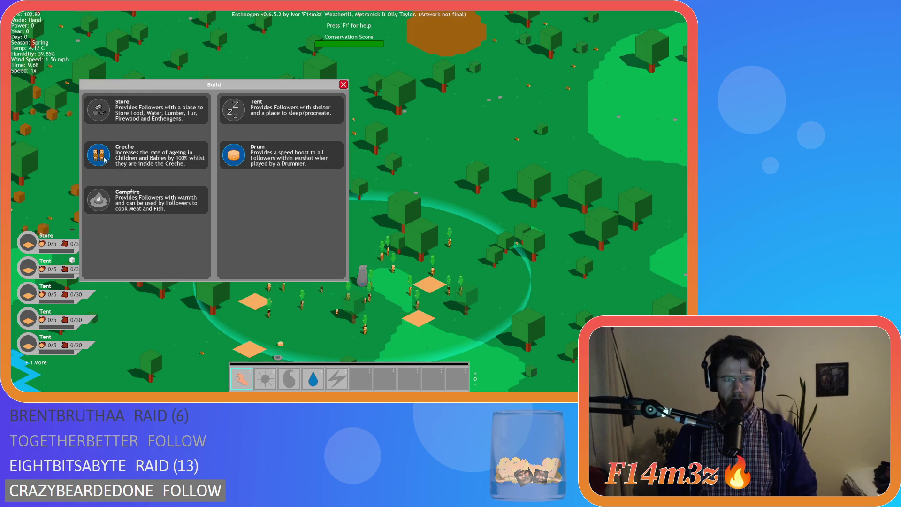
left_click(105, 160)
left_click(321, 294)
key("b")
key("a")
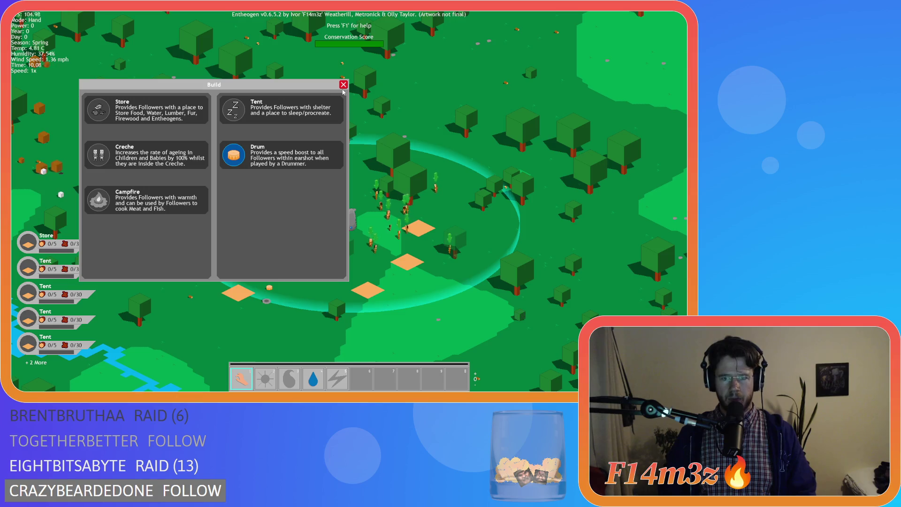
key("s")
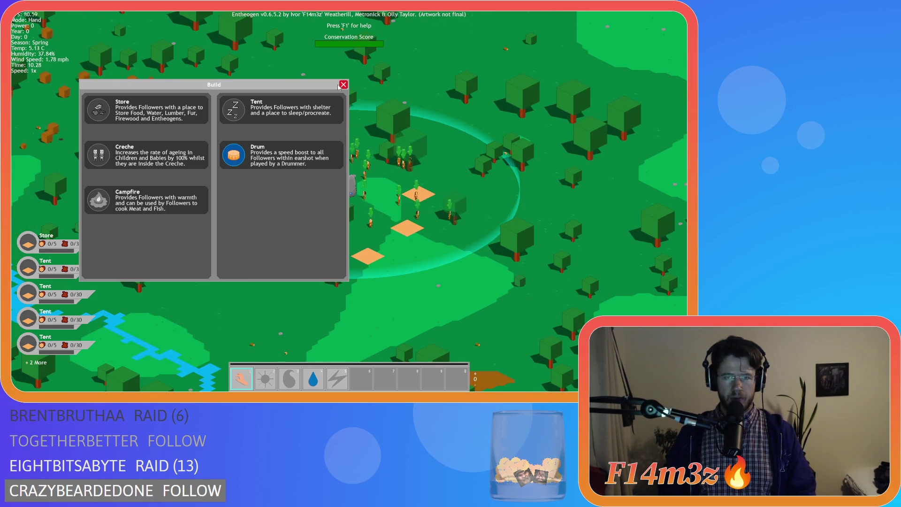
left_click(344, 84)
scroll(269, 221, "up", 5)
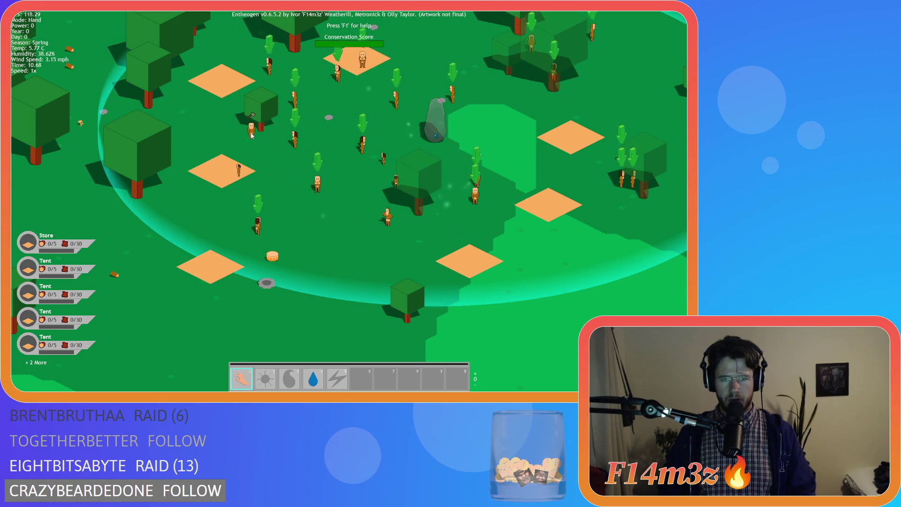
Step: Use the light power from hotbar slot 2 to light the campfire
key("w")
key("d")
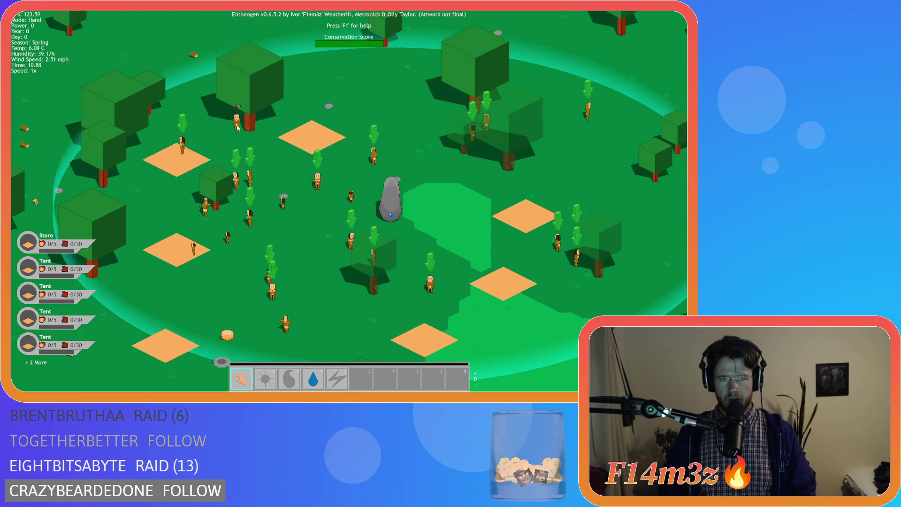
key("s")
key("s")
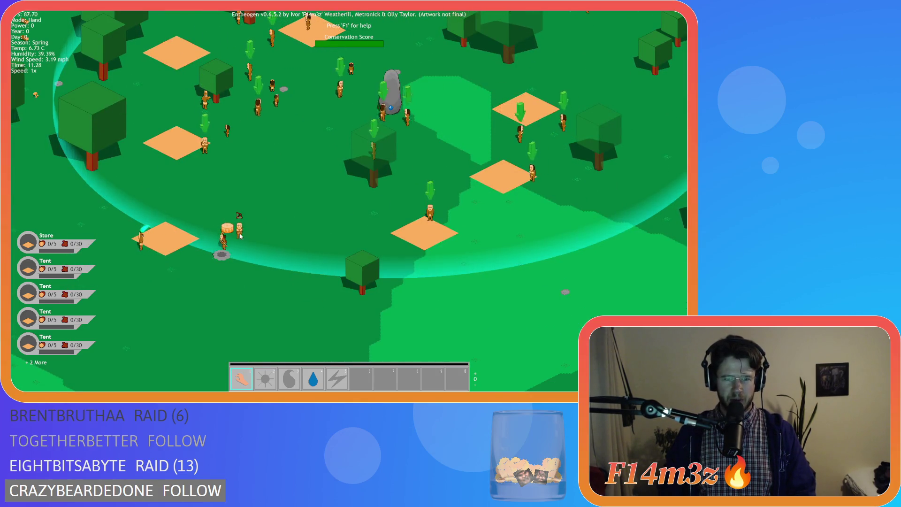
key("2")
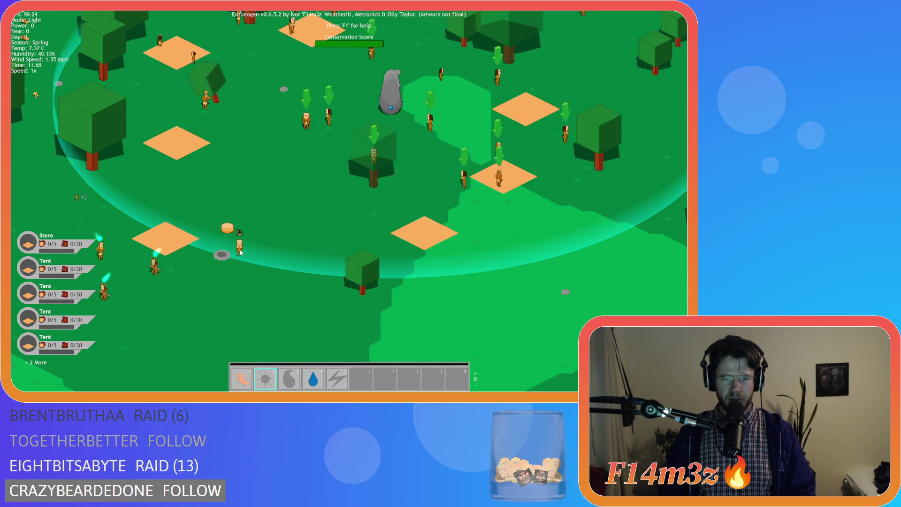
key("1")
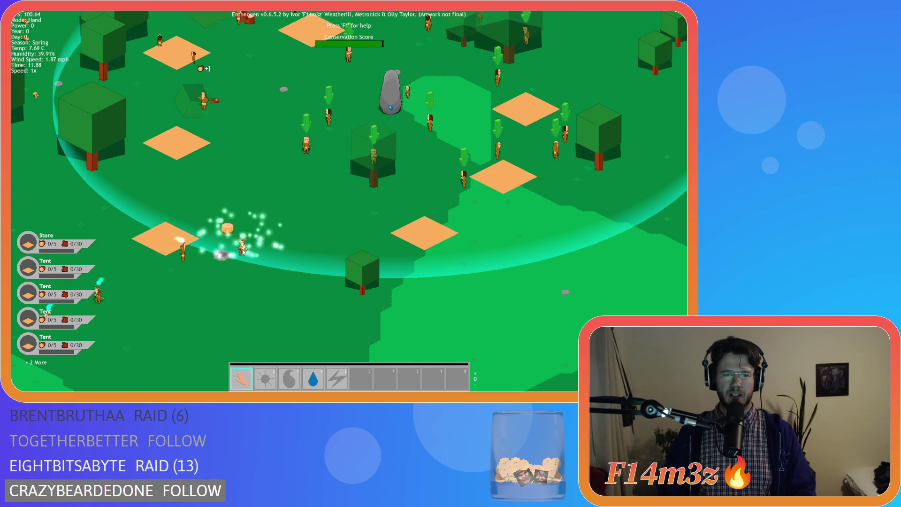
key("d")
key("w")
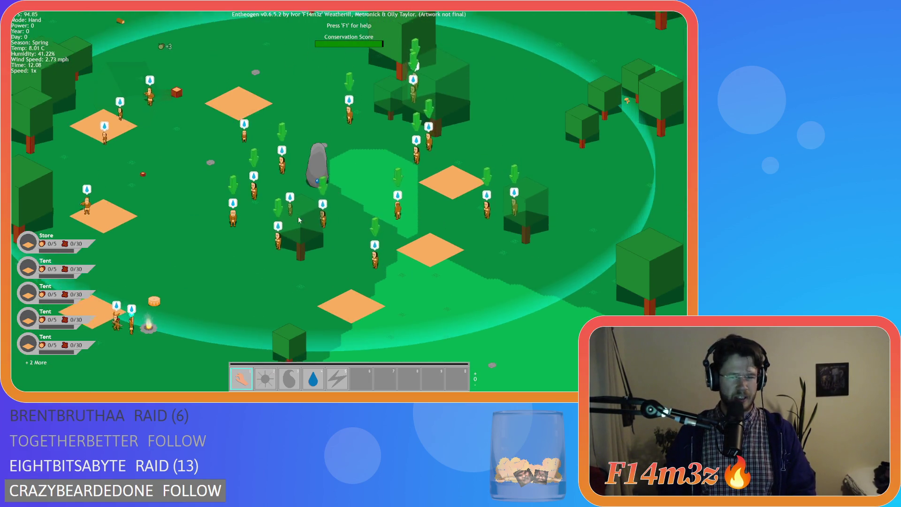
key("a")
key("s")
key("2")
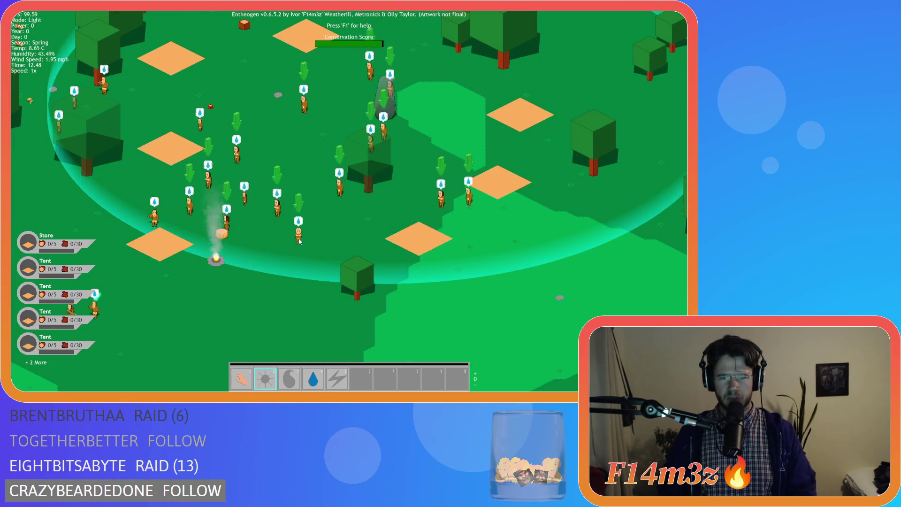
key("1")
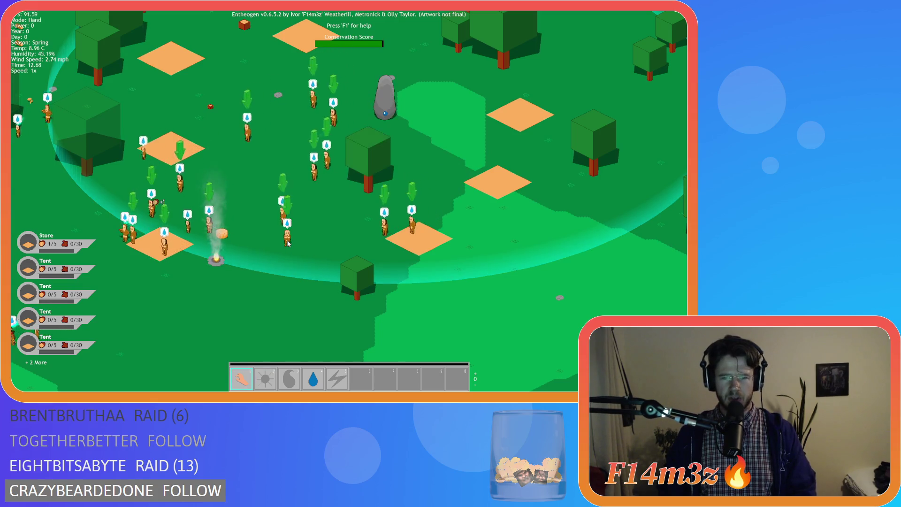
Step: Explore south-west along the river to the followers and open the Tribe overview
key("d")
key("s")
key("a")
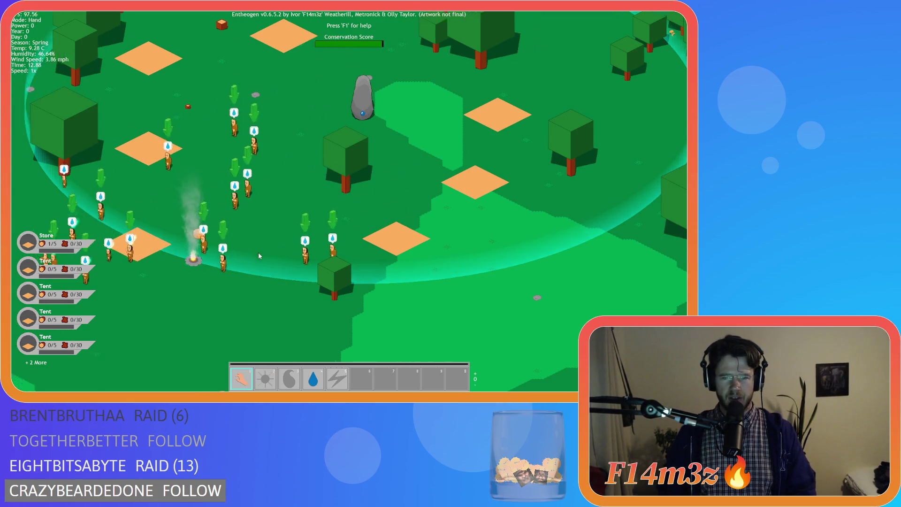
key("a")
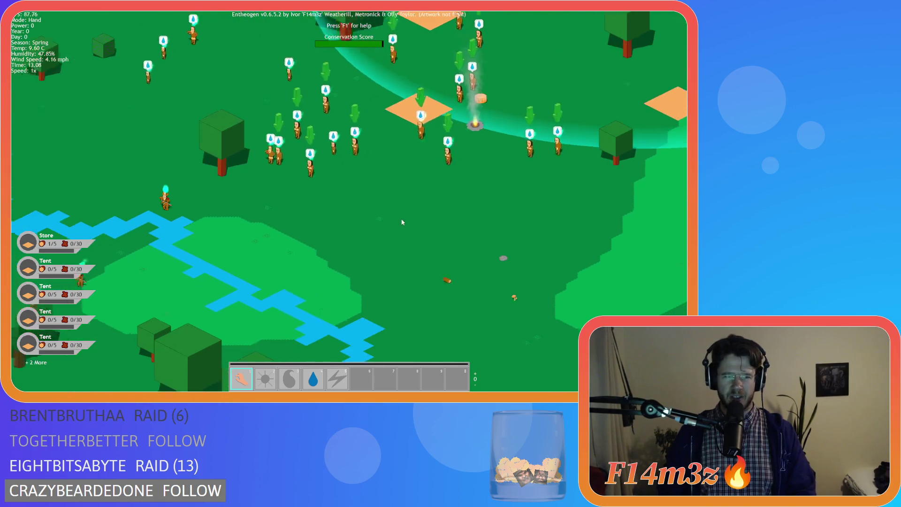
key("w")
scroll(414, 188, "down", 5)
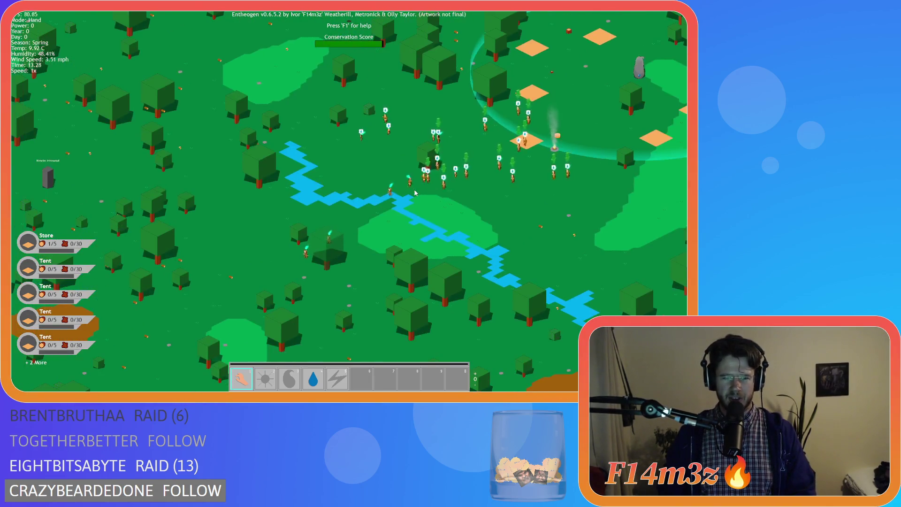
key("s")
scroll(404, 179, "up", 6)
scroll(404, 183, "down", 4)
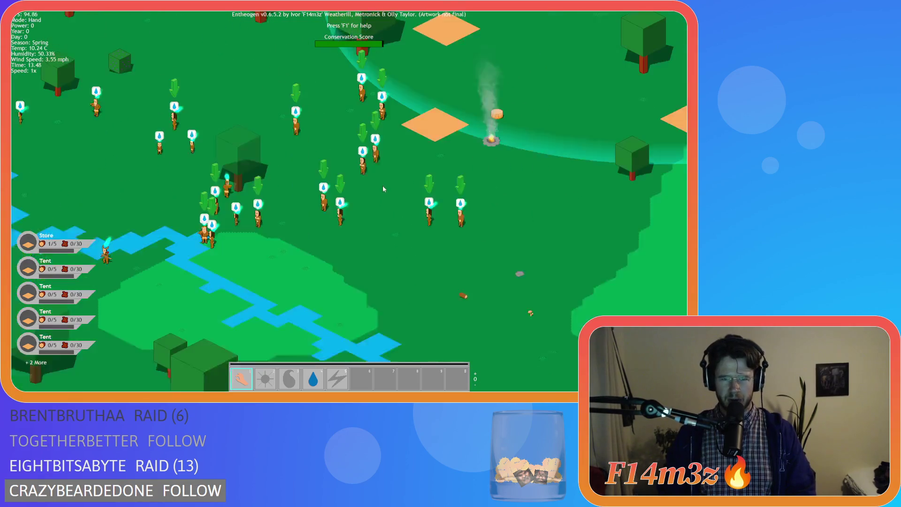
key("w")
key("s")
key("a")
key("w")
left_click(328, 217)
key("a")
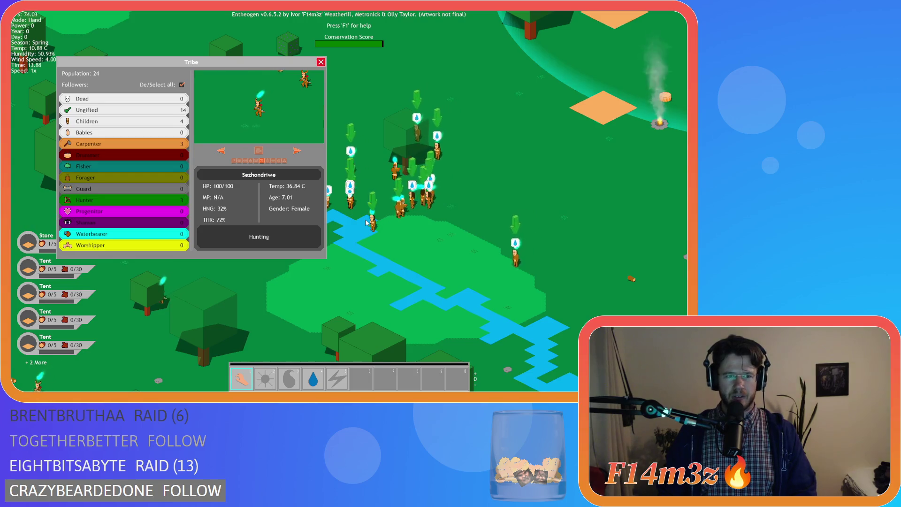
Step: Close the Tribe overview and pan the view around the followers toward the river
left_click(415, 213)
key("d")
key("d")
key("w")
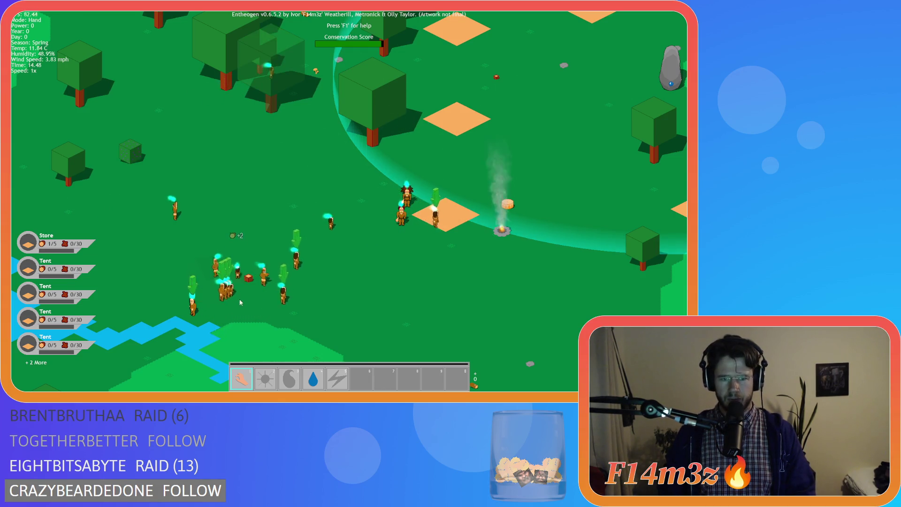
left_click(431, 243)
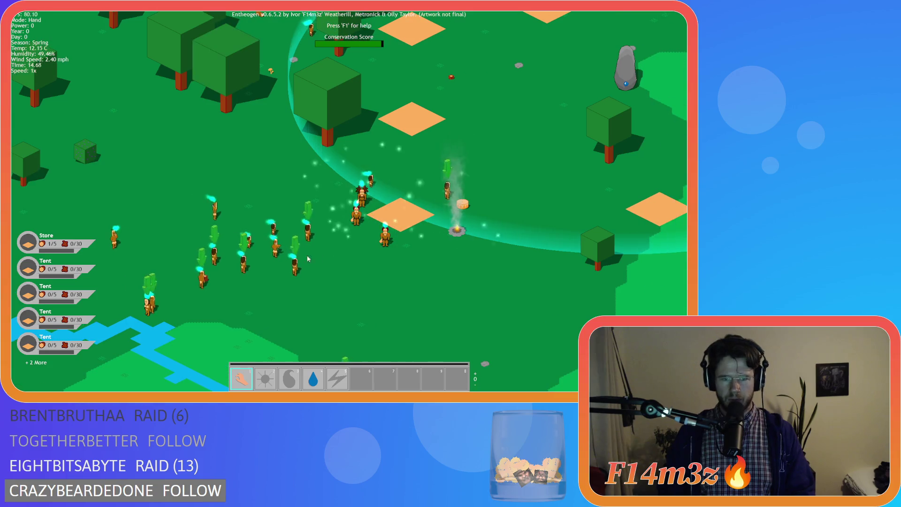
key("d")
key("w")
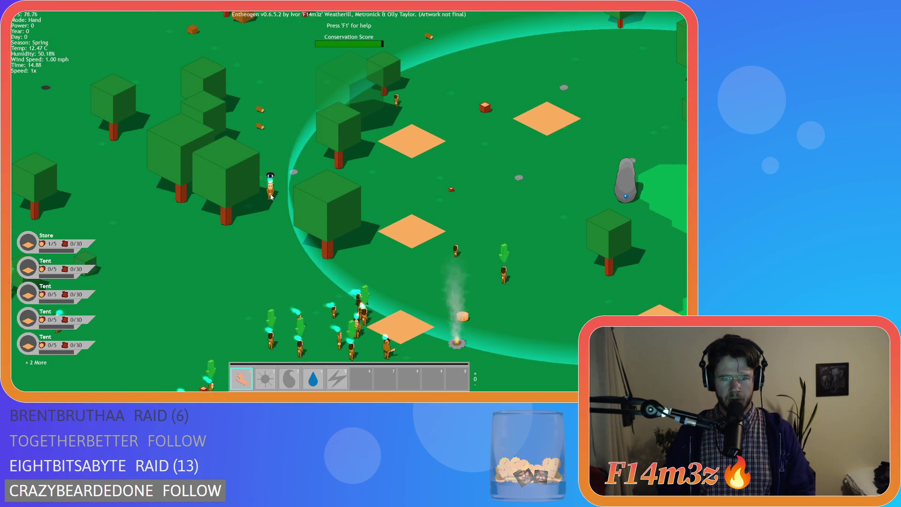
key("s")
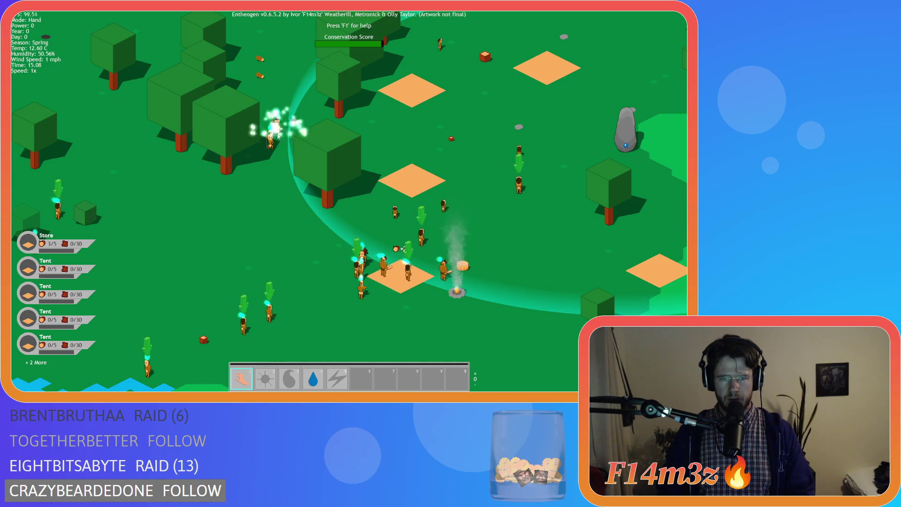
Step: Centre the view on the camp, check a tribesman's details, then close the Tribe window
key("d")
key("s")
key("w")
key("s")
key("a")
key("d")
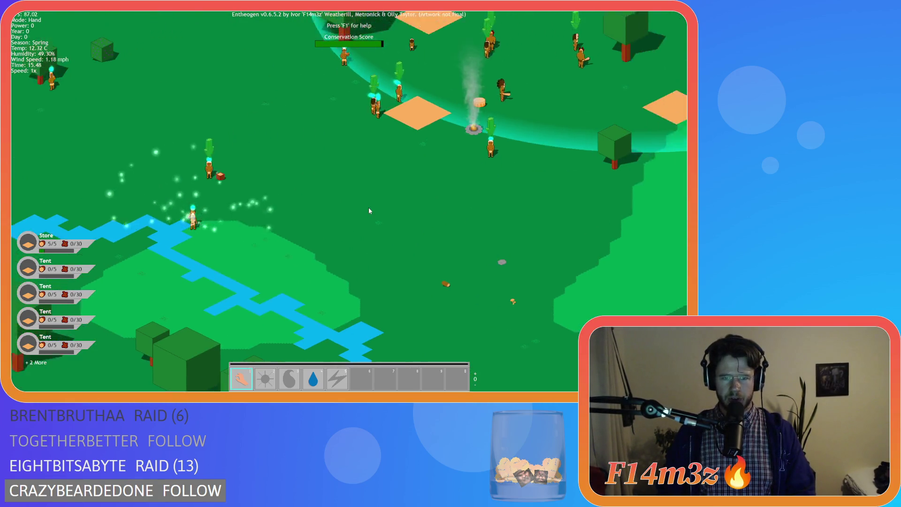
key("w")
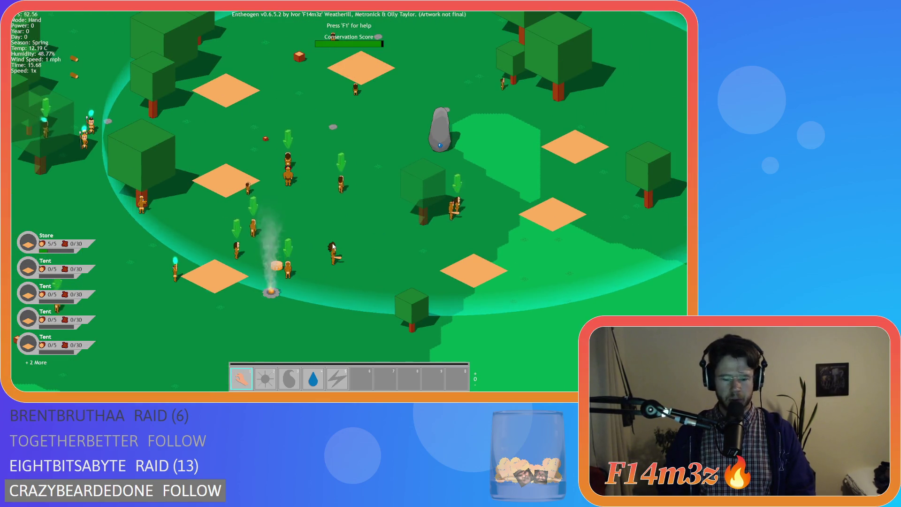
left_click(333, 247)
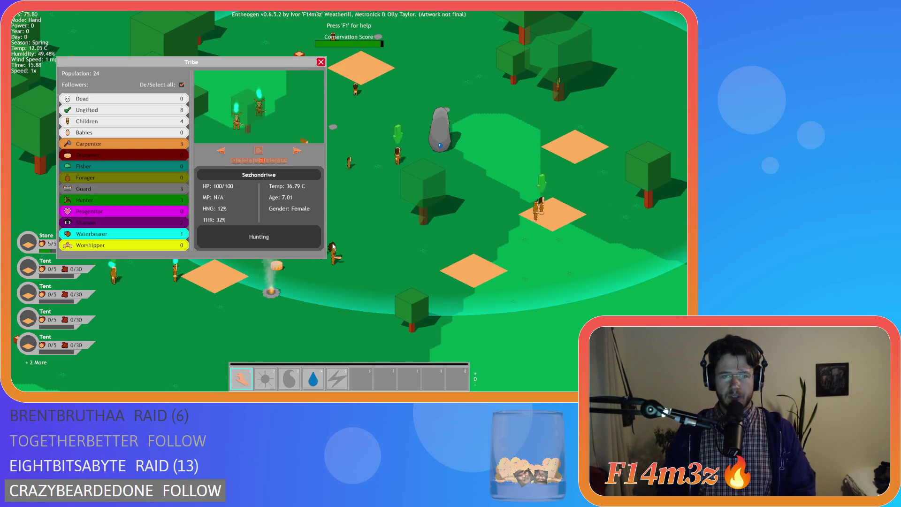
key("Escape")
Step: Pan across the camp and inspect another villager, then close the Tribe overview
key("d")
key("w")
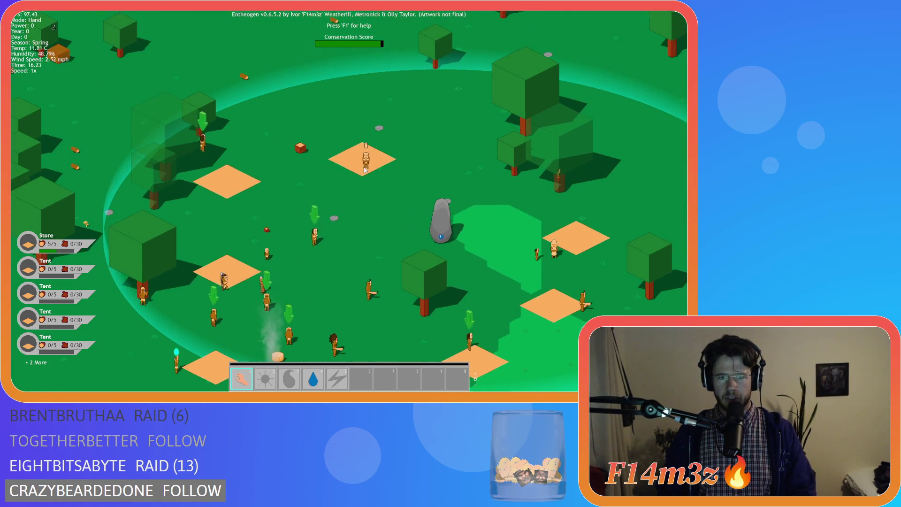
left_click(365, 170)
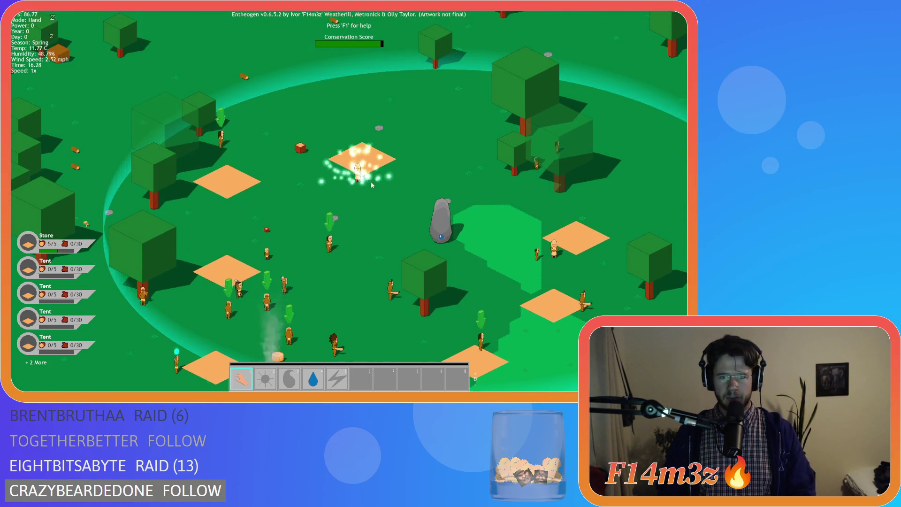
key("t")
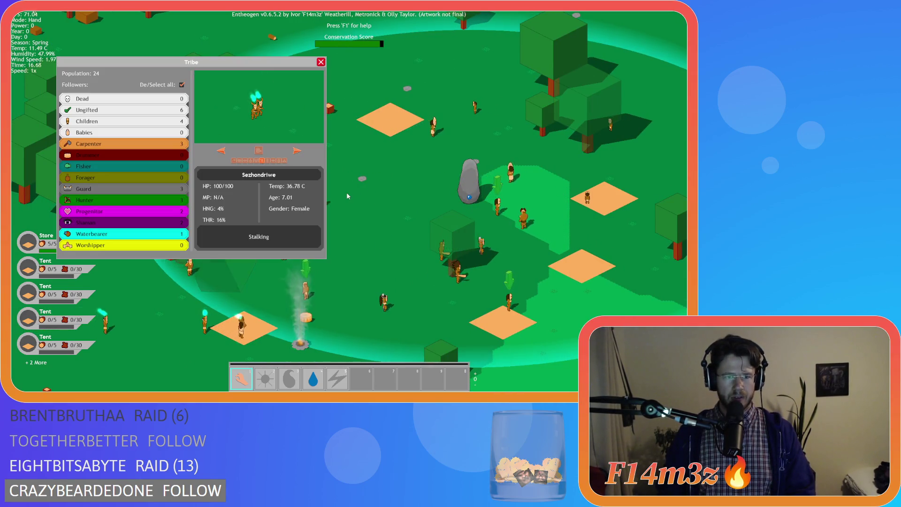
key("t")
key("s")
key("s")
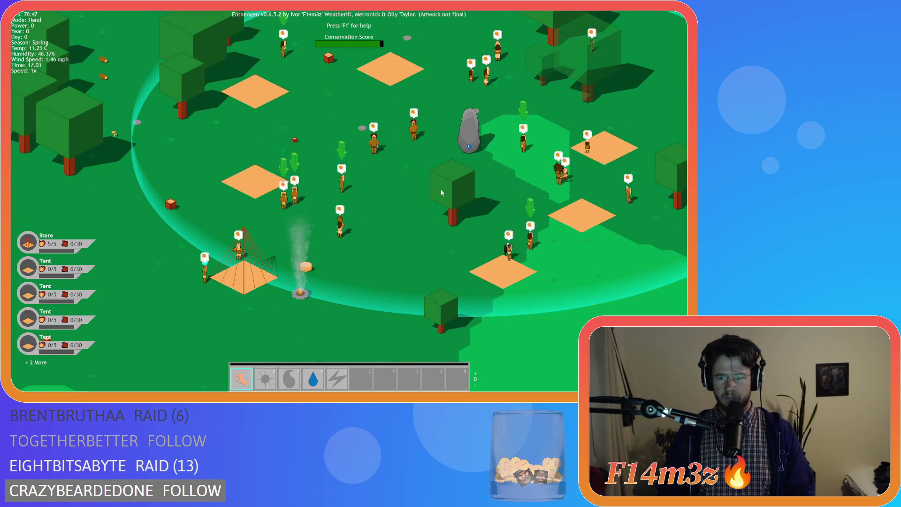
Step: Grab a villager near the stone and carry it south into the forest
key("d")
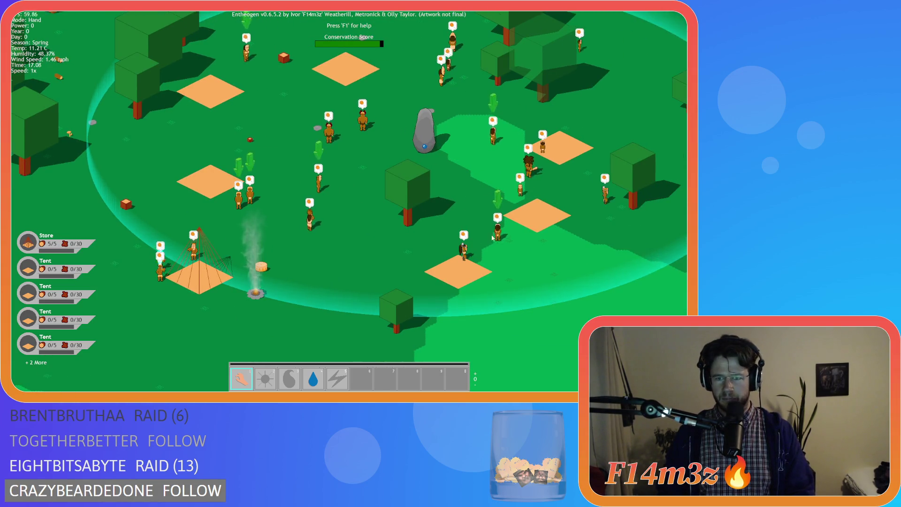
key("w")
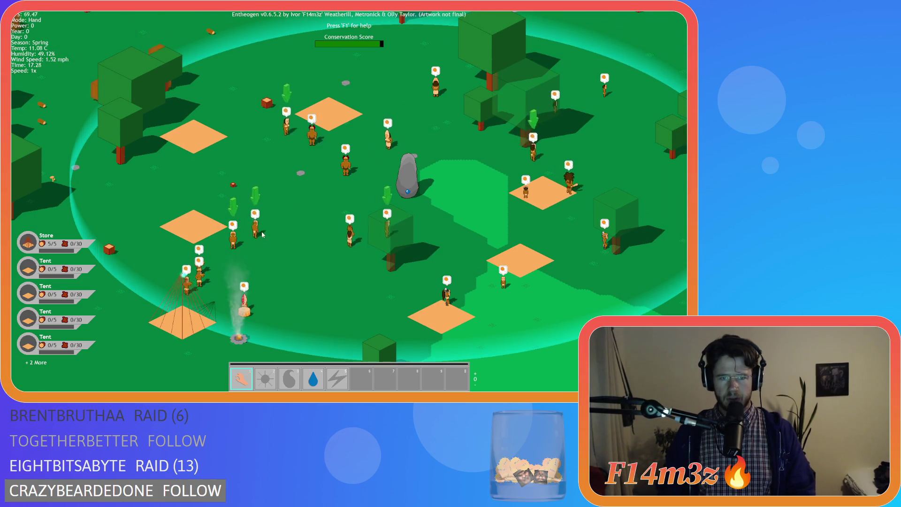
left_click(386, 192)
key("s")
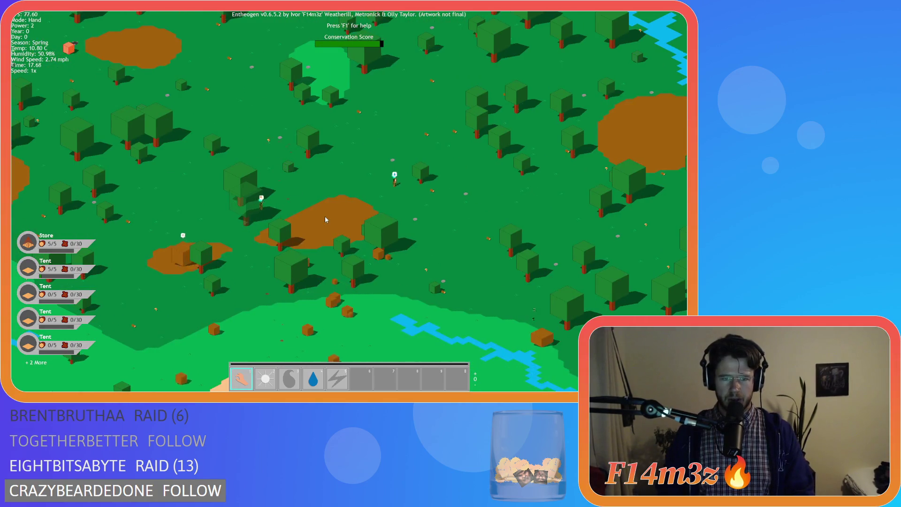
Step: Return north to the village and move the villager beside the stone to a nearby spot
key("w")
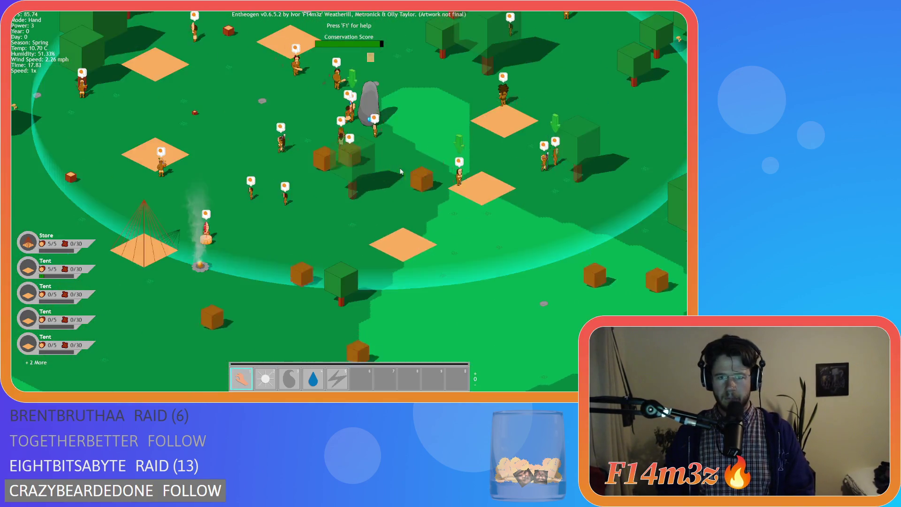
key("w")
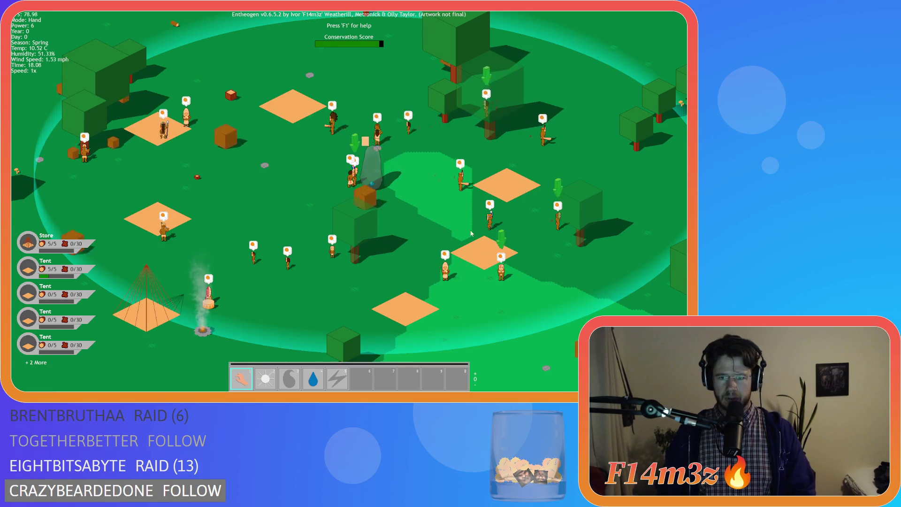
left_click(392, 186)
mouse_move(391, 186)
left_mouse_down()
mouse_move(362, 171)
mouse_move(373, 192)
left_mouse_up()
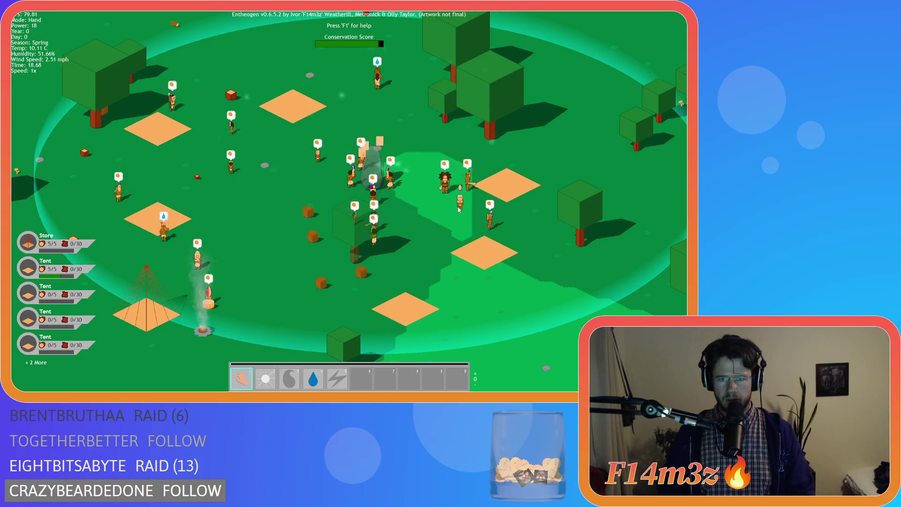
Step: Zoom out over the camp and quicksave the game
key("a")
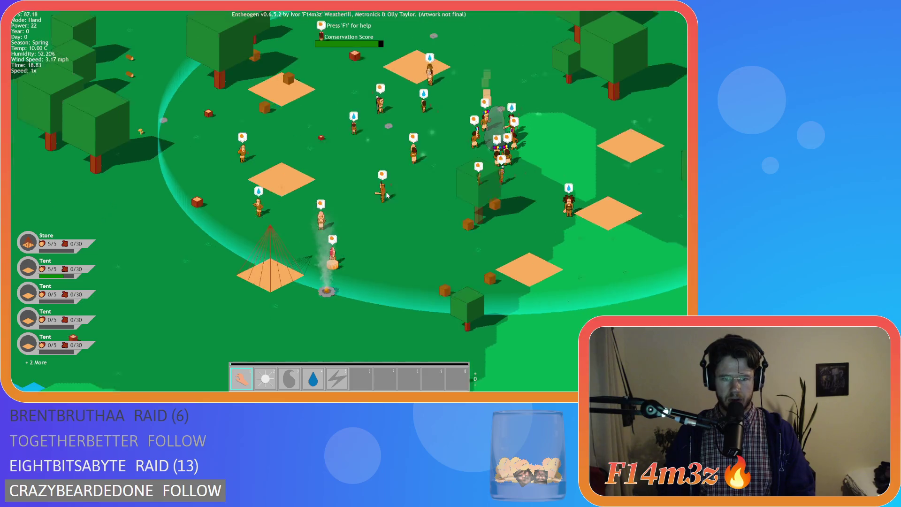
key("d")
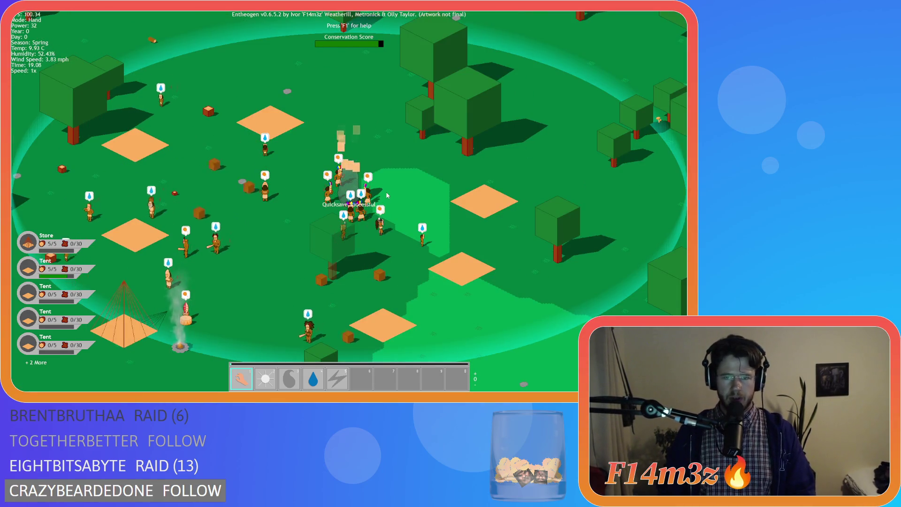
scroll(388, 196, "down", 5)
key("t")
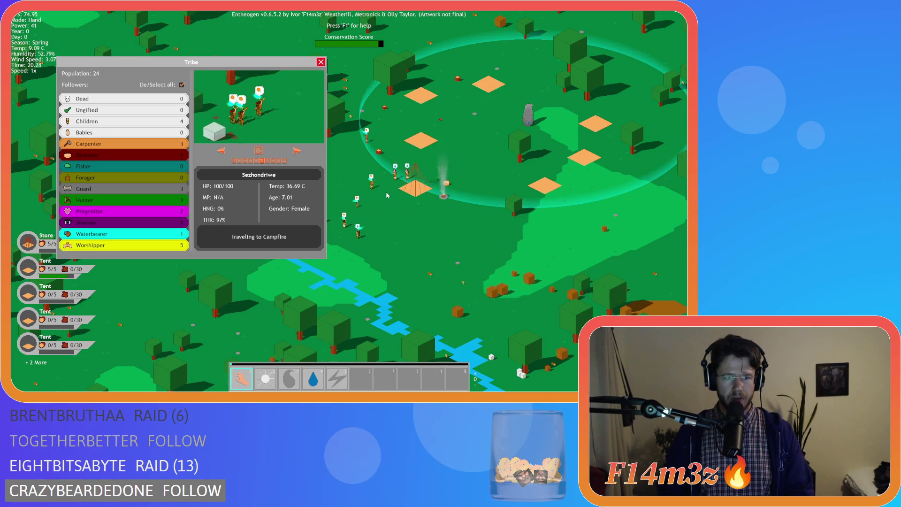
Step: Close the Tribe overview, resume the game and pan over the camp
key("Escape")
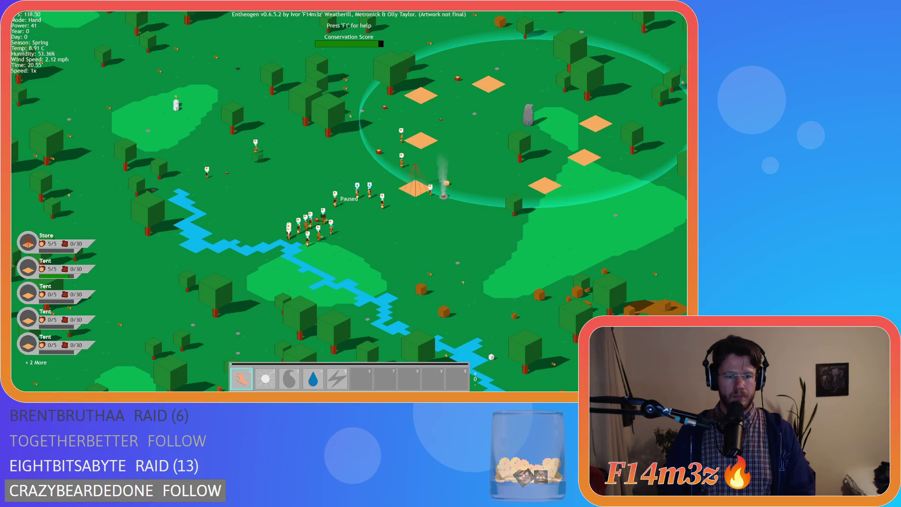
key("s")
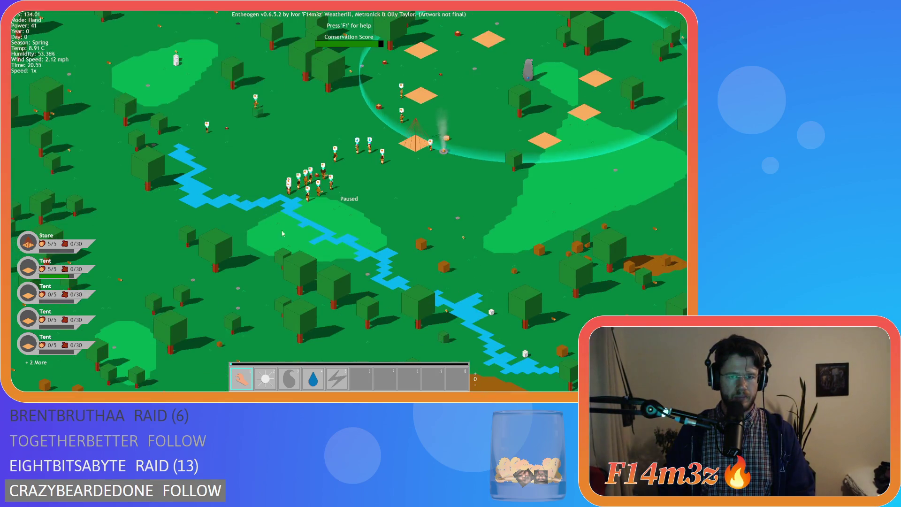
key("w")
key("d")
key("d")
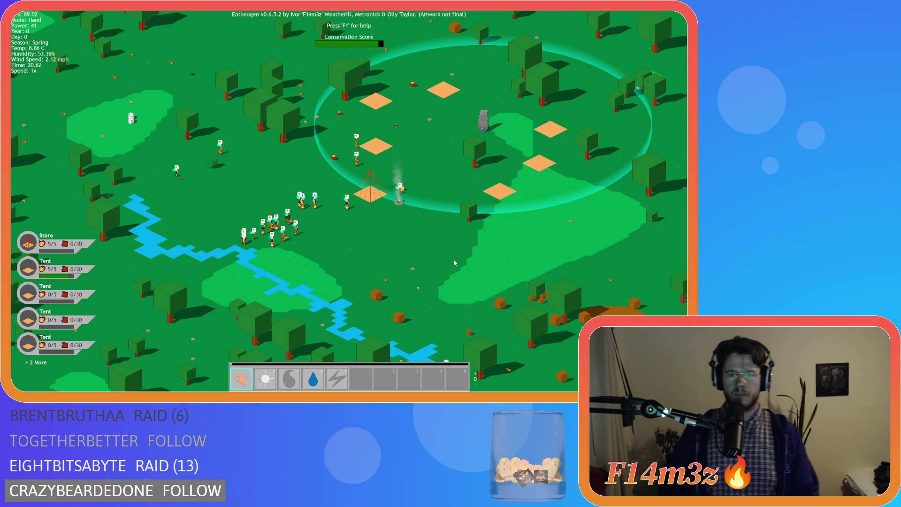
key("d")
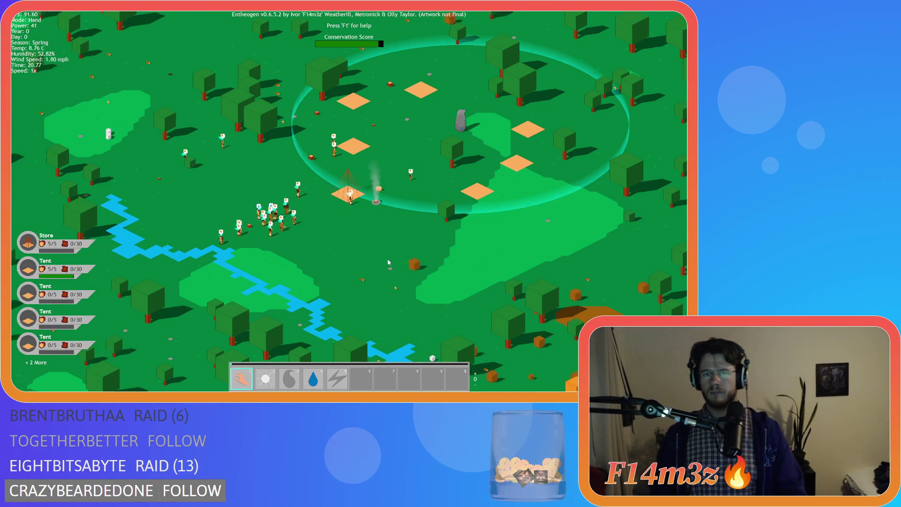
key("s")
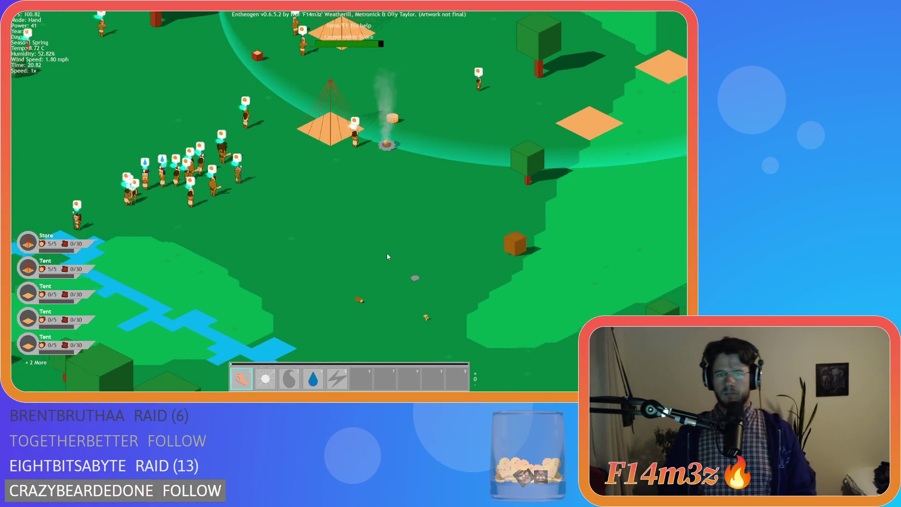
key("w")
Step: Look over the camp and river, then pause the game
key("a")
key("w")
key("a")
key("w")
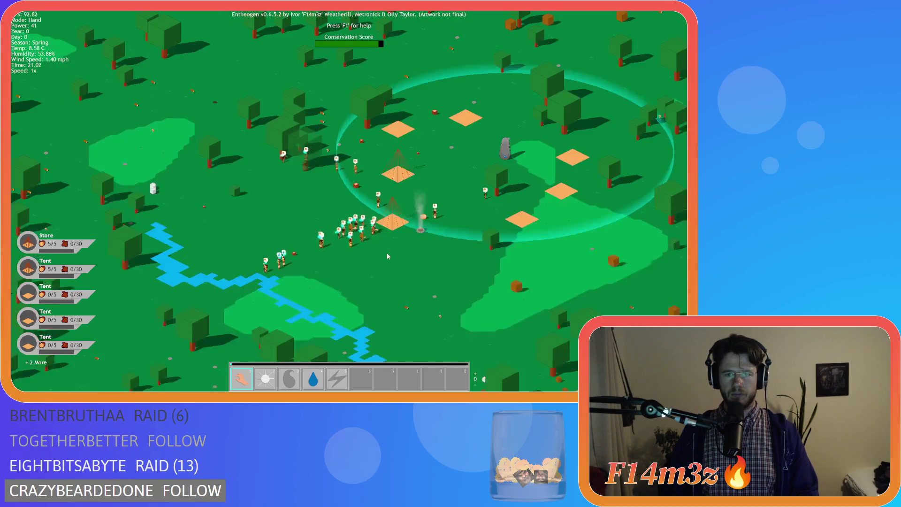
key("d")
key("a")
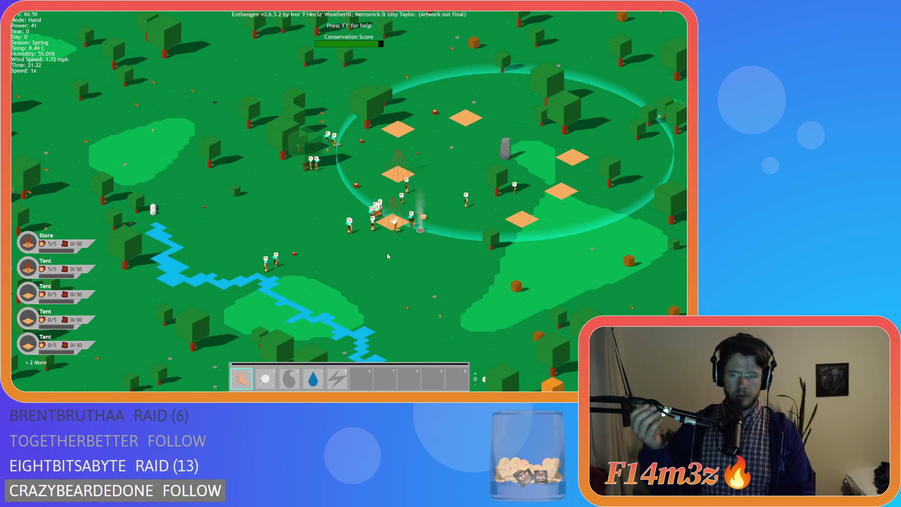
key("space")
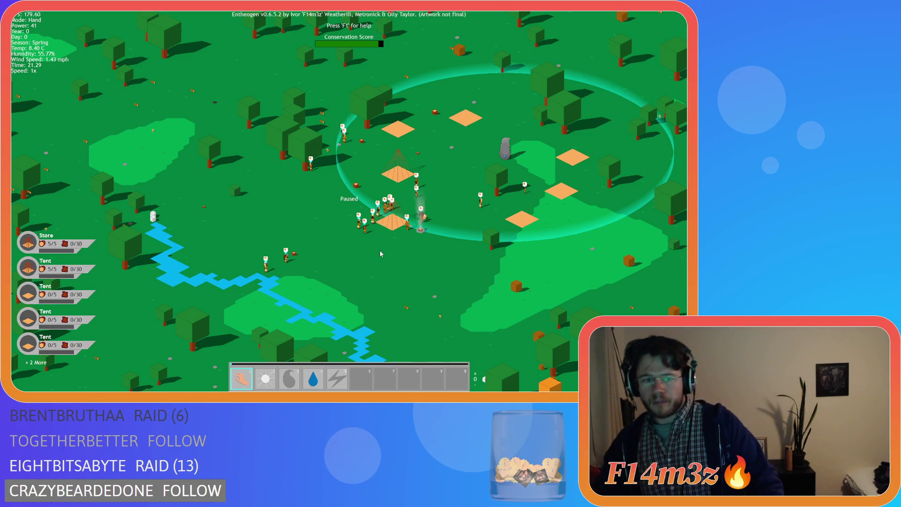
key("space")
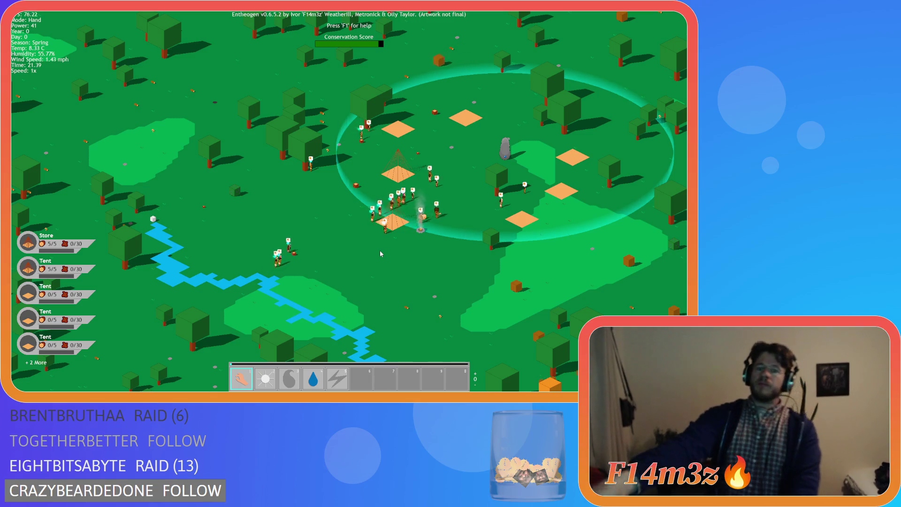
key("space")
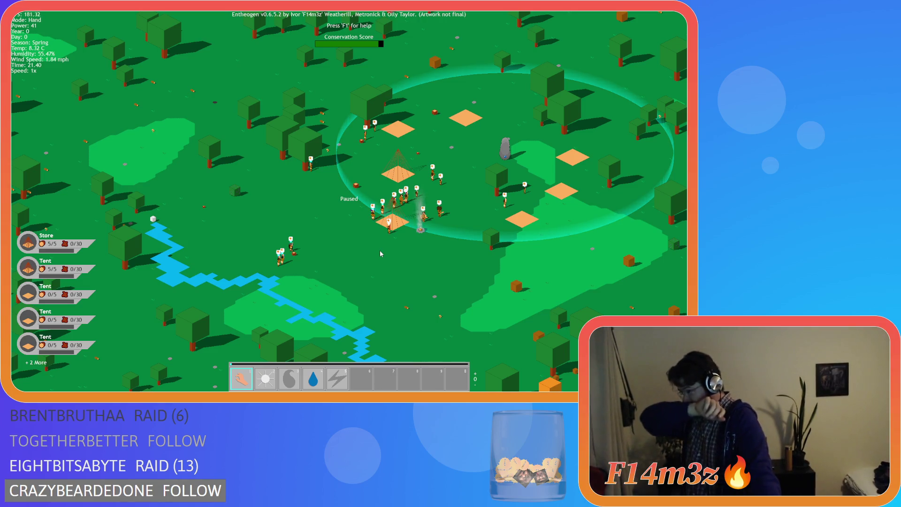
key("space")
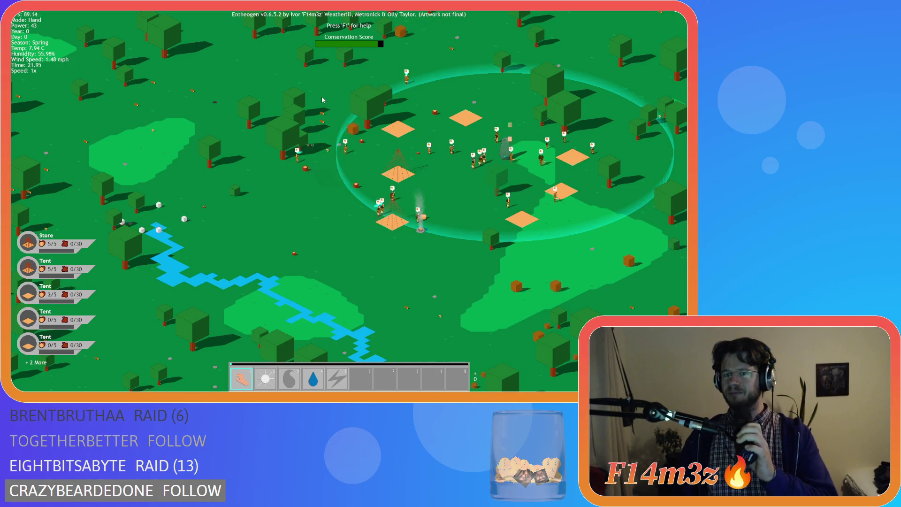
key("s")
key("d")
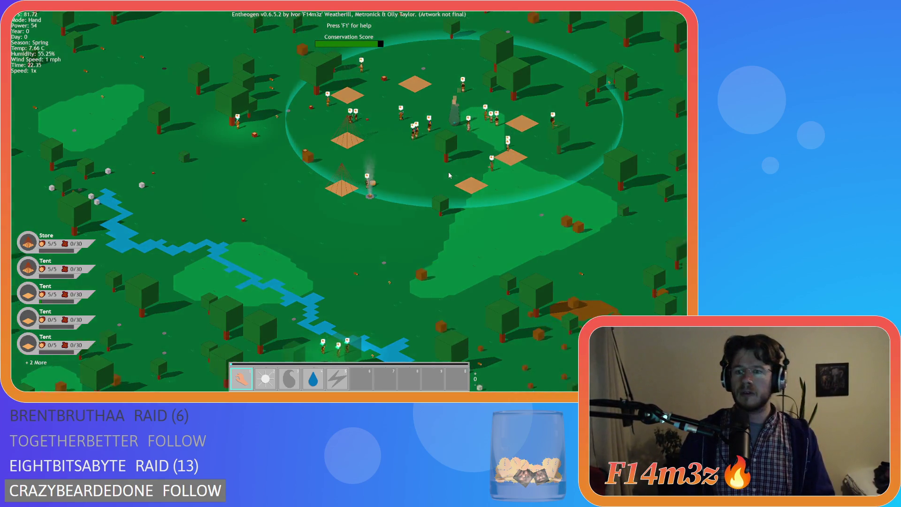
key("d")
scroll(388, 178, "up", 5)
scroll(388, 178, "down", 3)
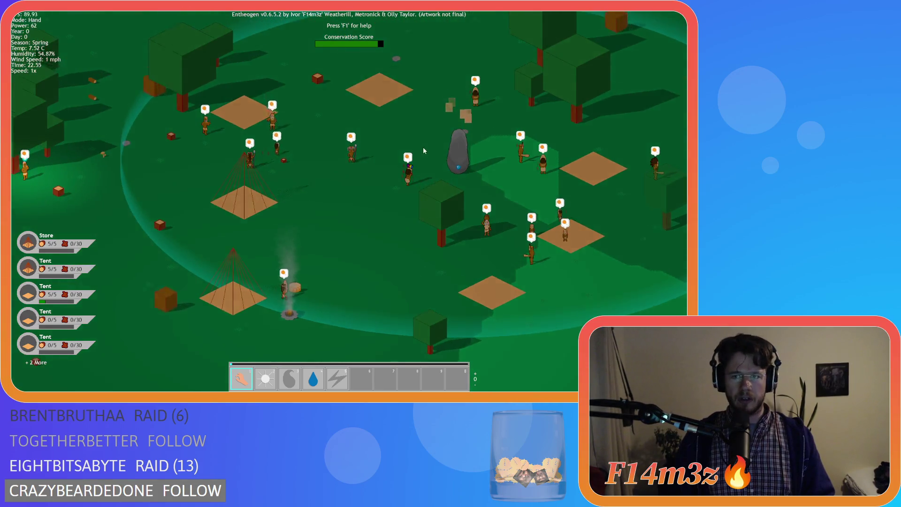
scroll(463, 148, "up", 3)
key("d")
key("s")
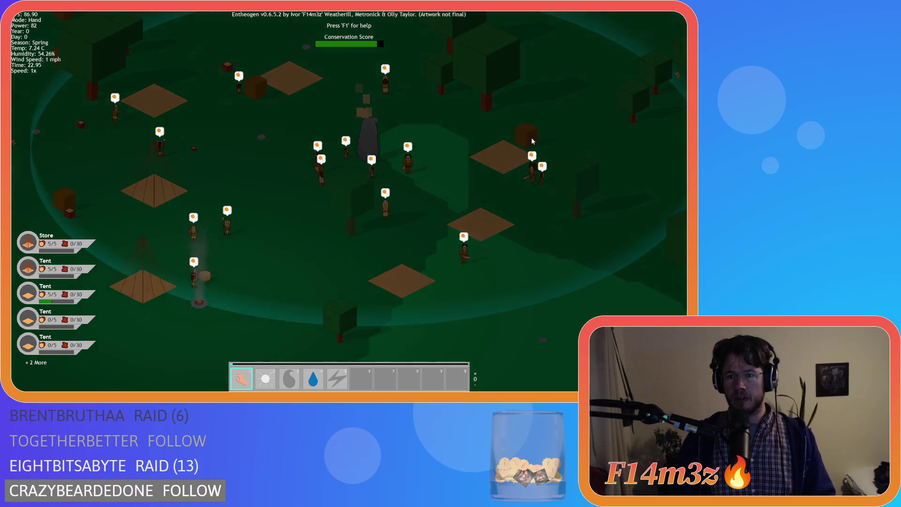
key("a")
key("s")
key("w")
key("a")
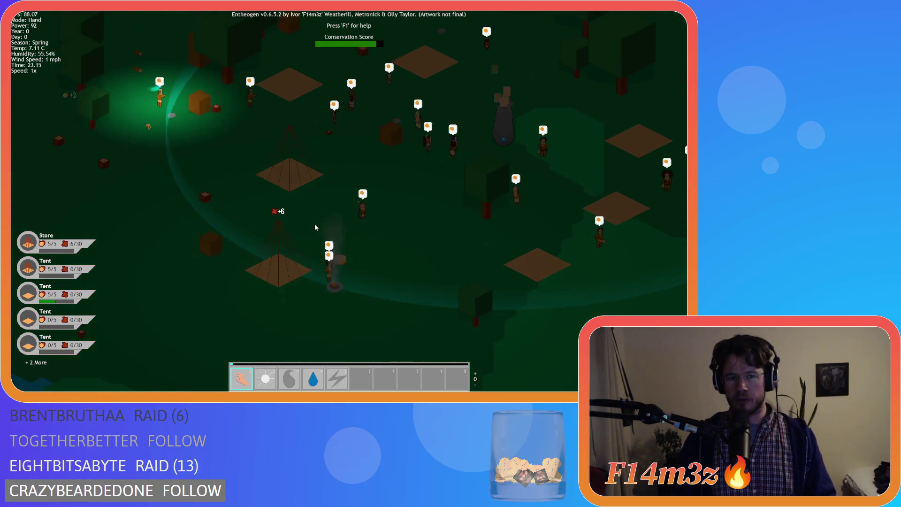
key("a")
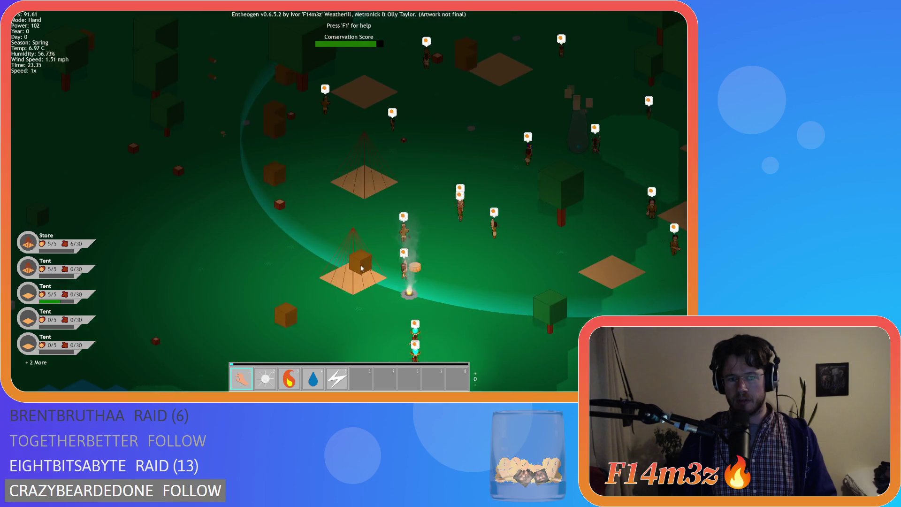
key("d")
key("s")
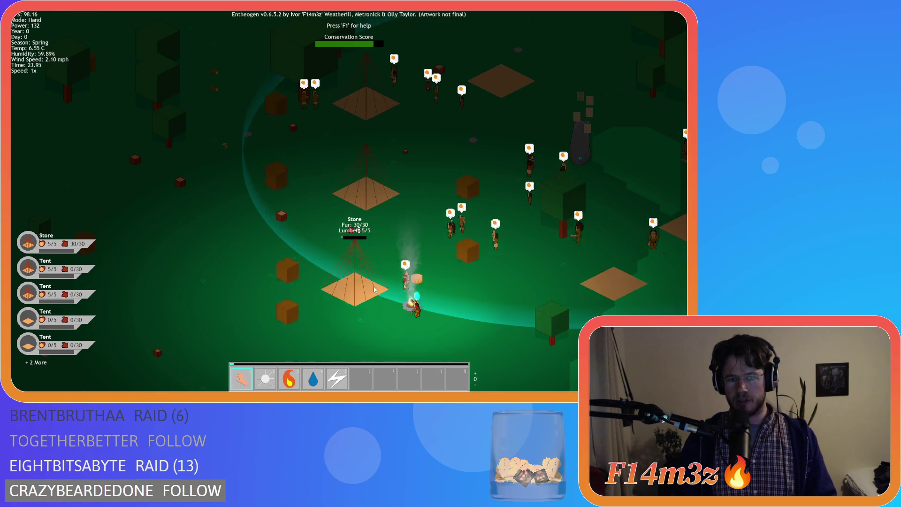
key("d")
key("s")
key("w")
key("d")
key("s")
key("s")
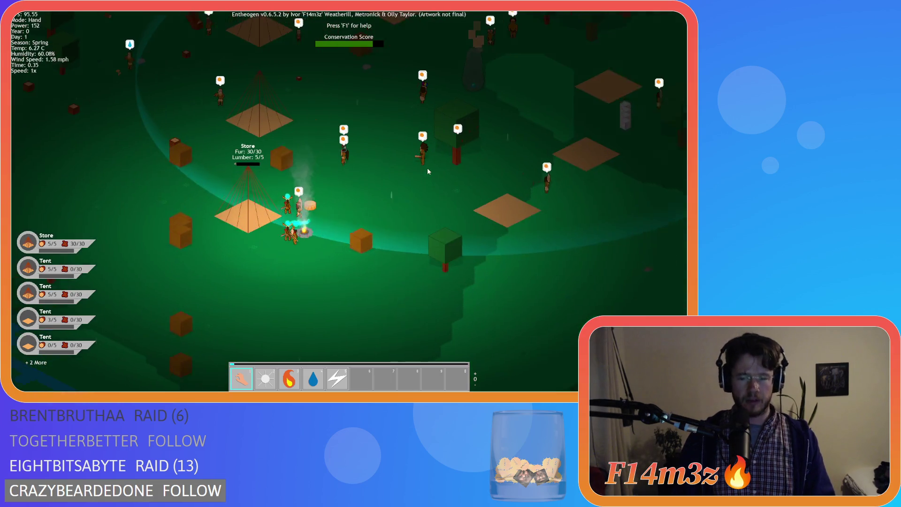
key("a")
key("a")
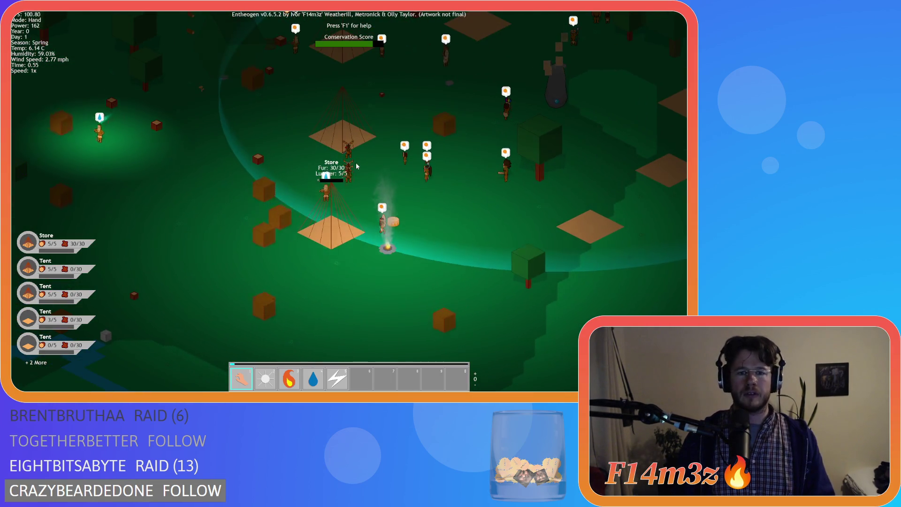
key("w")
key("d")
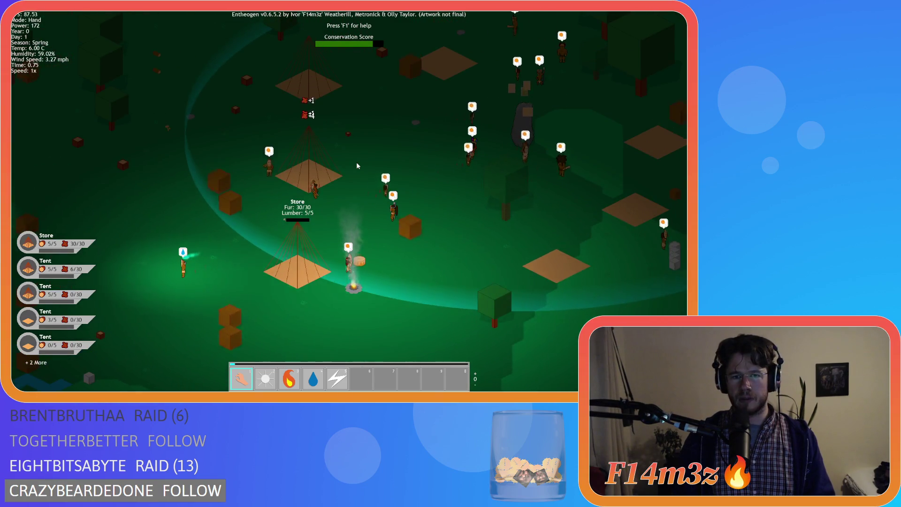
key("d")
key("a")
key("a")
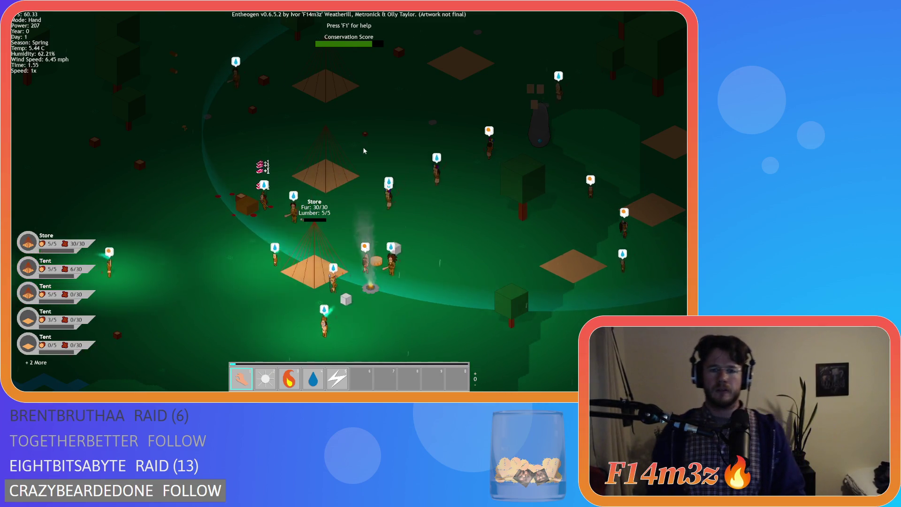
key("s")
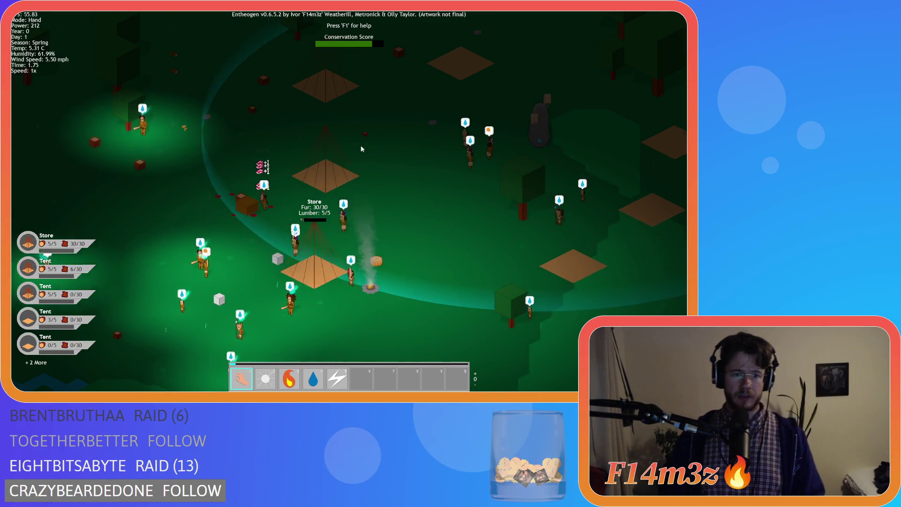
key("a")
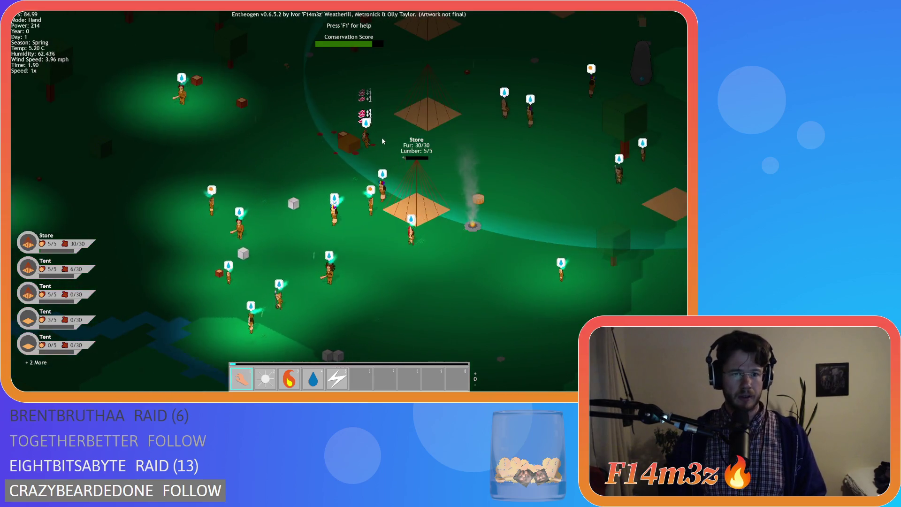
scroll(383, 138, "down", 5)
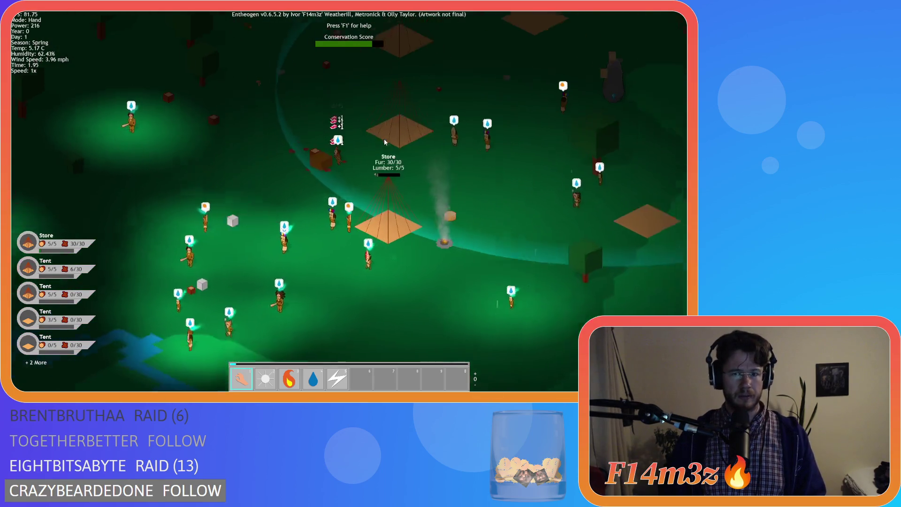
scroll(385, 144, "down", 3)
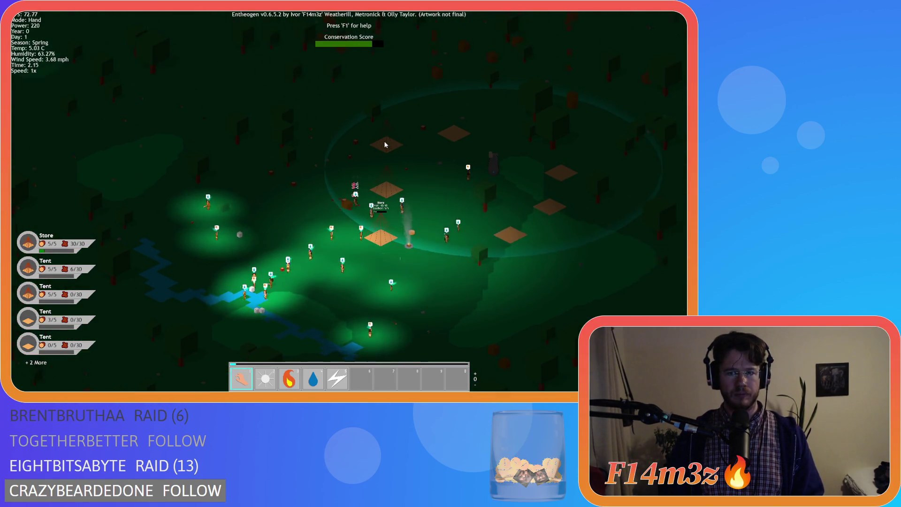
Step: Pause the game and pan toward a miracle site, zooming in and out repeatedly to inspect it
key("w")
key("d")
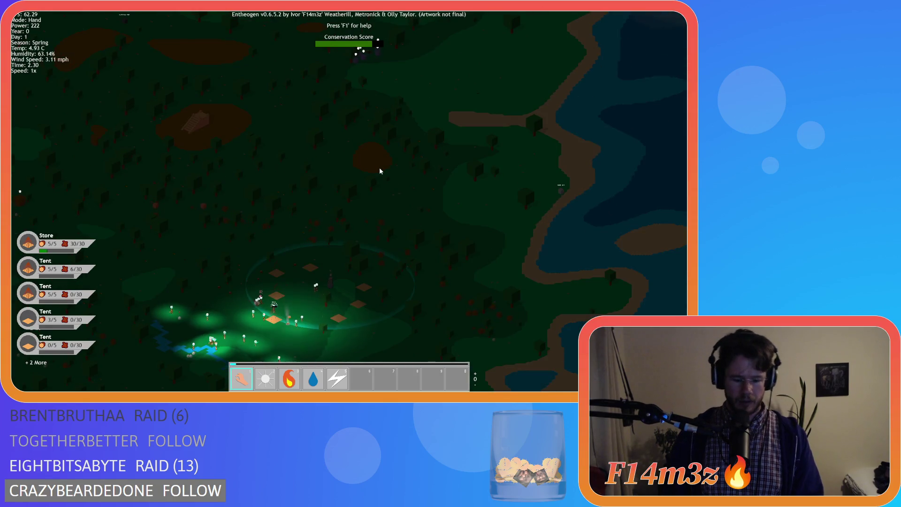
key("space")
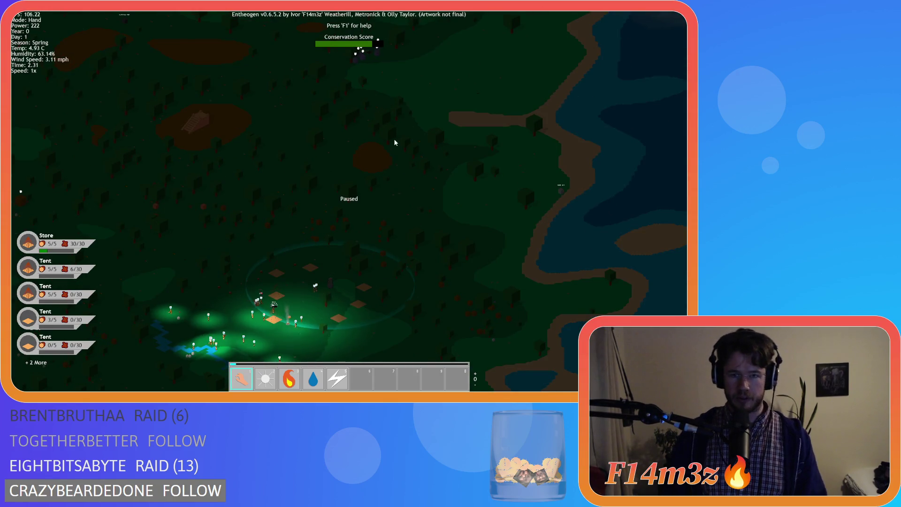
key("s")
scroll(416, 208, "up", 5)
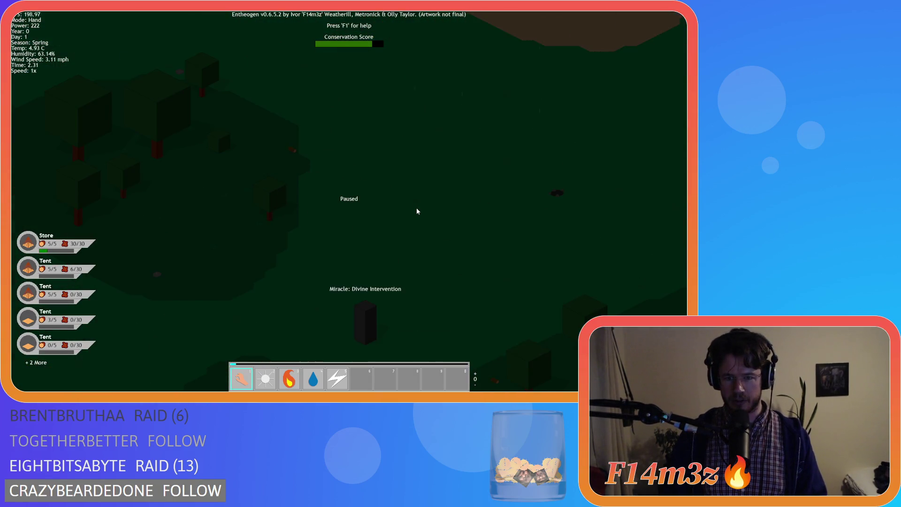
scroll(417, 211, "down", 8)
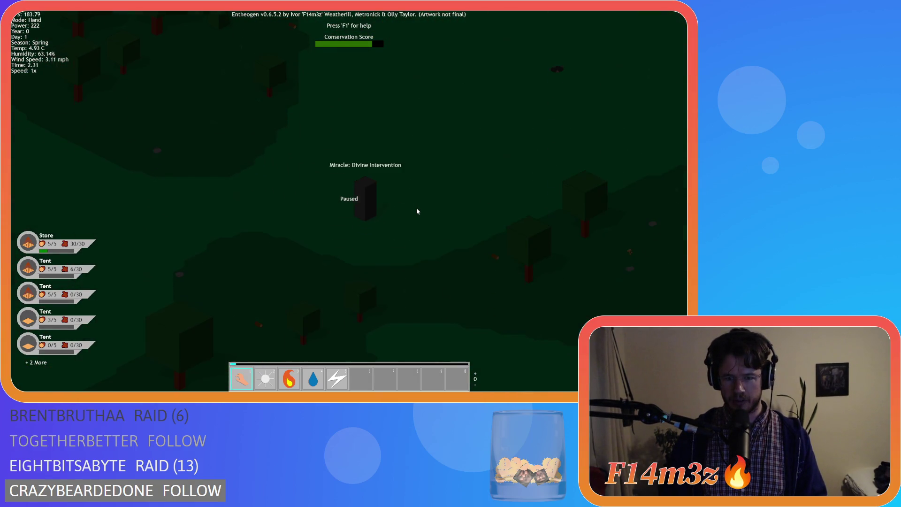
scroll(388, 213, "up", 5)
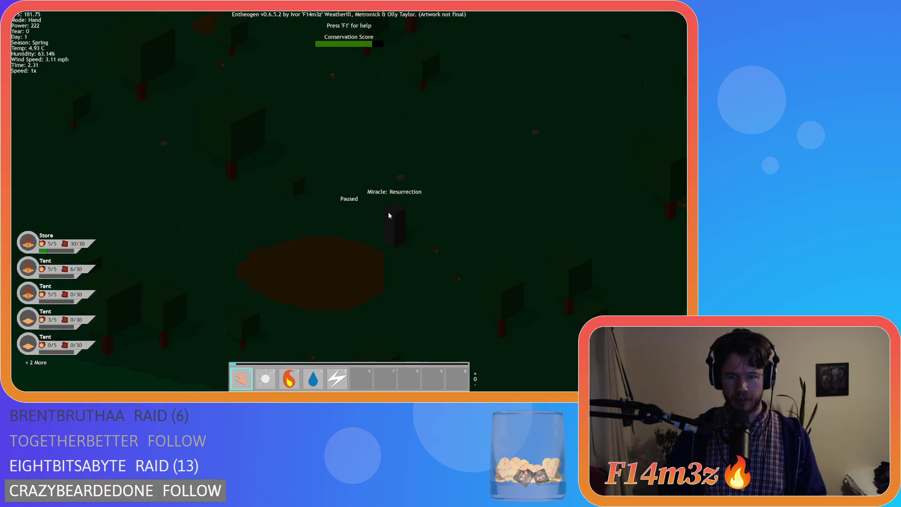
scroll(388, 214, "down", 6)
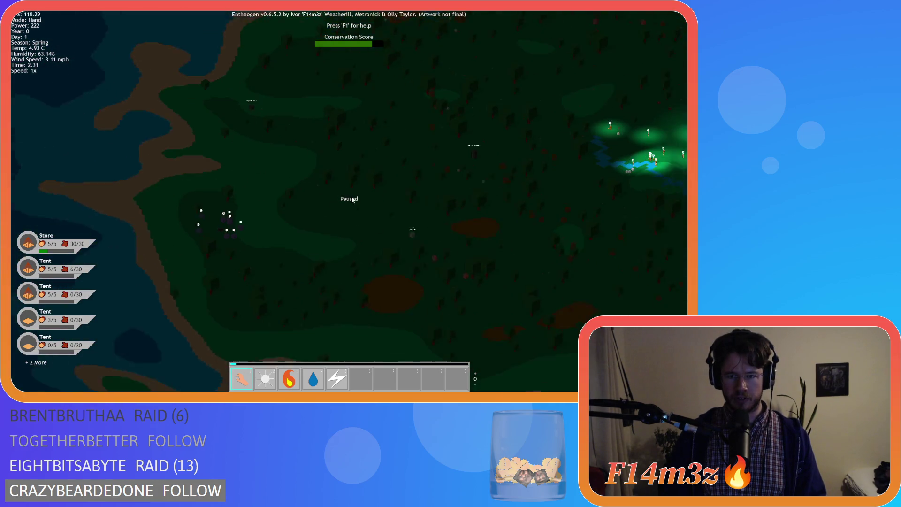
scroll(394, 179, "up", 5)
scroll(394, 180, "down", 5)
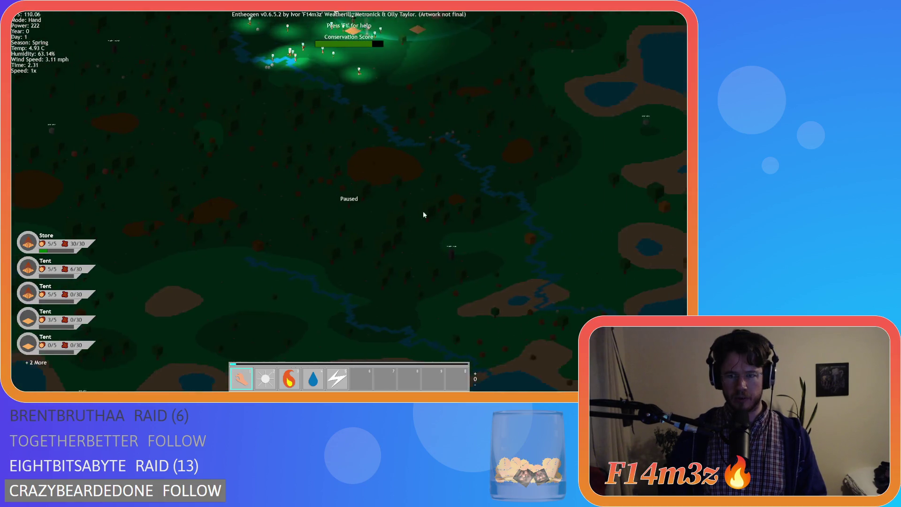
scroll(423, 225, "up", 5)
scroll(426, 236, "down", 7)
scroll(425, 232, "up", 5)
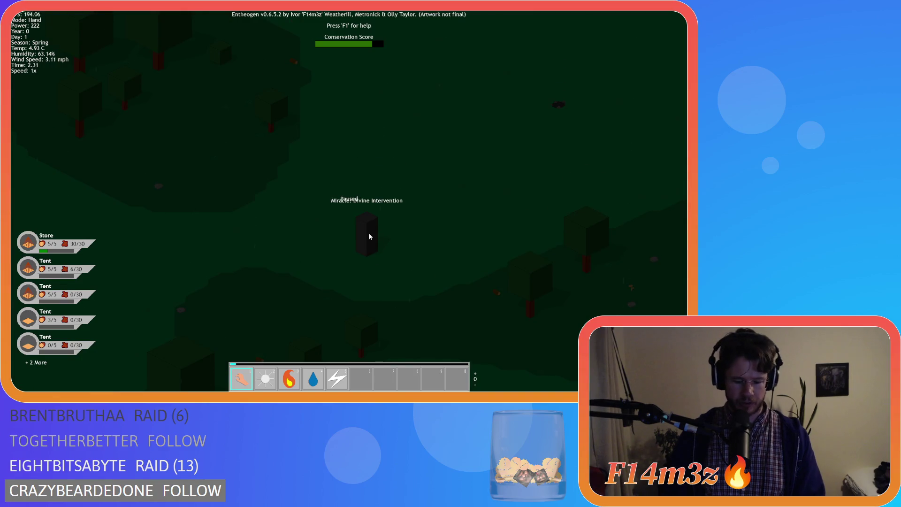
scroll(370, 230, "down", 6)
scroll(371, 232, "up", 5)
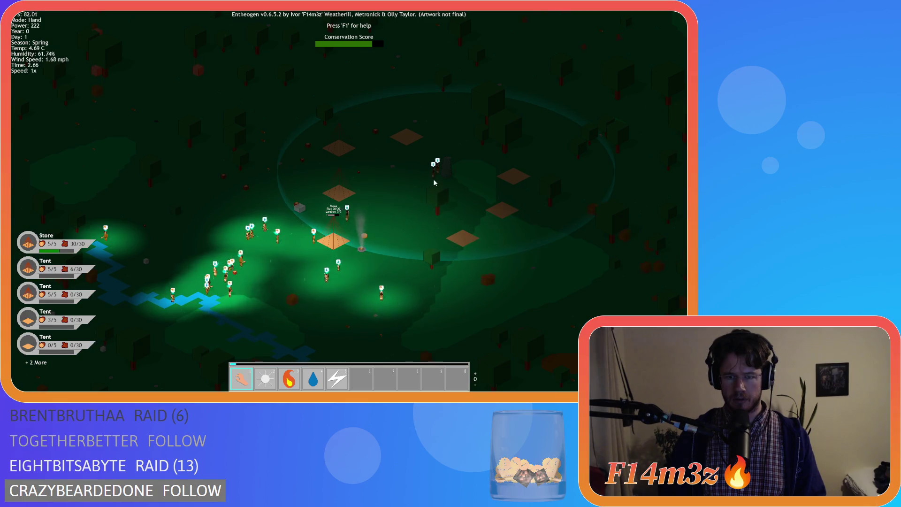
scroll(451, 162, "down", 5)
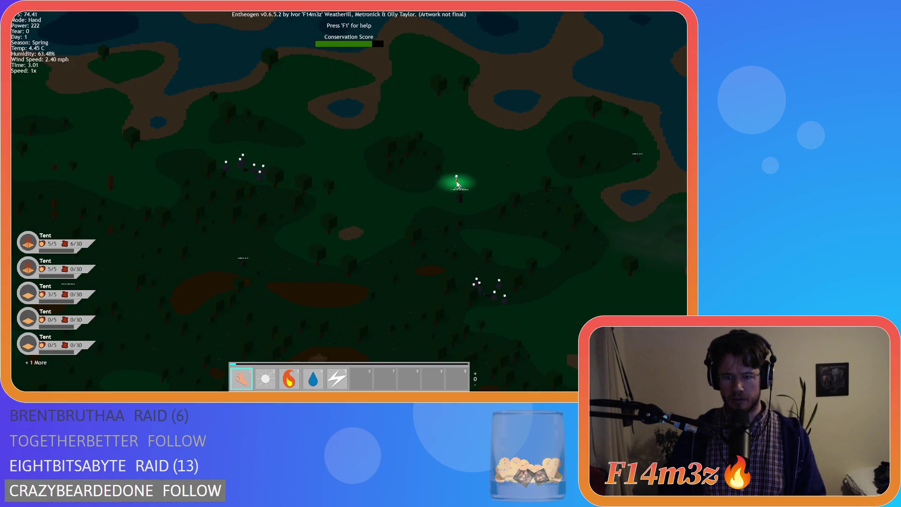
scroll(457, 185, "up", 5)
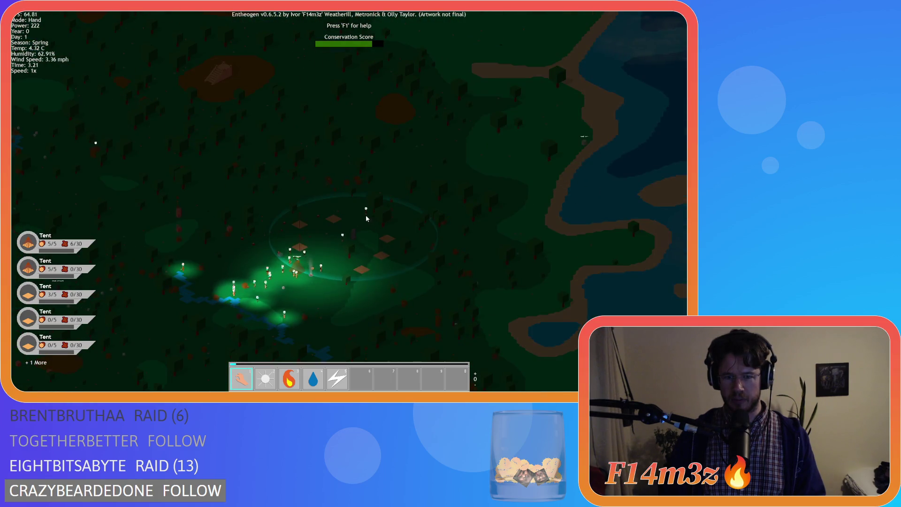
Step: Look north of the village past the hill, then return to the village and zoom in
key("w")
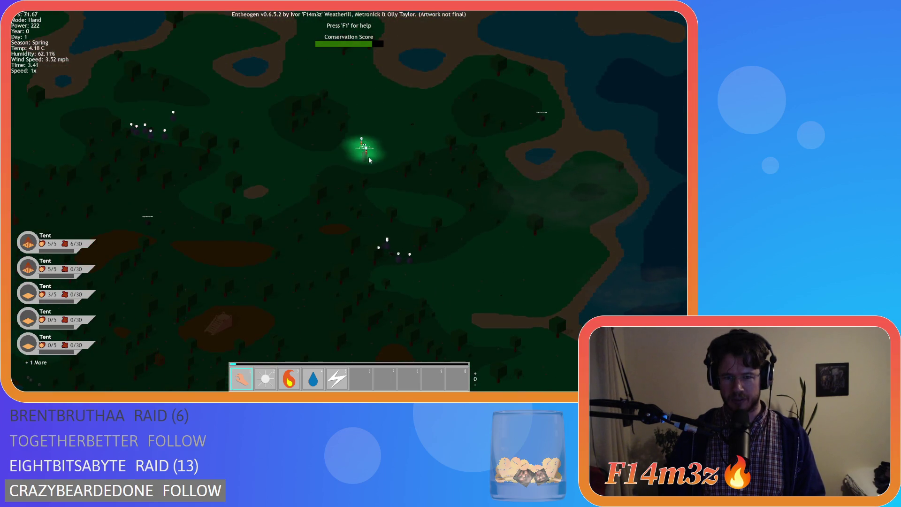
key("s")
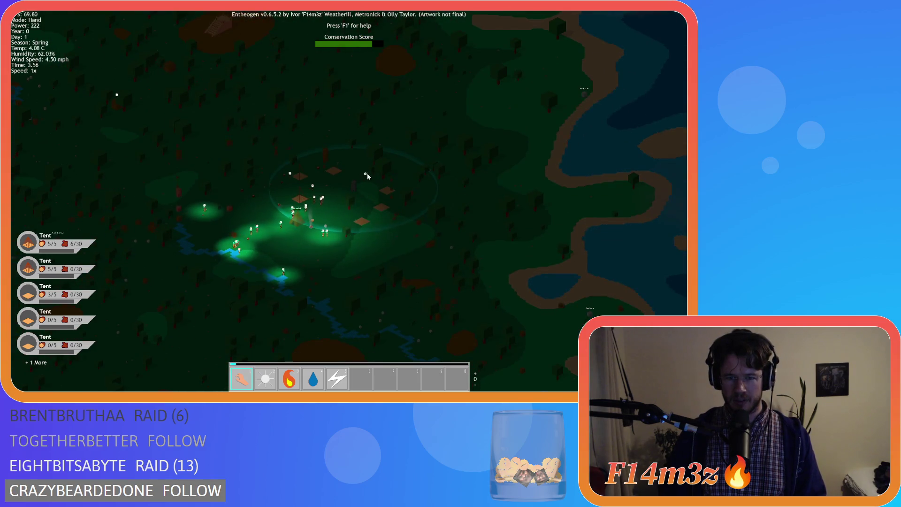
key("w")
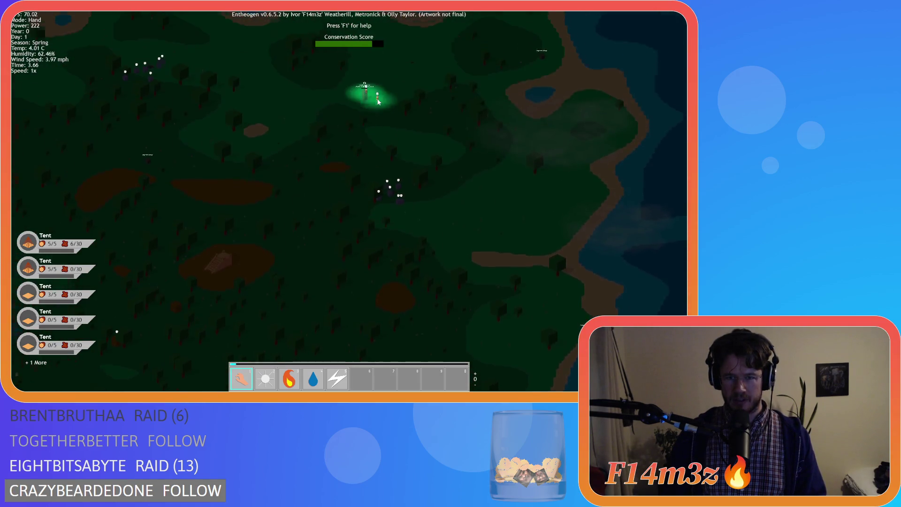
scroll(383, 135, "up", 3)
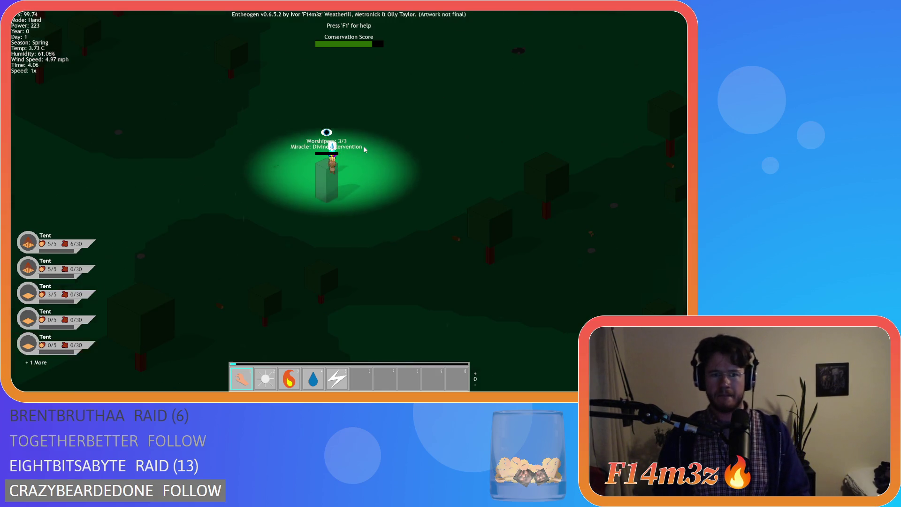
scroll(365, 146, "down", 3)
key("s")
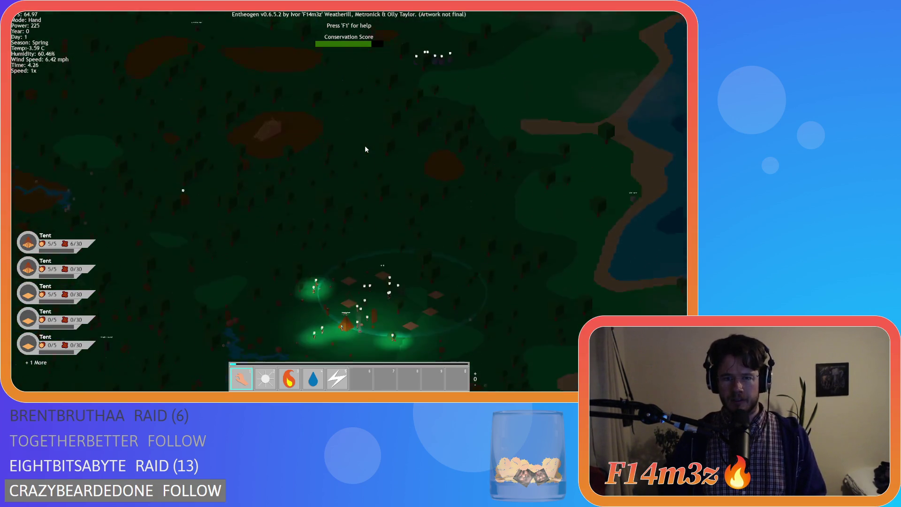
scroll(363, 187, "up", 3)
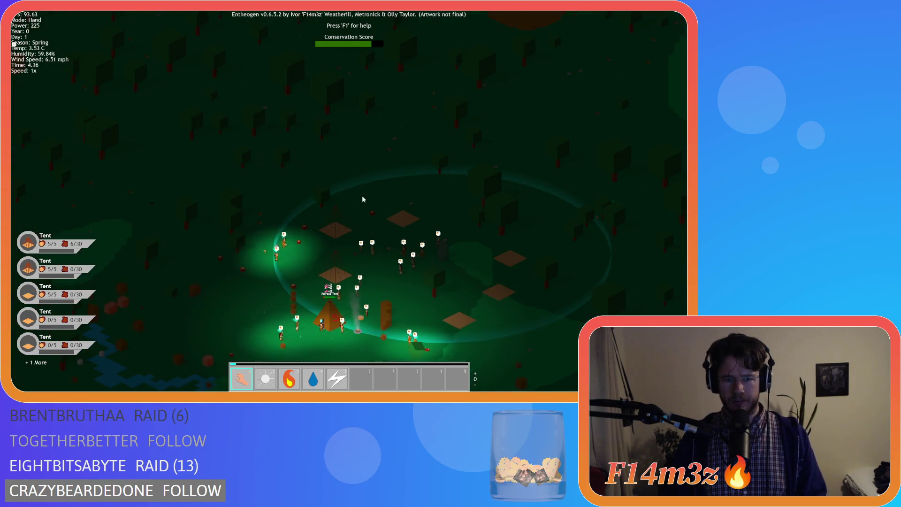
scroll(362, 199, "up", 5)
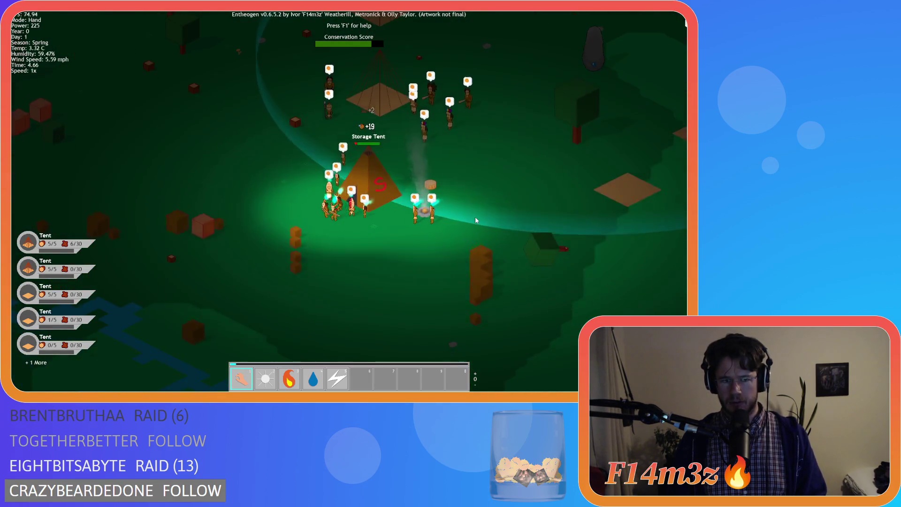
Step: Pan around the Storage Tent following nearby villagers, adjusting the zoom
key("a")
key("w")
key("d")
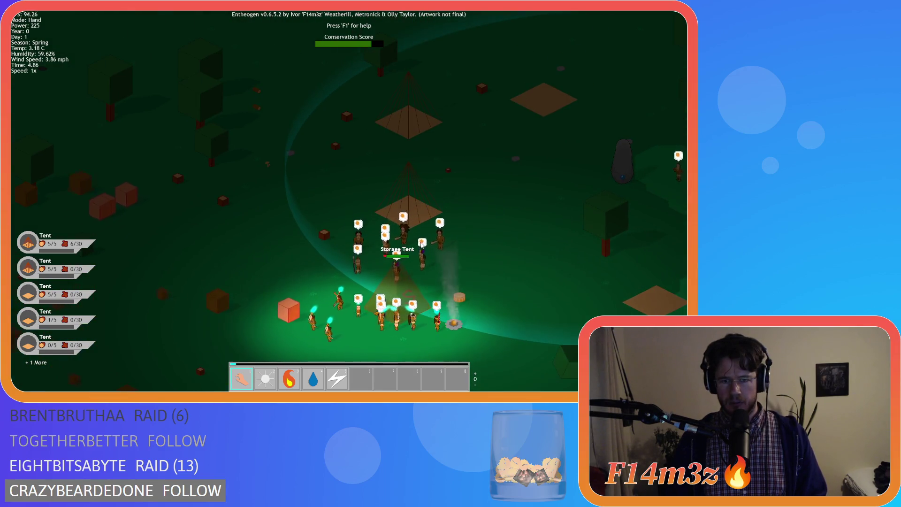
key("s")
key("d")
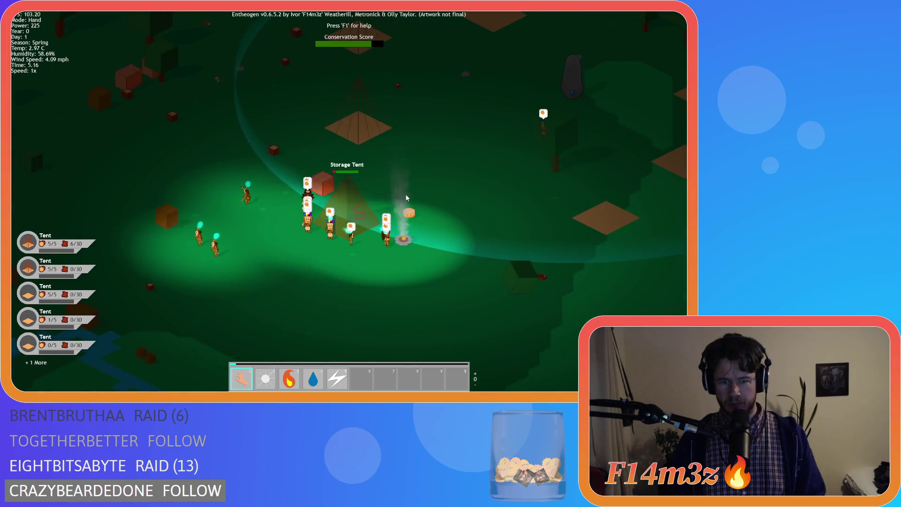
key("a")
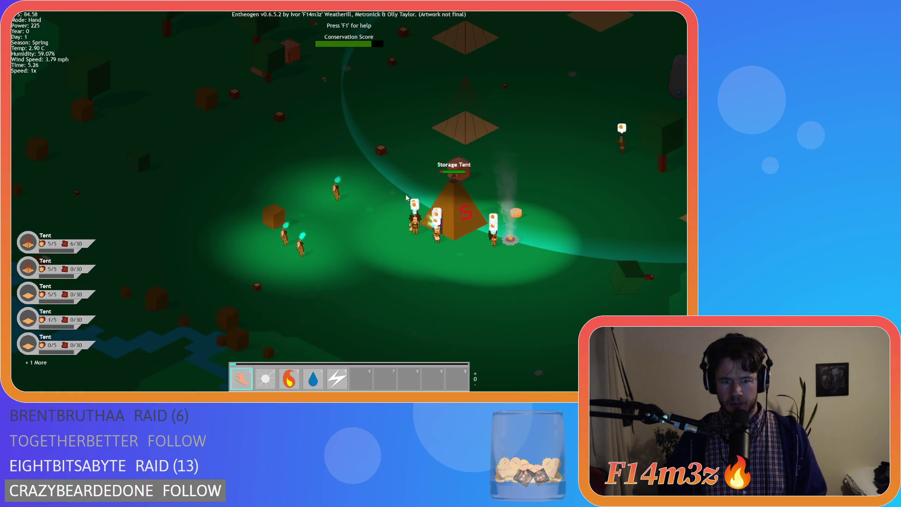
key("w")
key("d")
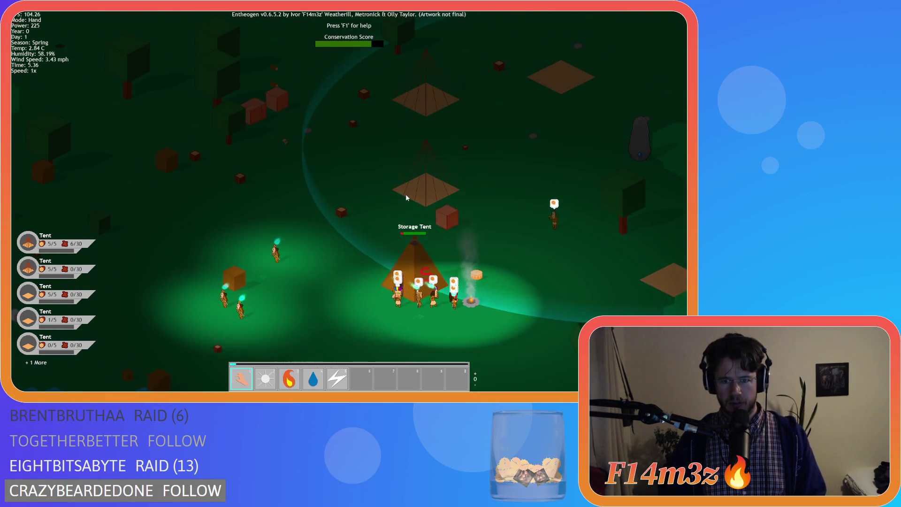
scroll(407, 198, "down", 3)
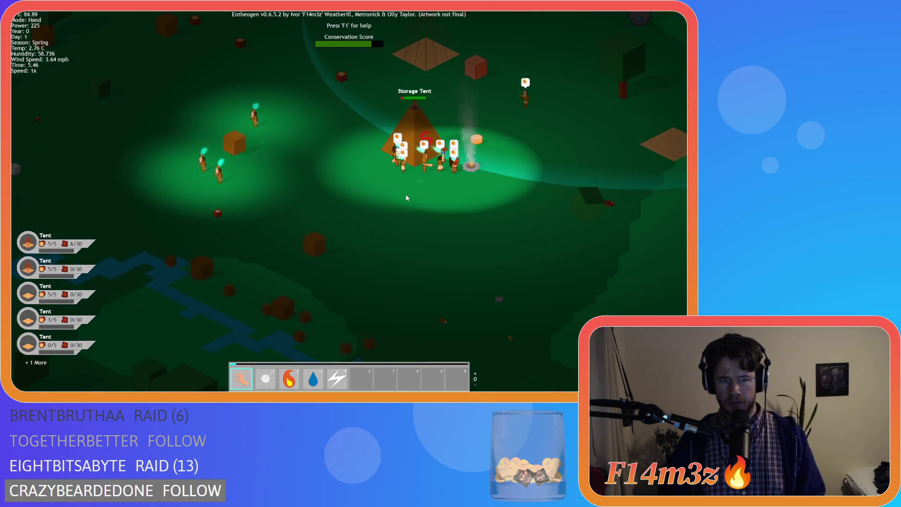
scroll(407, 197, "down", 2)
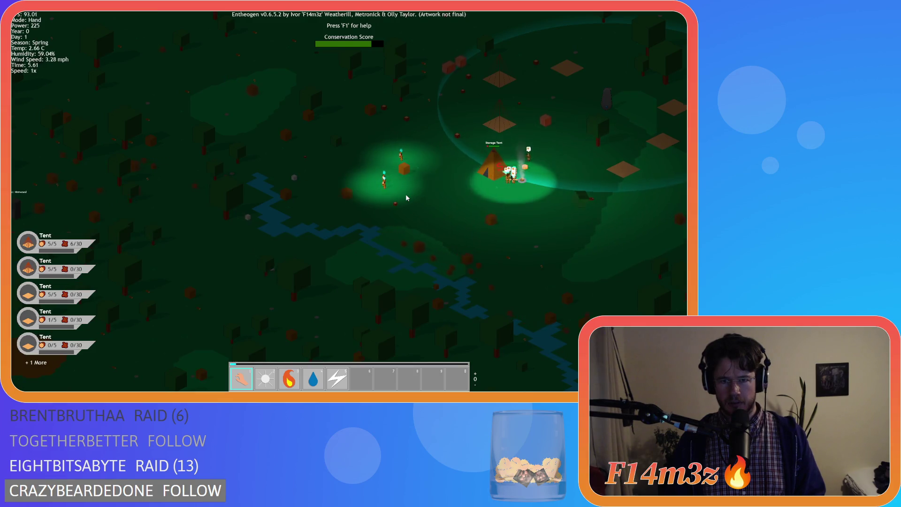
scroll(407, 198, "up", 3)
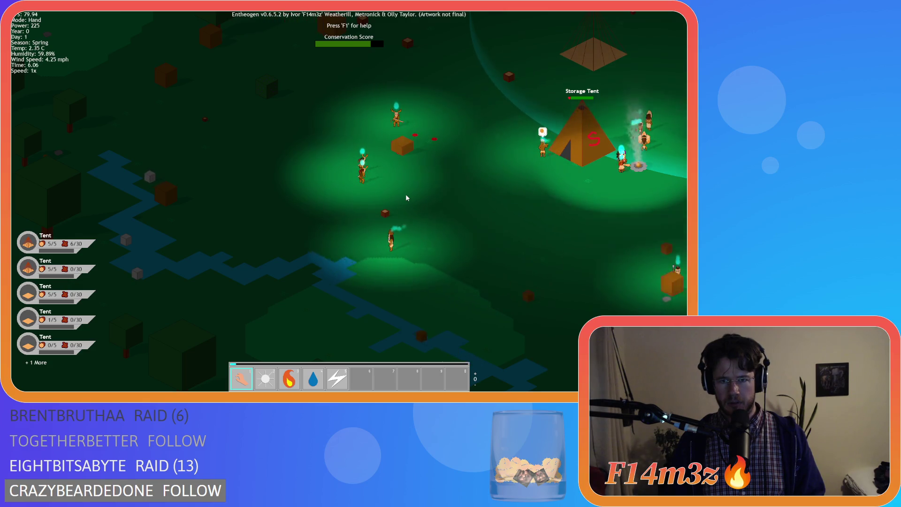
Step: Pan east past the Storage Tent toward villagers gathering resources
key("d")
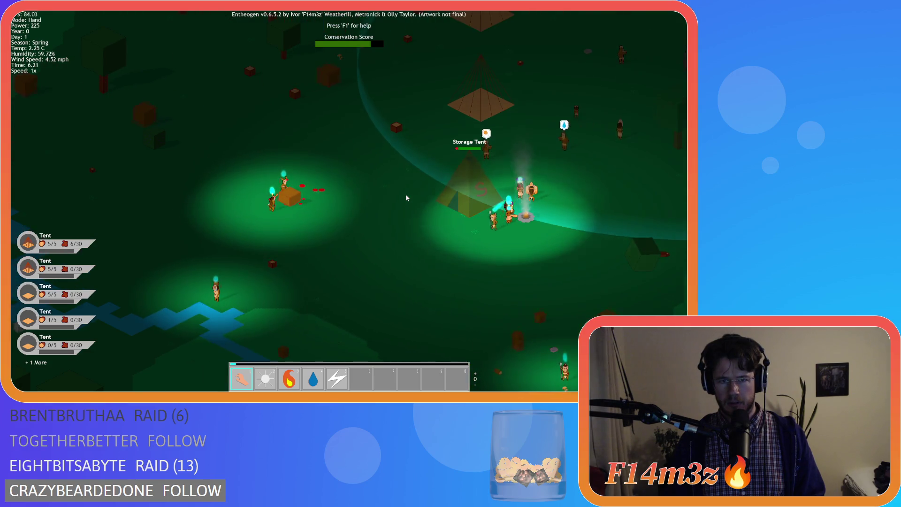
key("d")
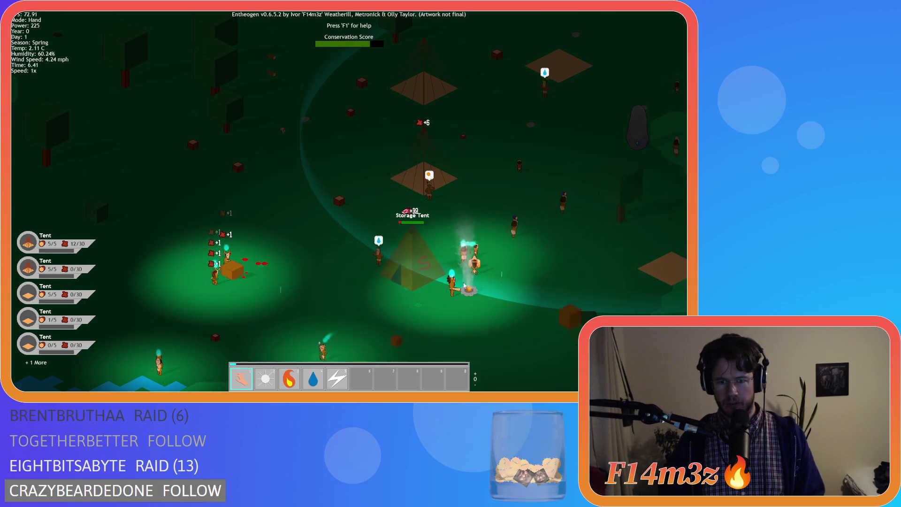
key("d")
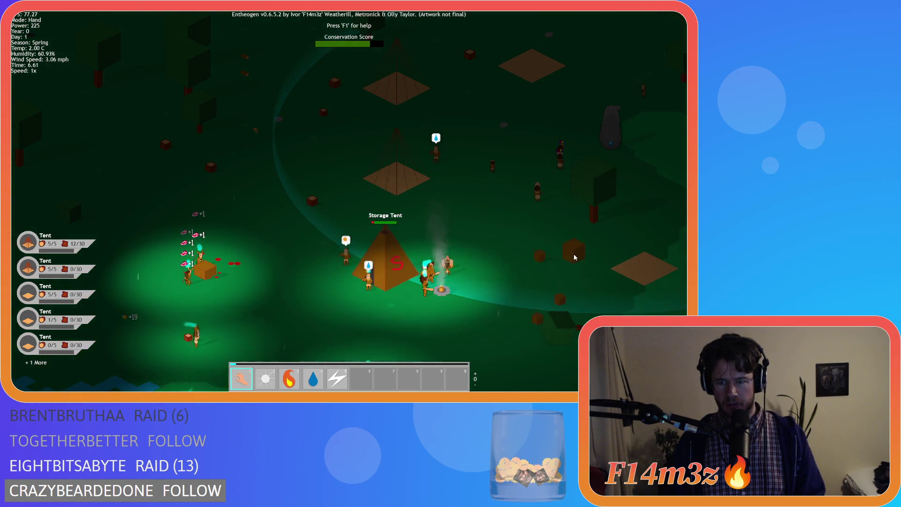
key("d")
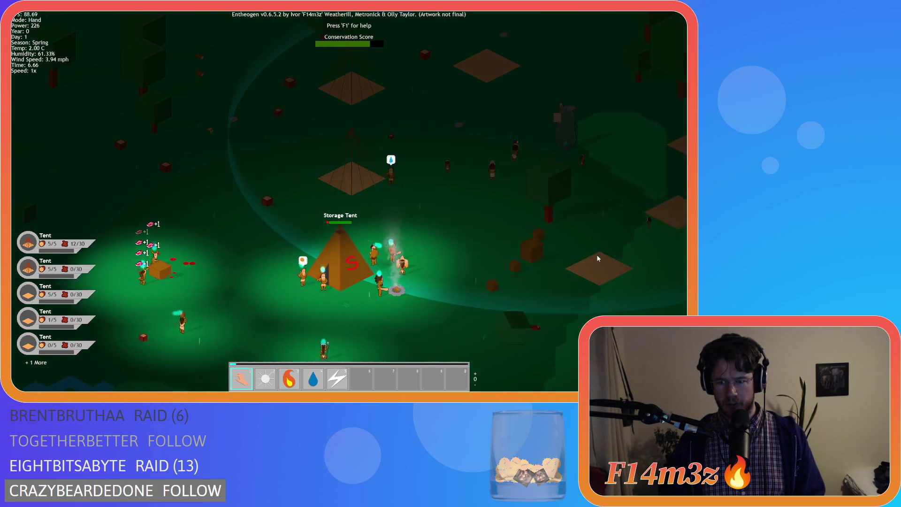
key("a")
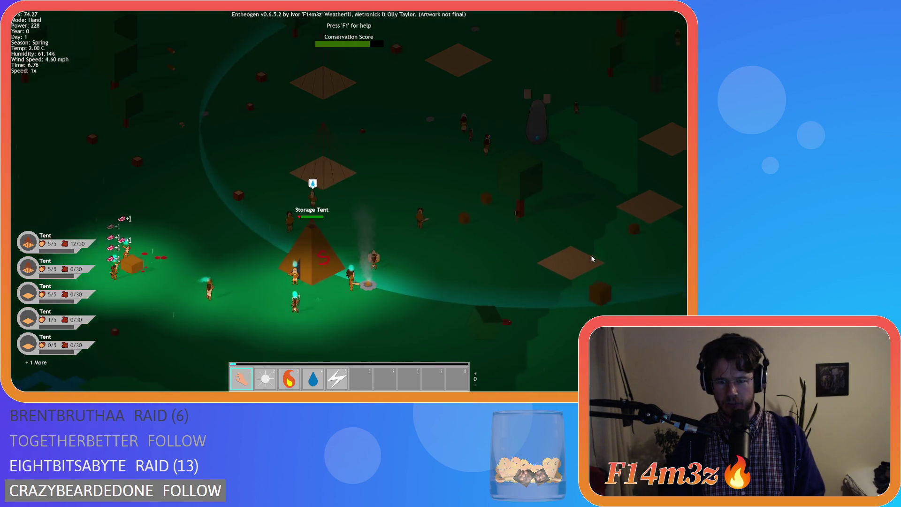
key("d")
key("a")
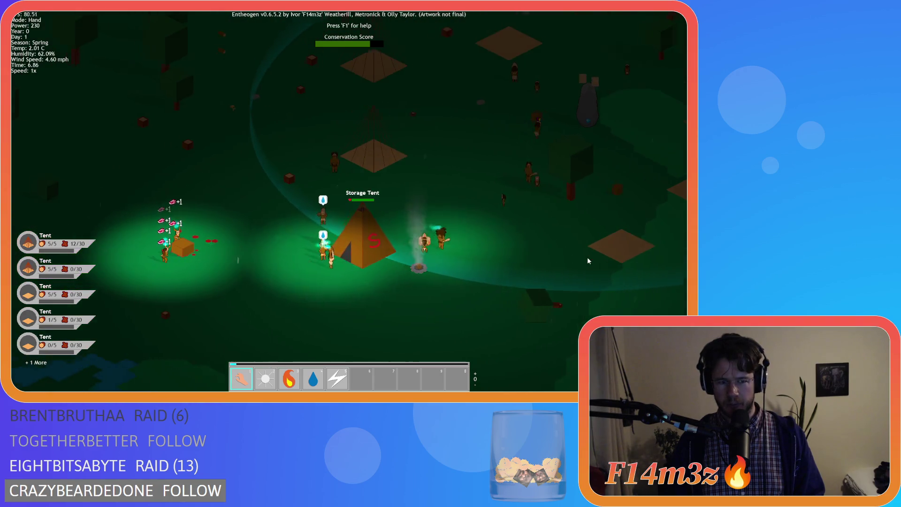
key("d")
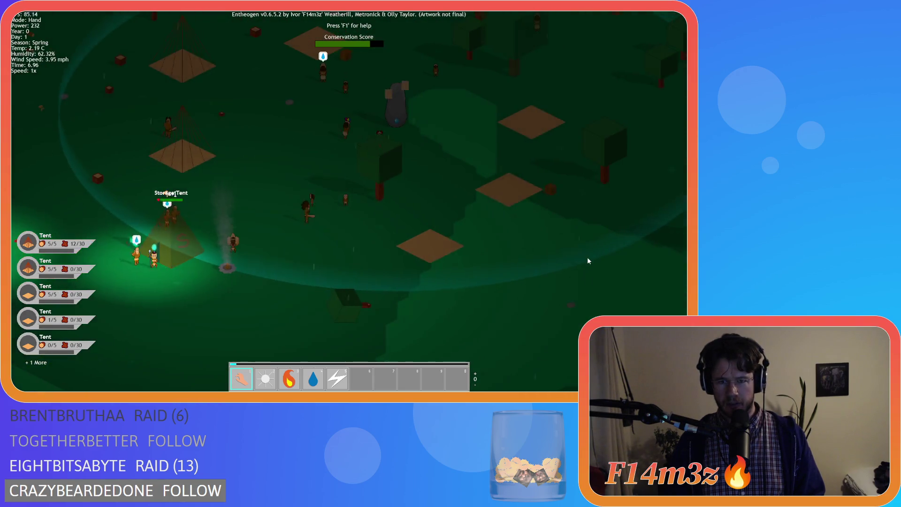
key("w")
key("d")
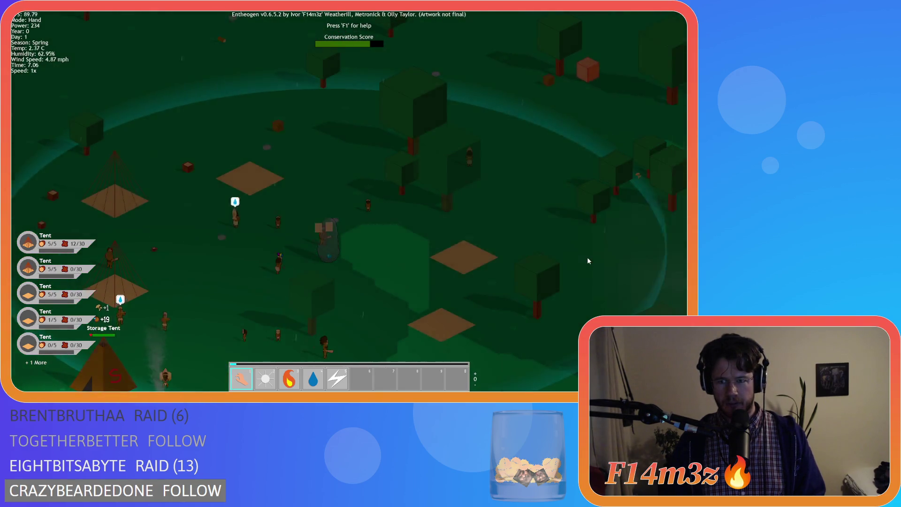
Step: Pan around the storage tent and recentre on it and the campfire
key("s")
key("a")
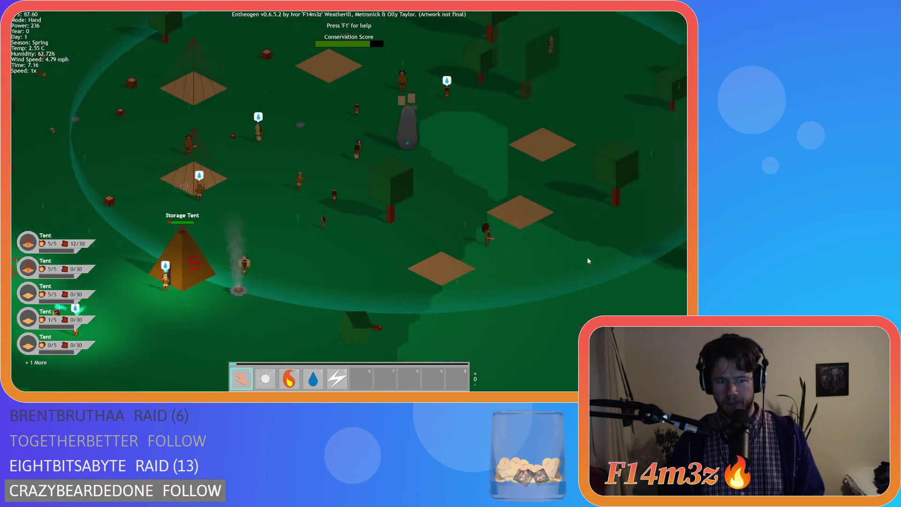
key("a")
key("s")
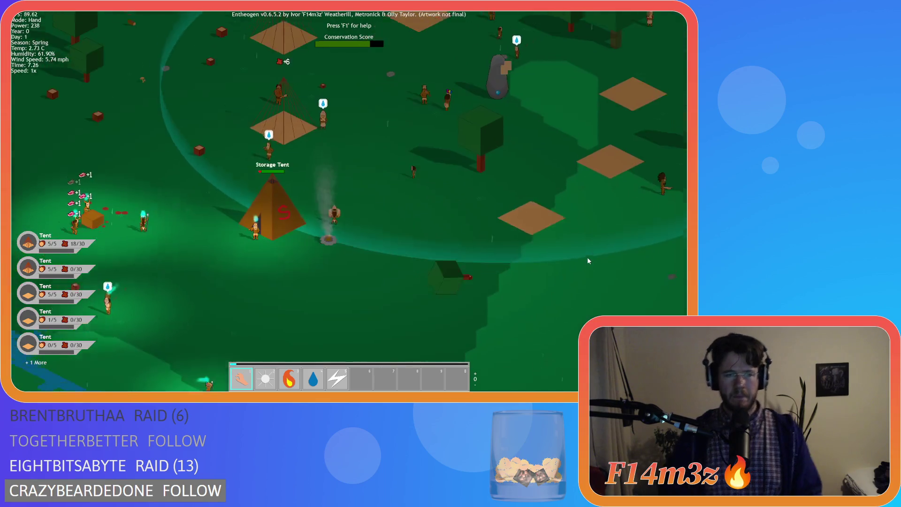
key("w")
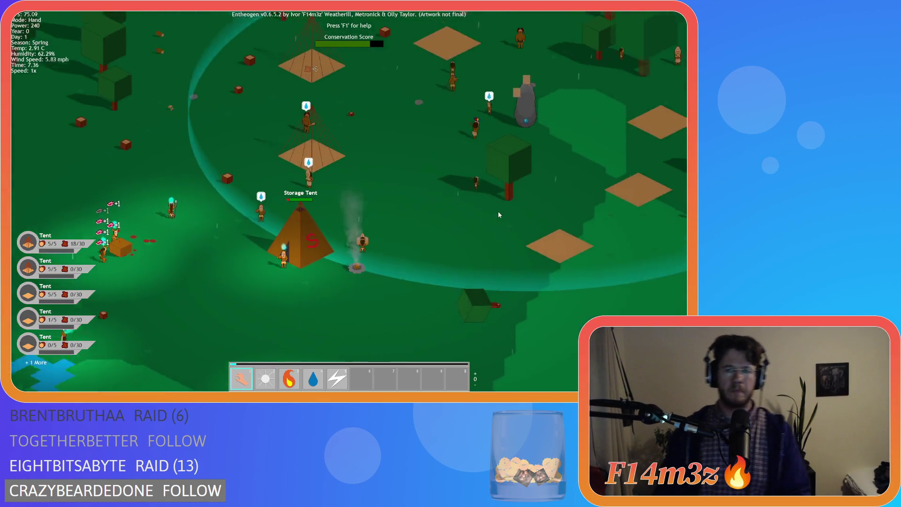
key("w")
key("a")
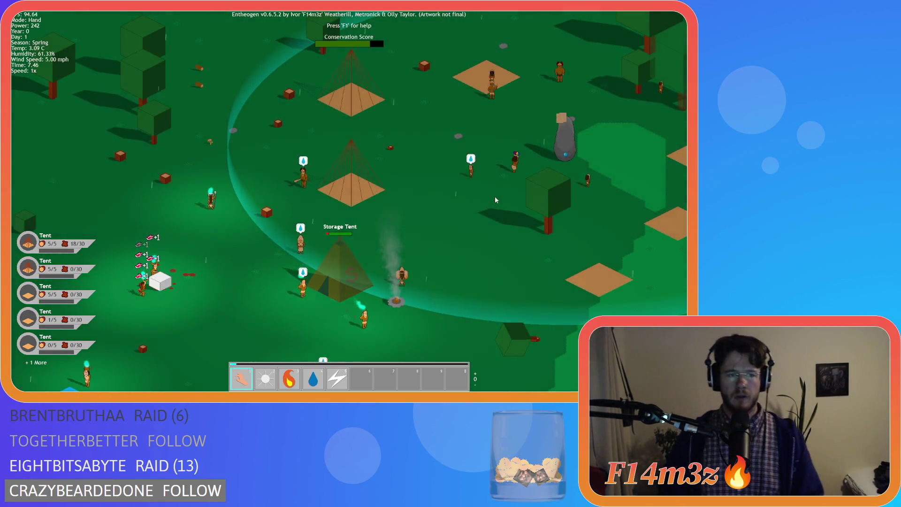
key("s")
key("d")
Step: Pan east over the tent plots and the forest beyond the grey stone, zooming out and back in
key("d")
key("a")
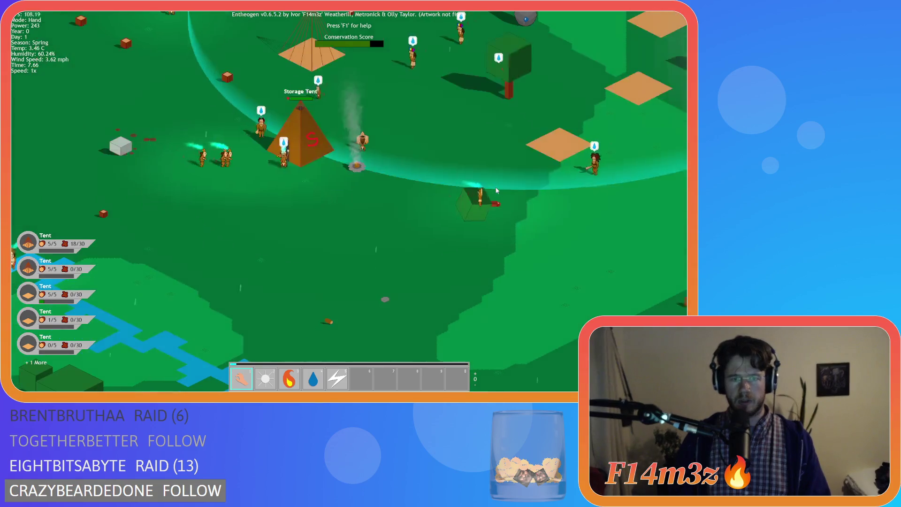
key("d")
key("w")
key("d")
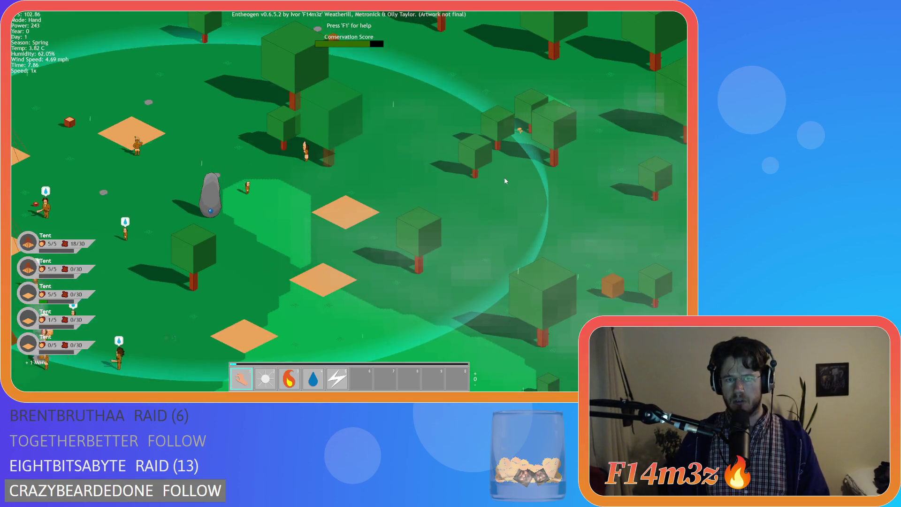
key("a")
key("s")
key("d")
scroll(506, 181, "down", 5)
key("d")
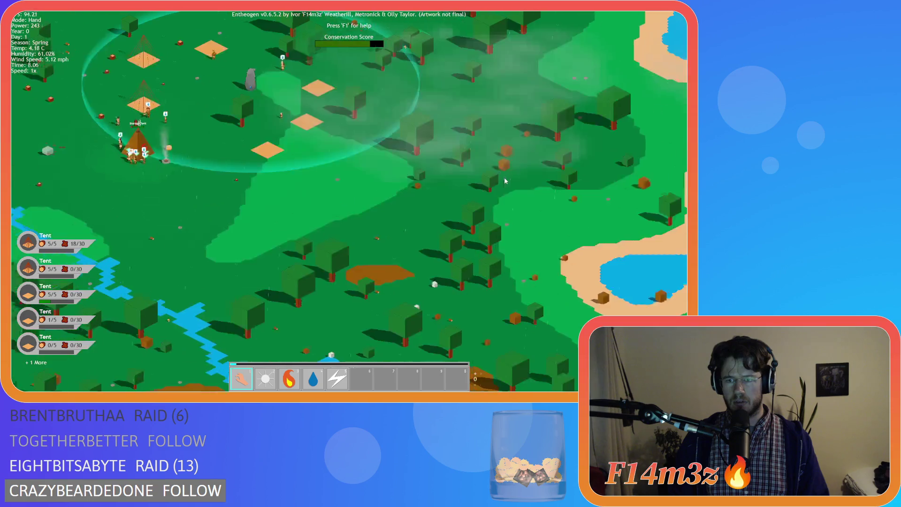
key("a")
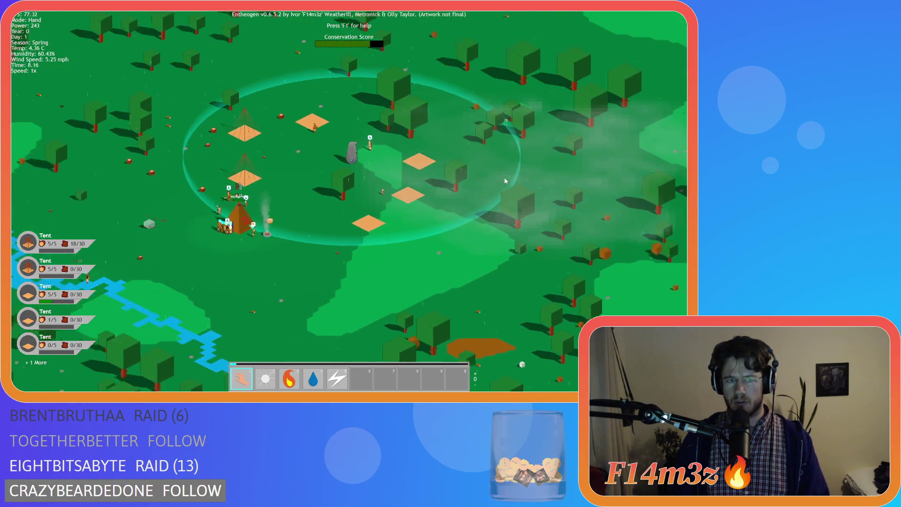
scroll(505, 180, "up", 3)
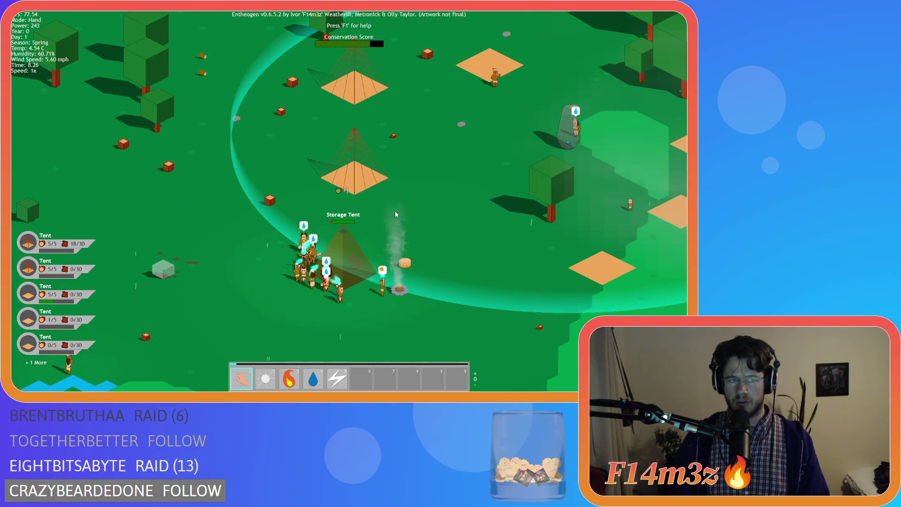
scroll(406, 196, "up", 2)
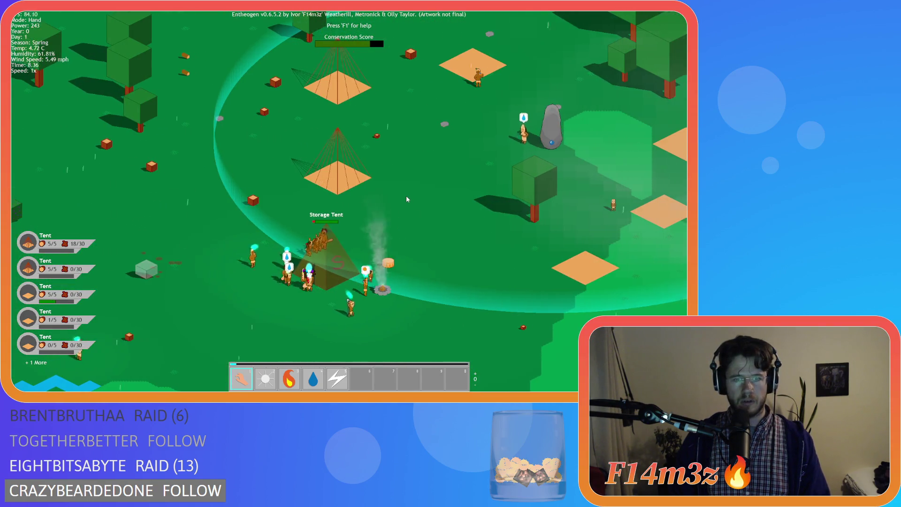
key("s")
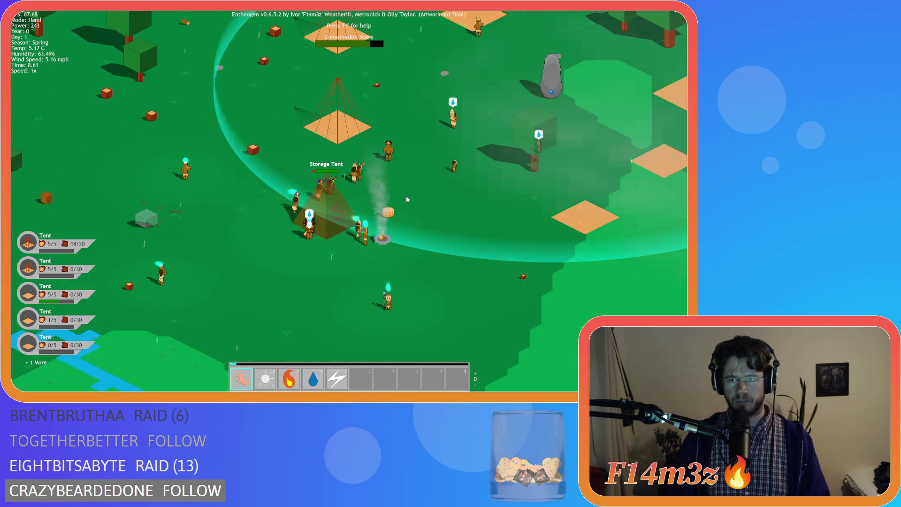
Step: Pan over the empty tent plots, northern tents and grey stone, then south-west to the river
key("w")
key("d")
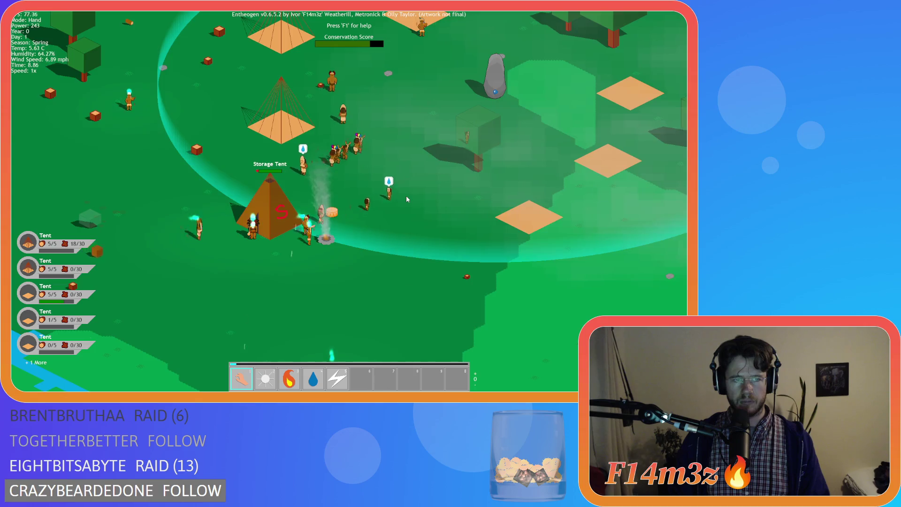
key("w")
key("a")
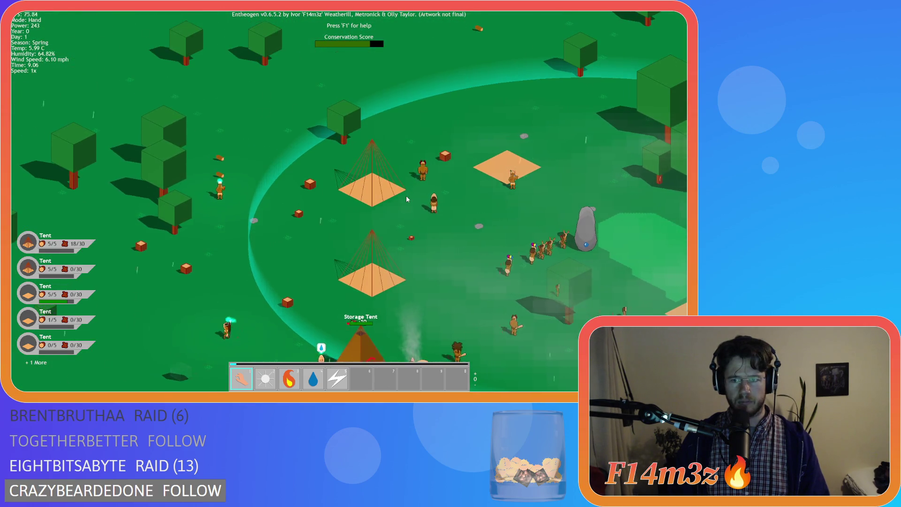
key("d")
key("s")
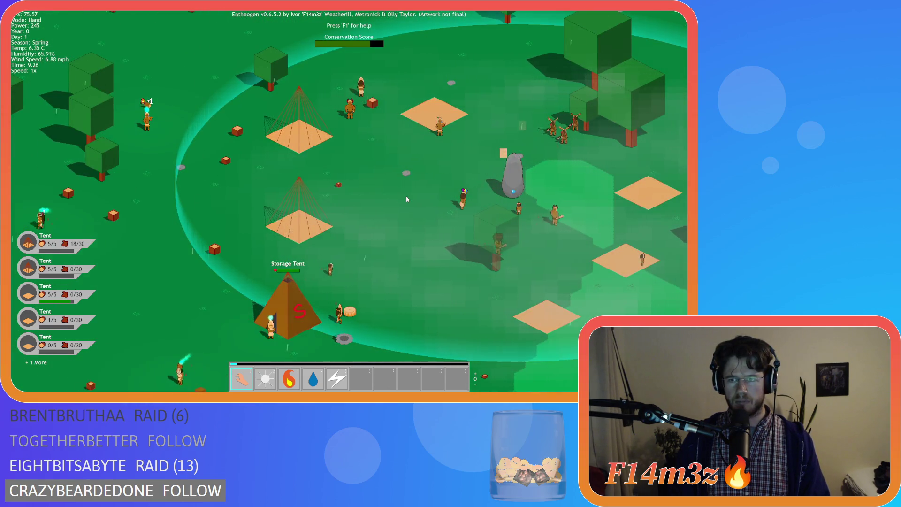
scroll(406, 199, "down", 3)
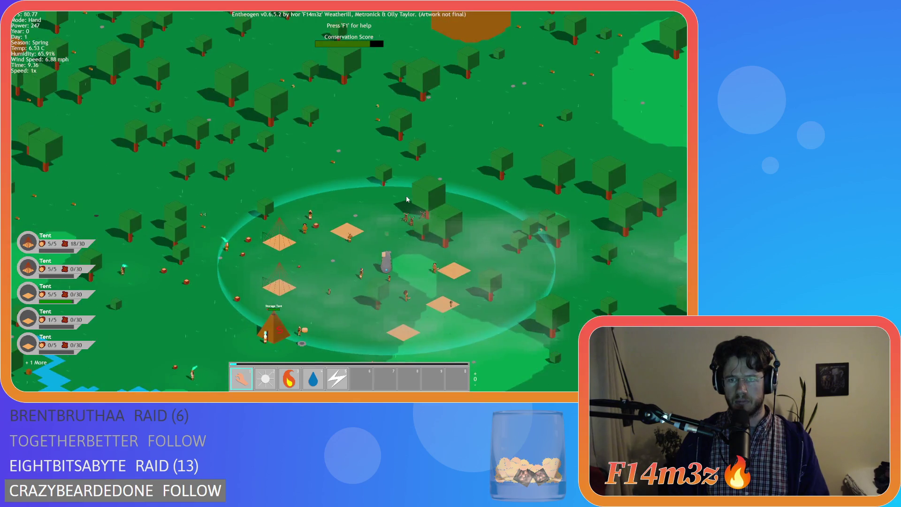
key("s")
key("a")
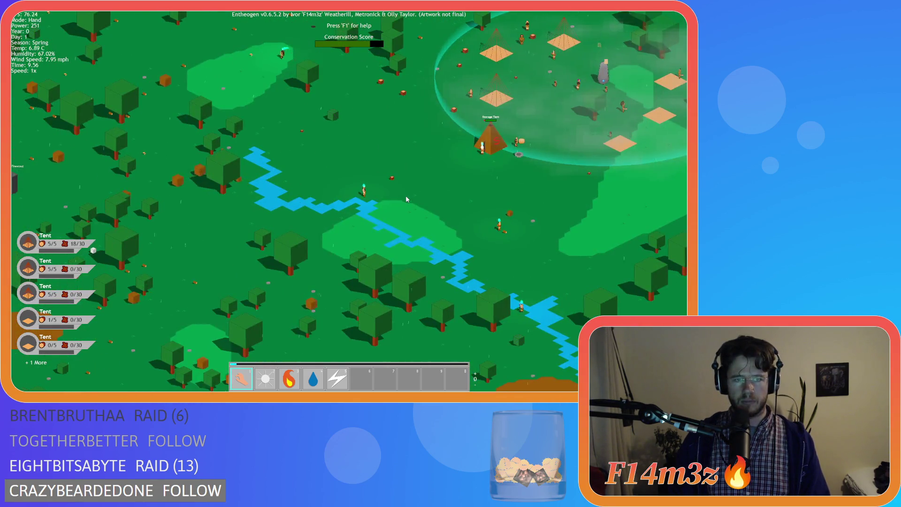
Step: Recentre on the camp circle and look north over the forest, zooming back in
key("w")
key("d")
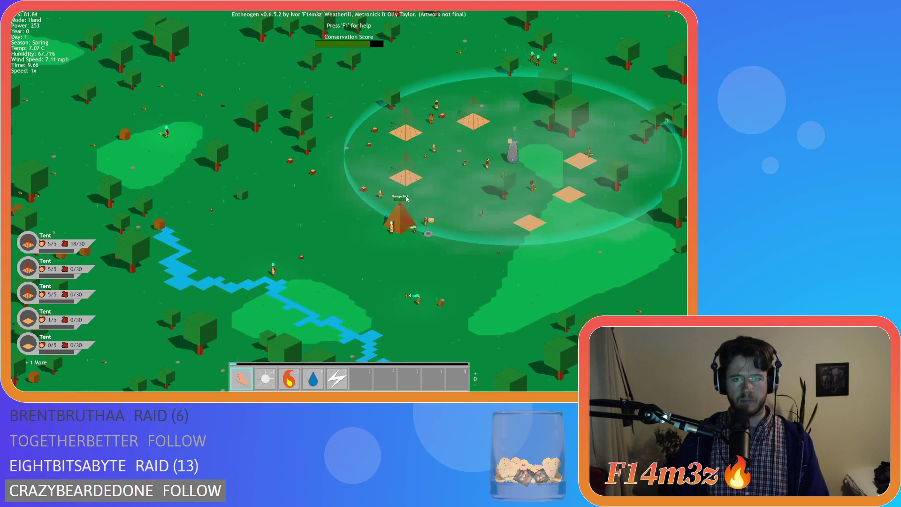
key("w")
key("d")
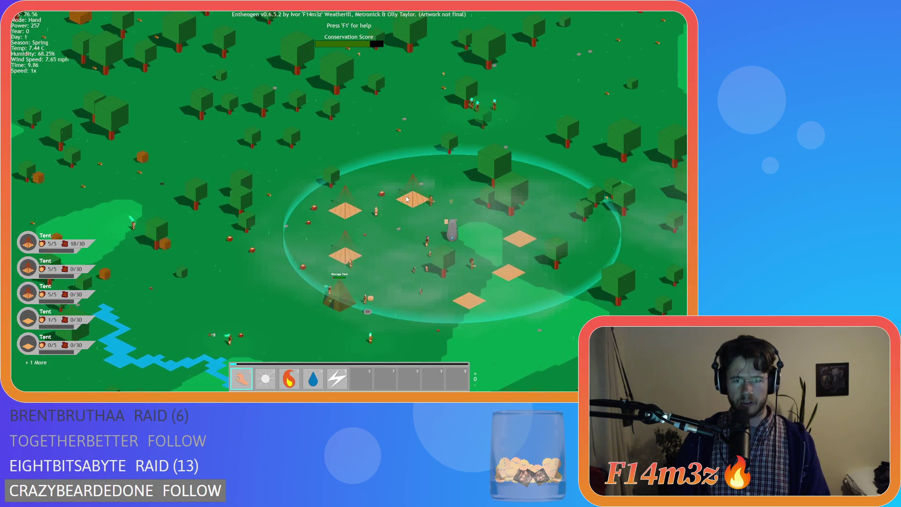
key("w")
key("d")
key("s")
key("a")
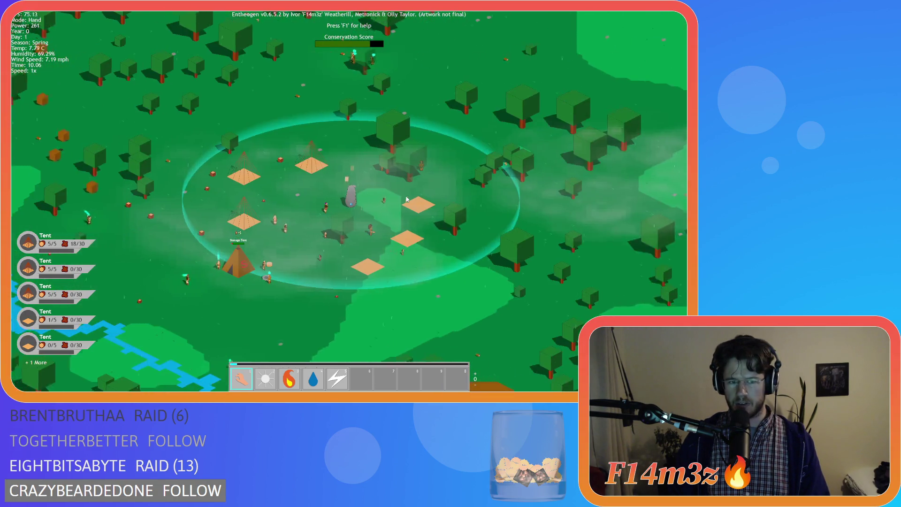
key("w")
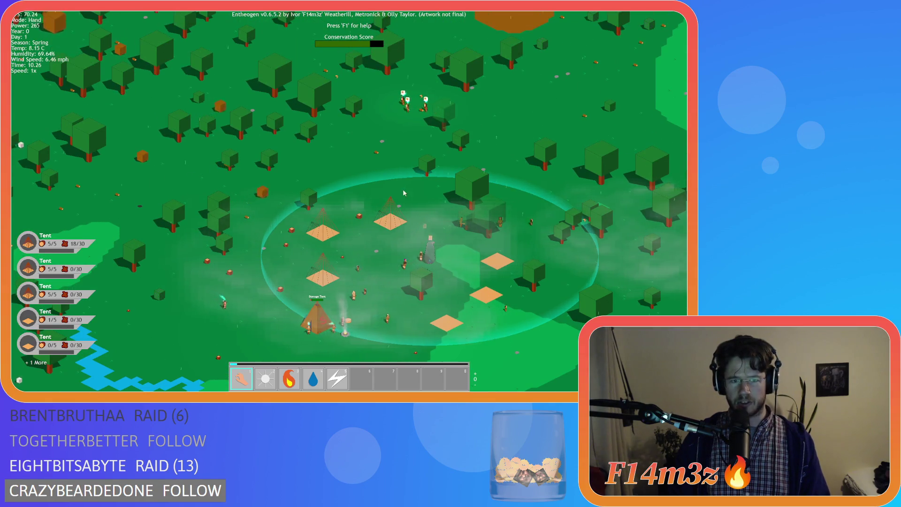
scroll(403, 188, "up", 5)
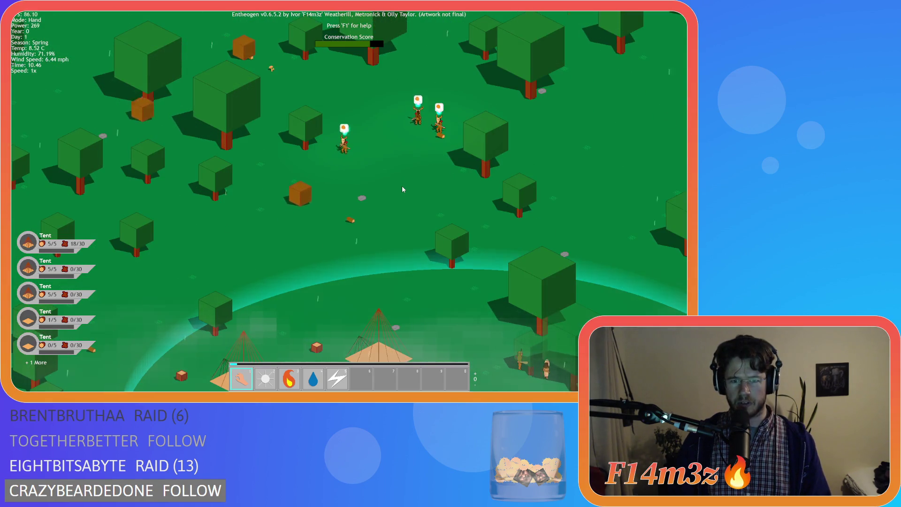
Step: Zoom out and pan north-west to the pyramid clearing, then back to the village
key("s")
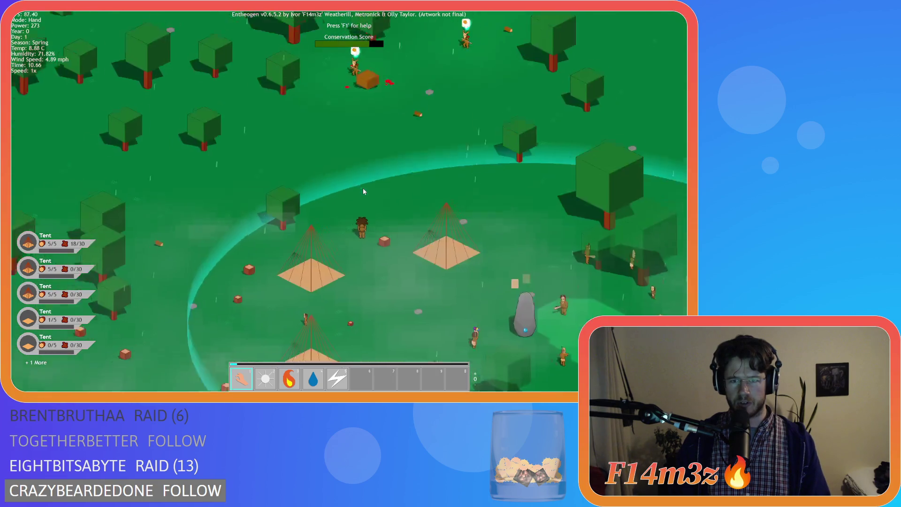
scroll(364, 191, "down", 5)
scroll(364, 191, "up", 2)
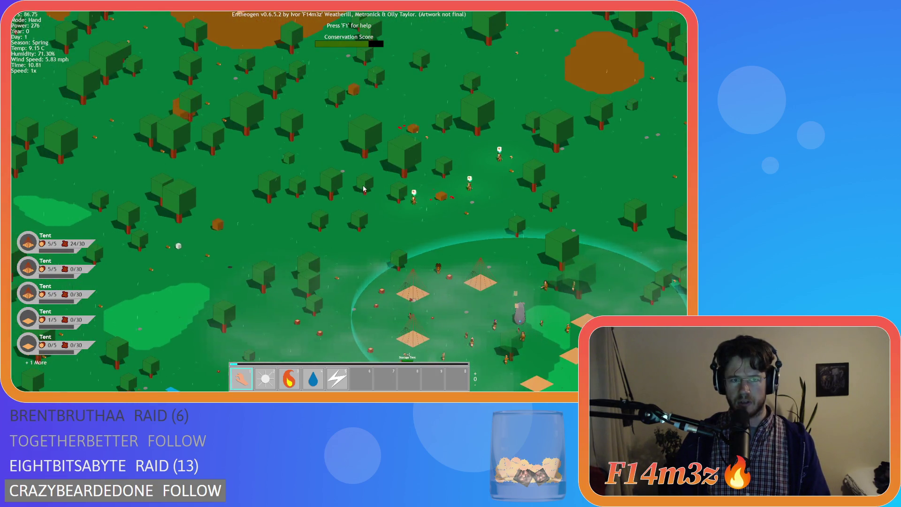
key("w")
key("a")
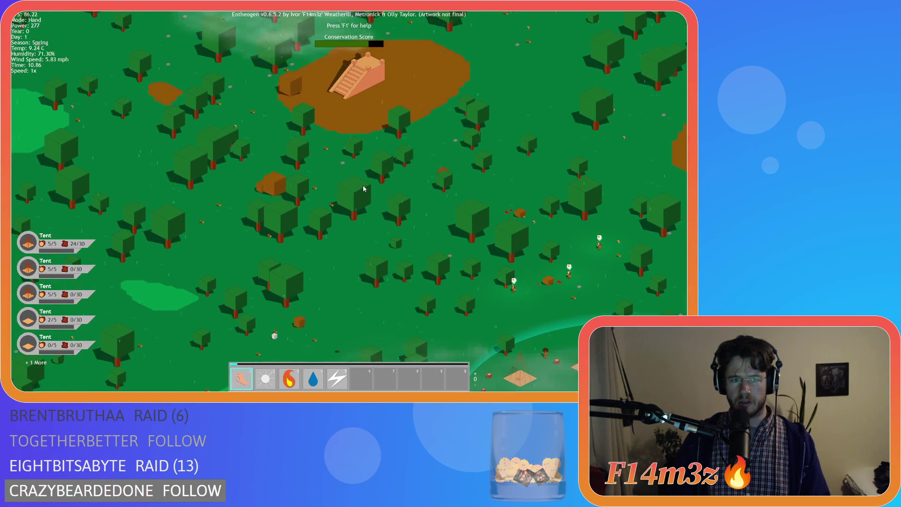
key("s")
key("d")
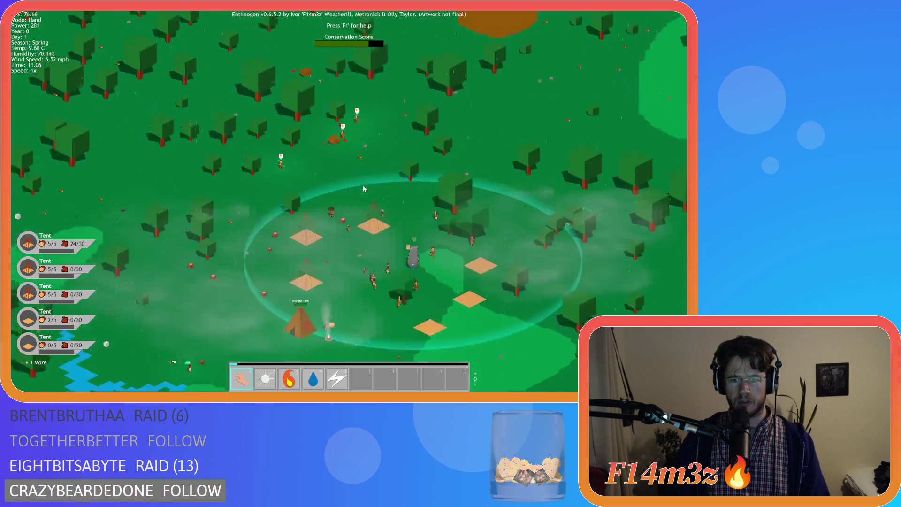
Step: Pan south-west over the forest, river and western coastline, then east toward the coast
key("s")
key("a")
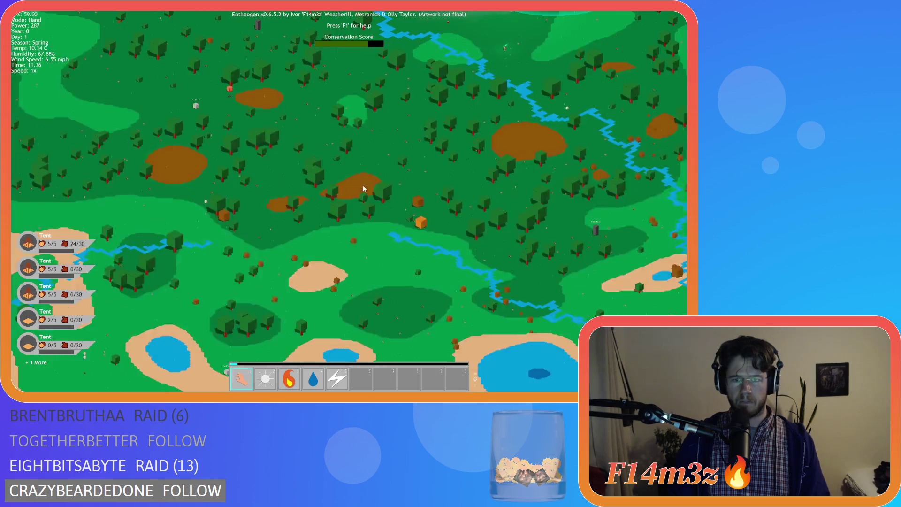
key("w")
key("a")
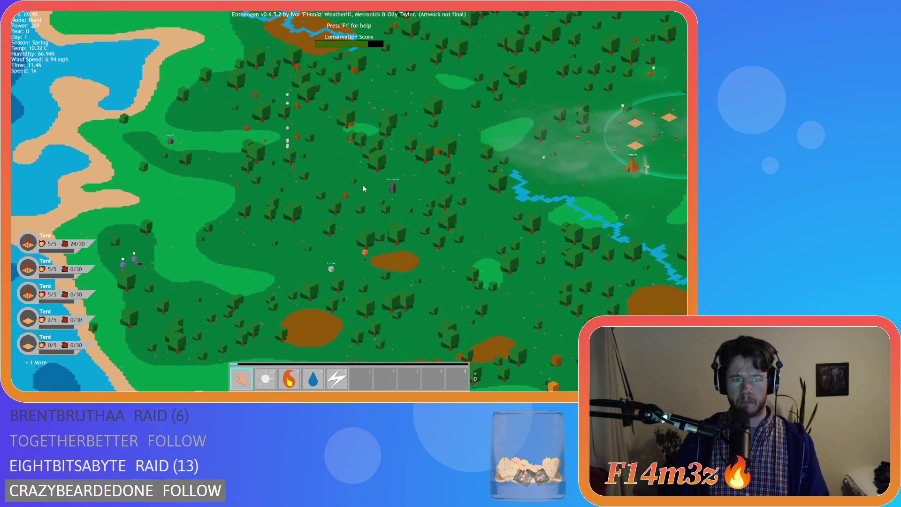
key("s")
key("d")
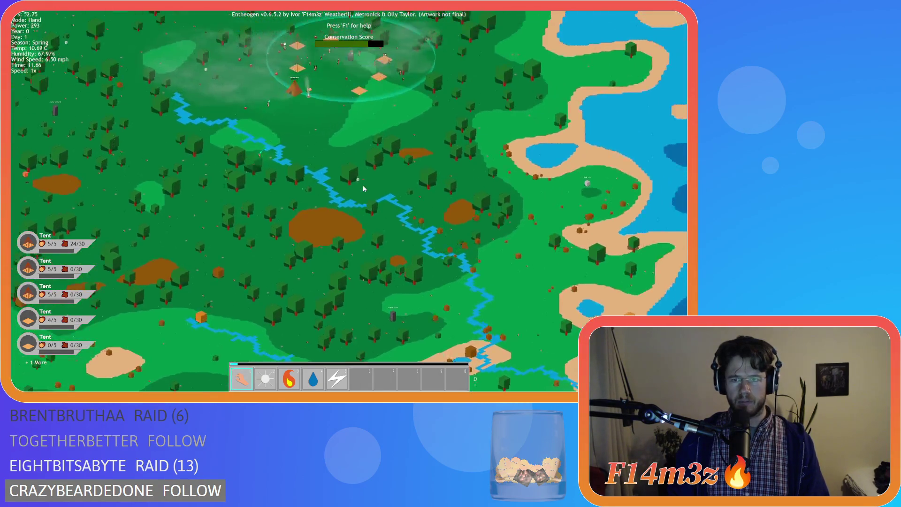
Step: Zoom and pan across the camp and the village tent plots
scroll(364, 189, "up", 5)
key("a")
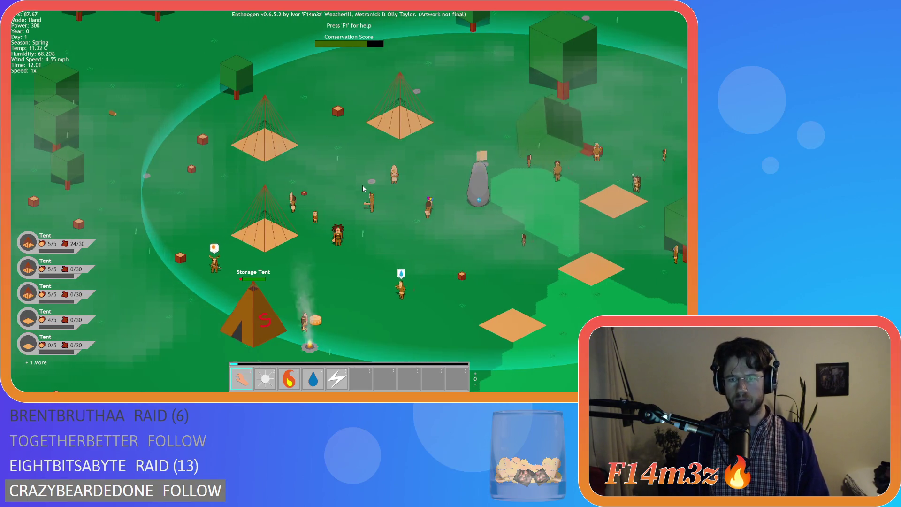
key("d")
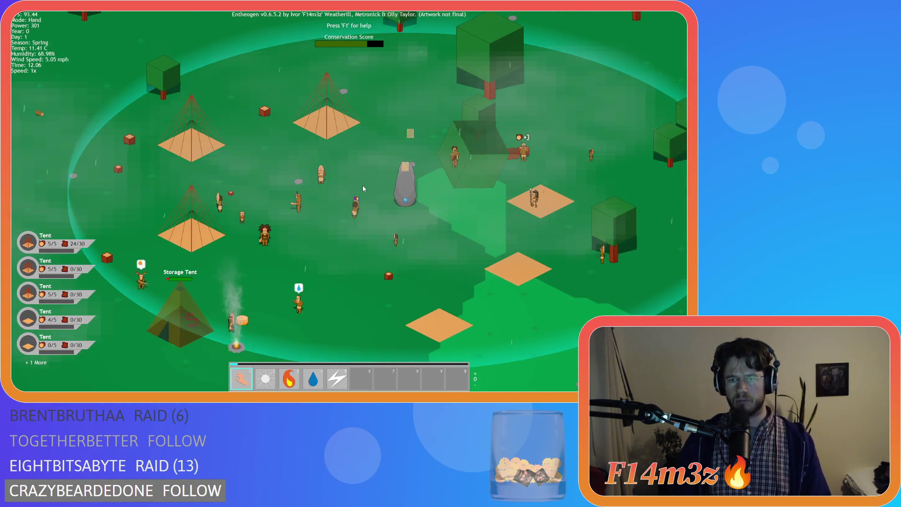
scroll(364, 188, "down", 4)
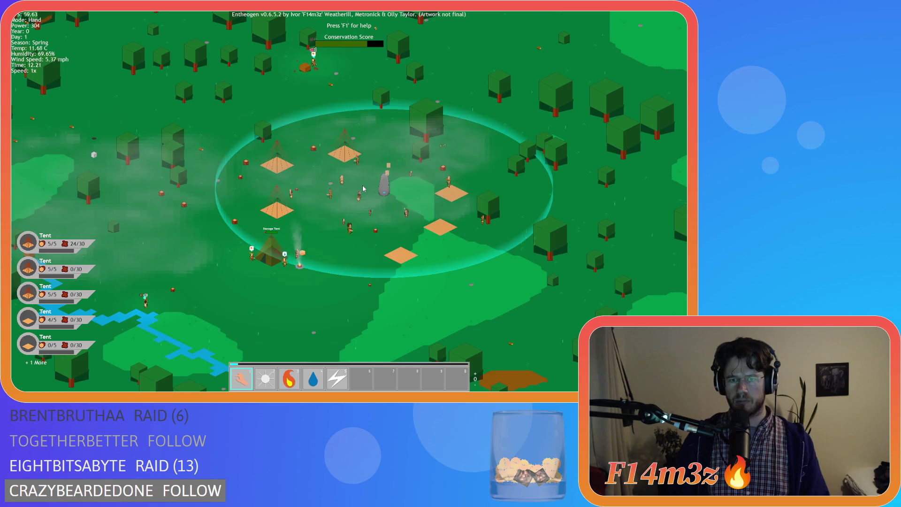
Step: Pan north through the forest clearings, then south past the purple cube to frame the village circle
key("w")
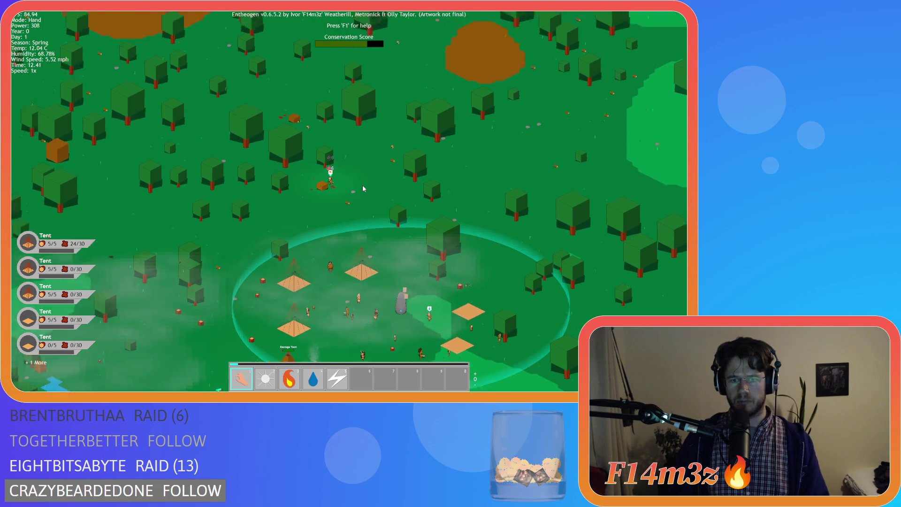
key("w")
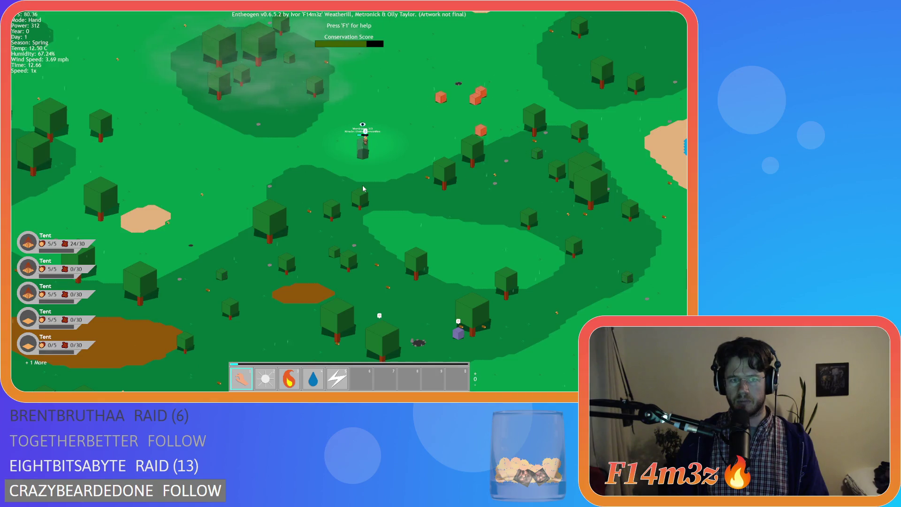
key("s")
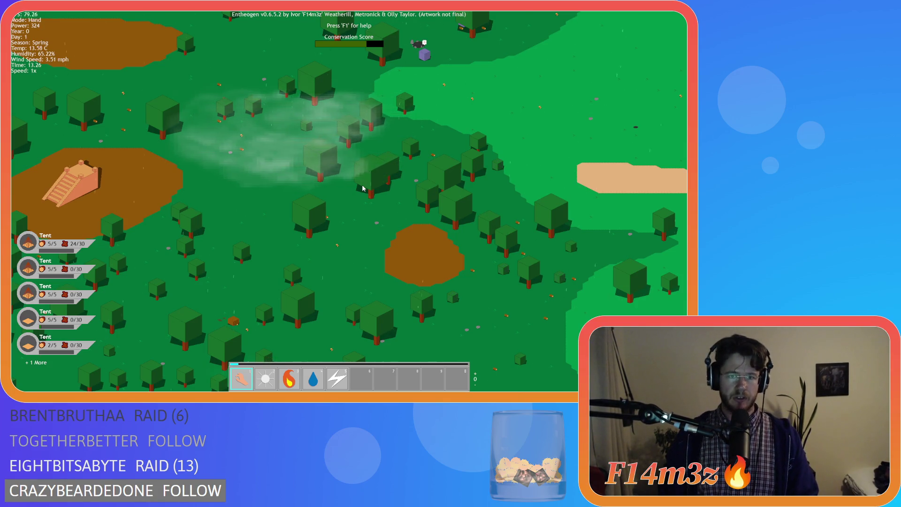
key("s")
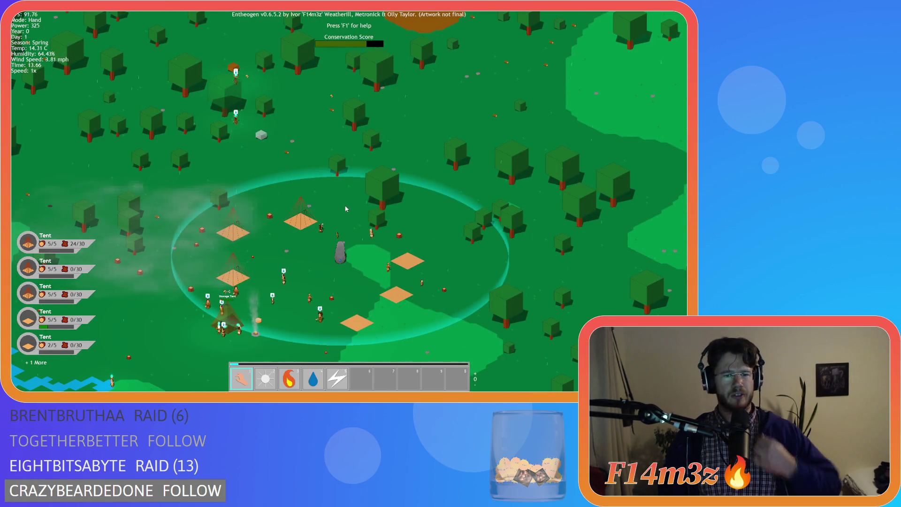
key("s")
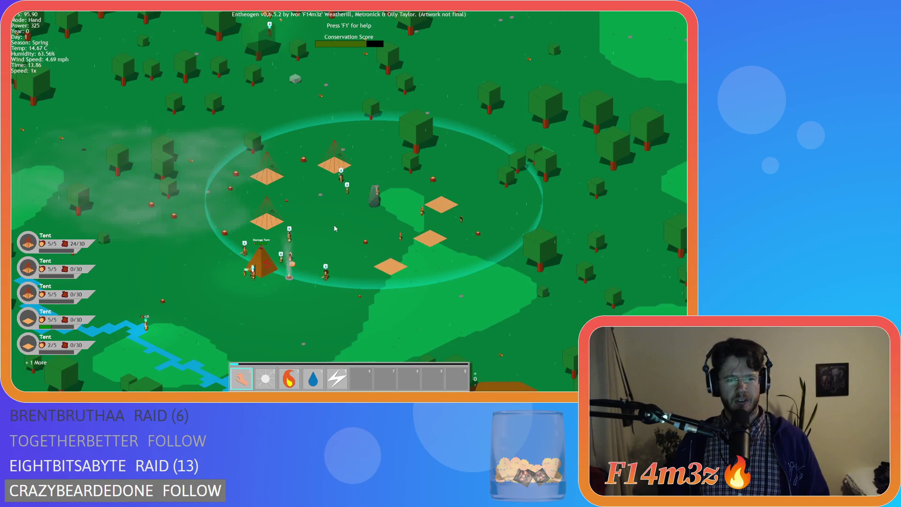
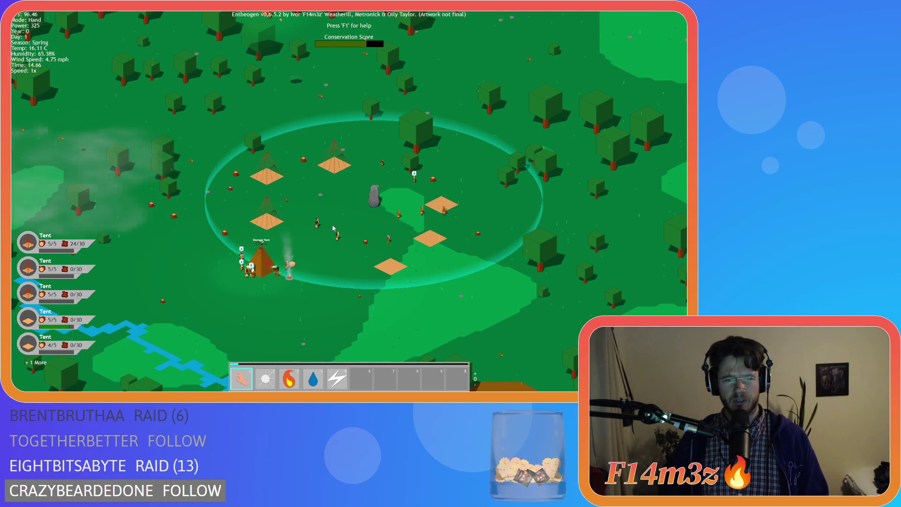
Step: Look east of the village, then zoom out and survey the forest to the north-east
key("d")
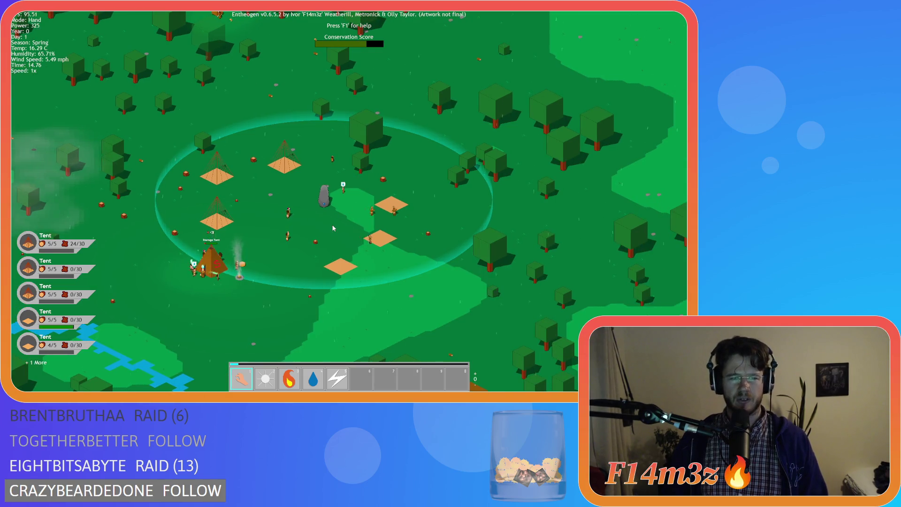
key("a")
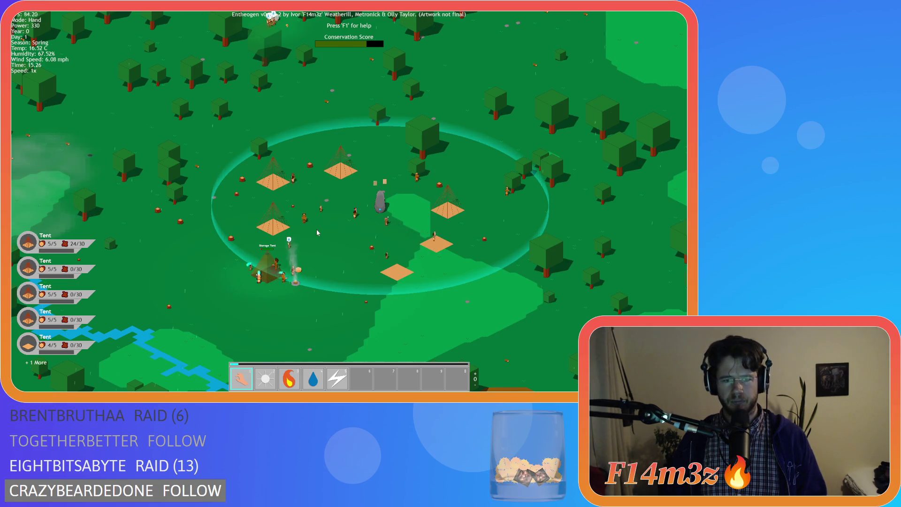
scroll(317, 232, "down", 3)
key("w")
key("d")
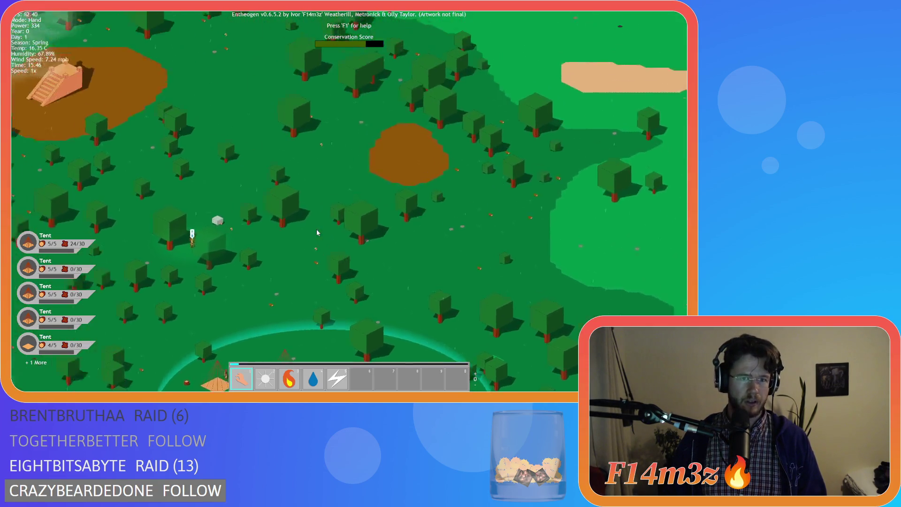
scroll(317, 233, "up", 3)
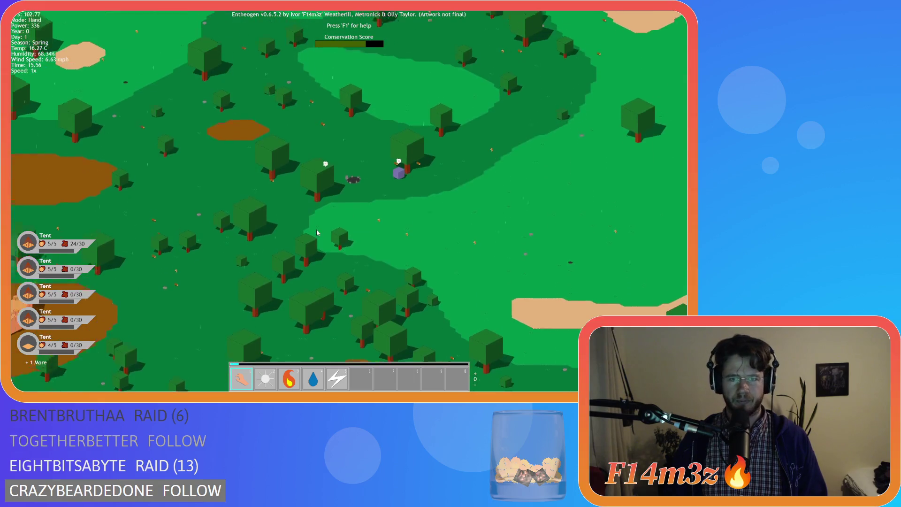
scroll(317, 232, "down", 3)
Step: Zoom in on the camp and open the Storage Tent's inventory, showing stacks 1, 106, 98 and 7
key("w")
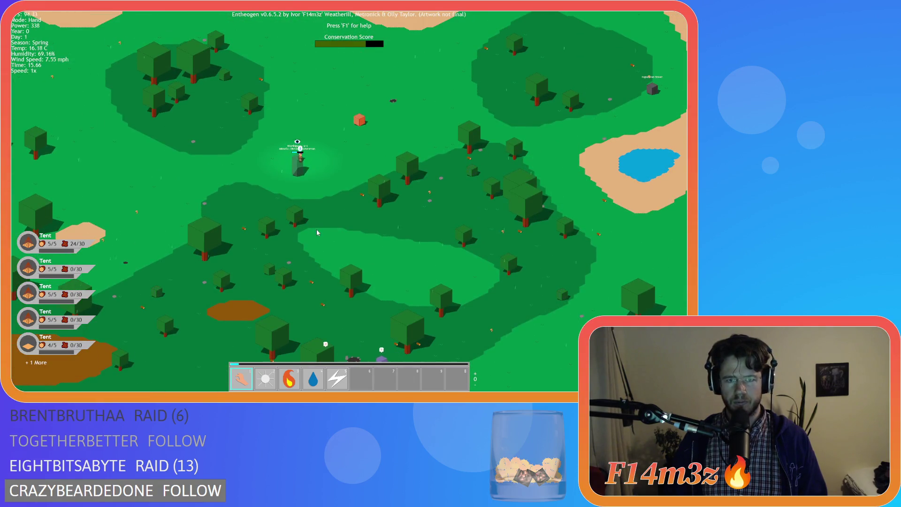
scroll(317, 232, "up", 3)
scroll(317, 232, "down", 3)
scroll(318, 242, "up", 3)
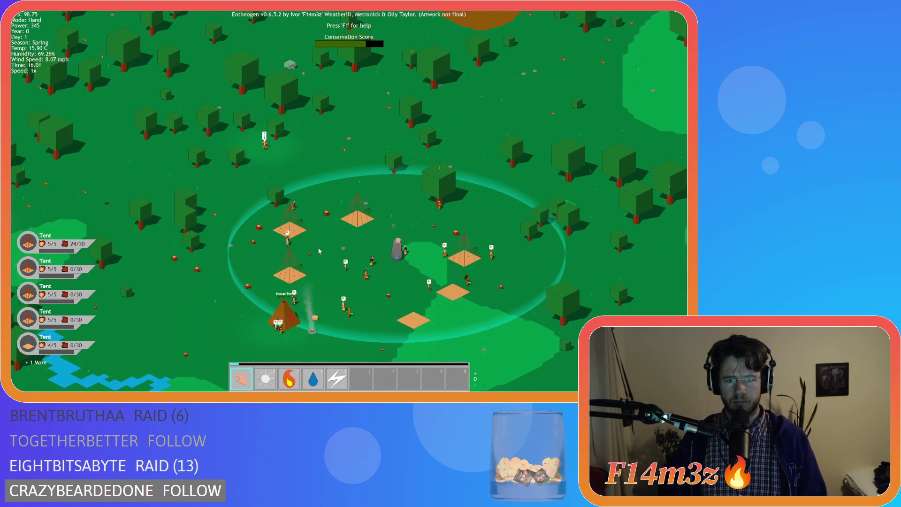
scroll(319, 251, "up", 3)
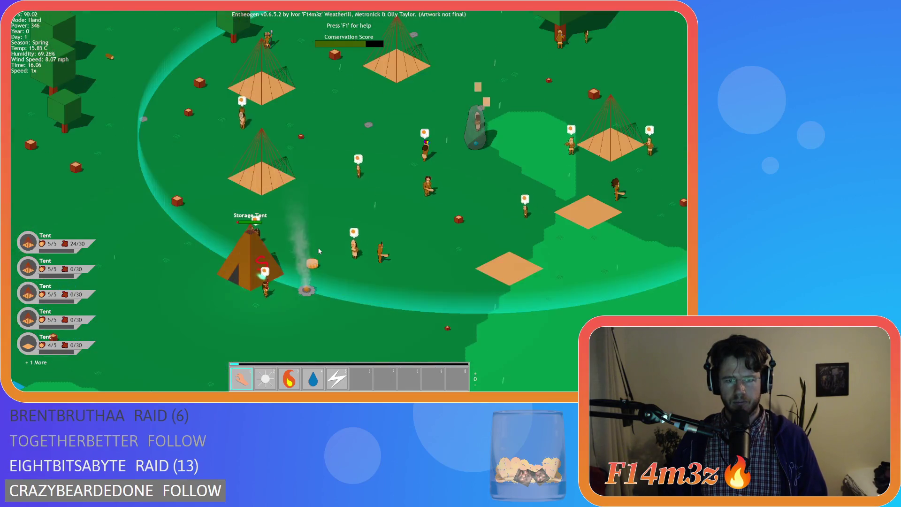
left_click(319, 251)
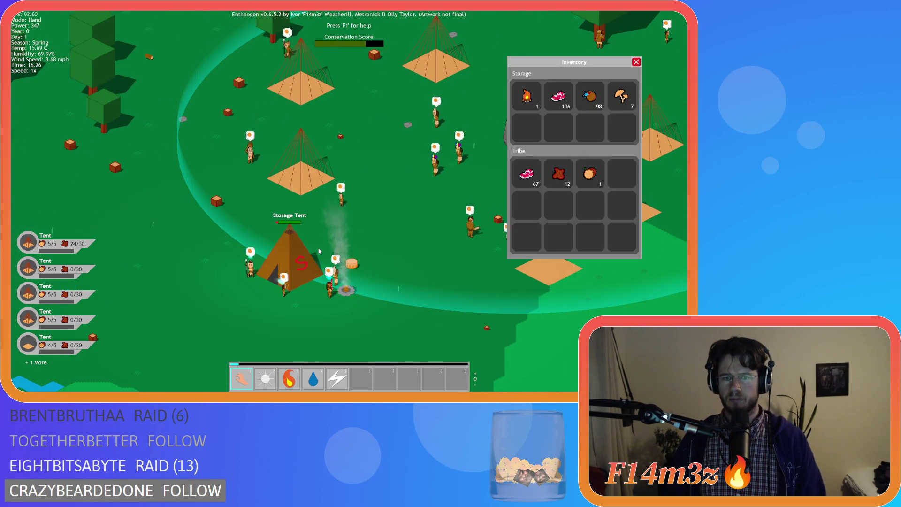
key("Escape")
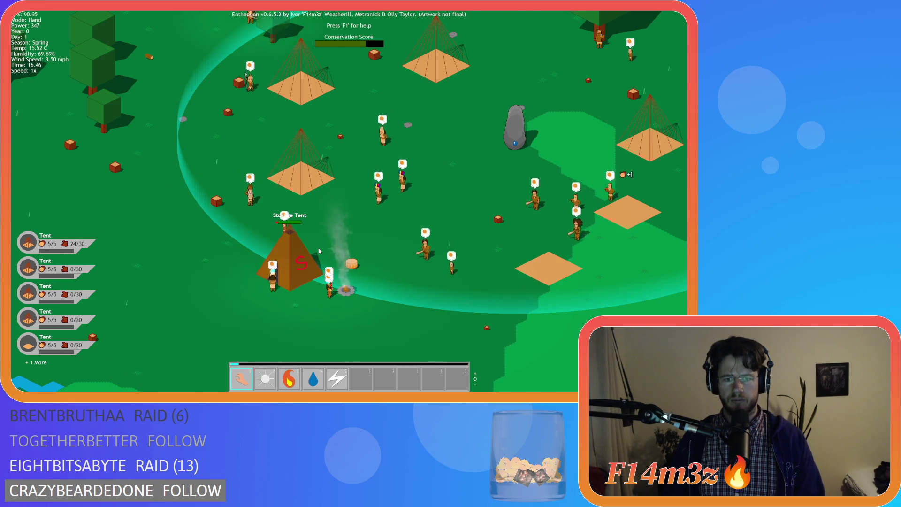
key("d")
key("w")
key("w")
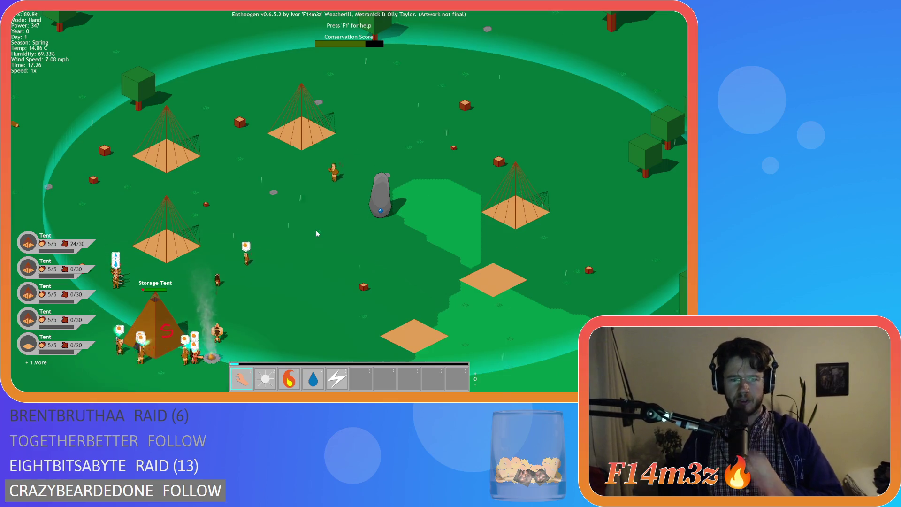
scroll(318, 194, "down", 5)
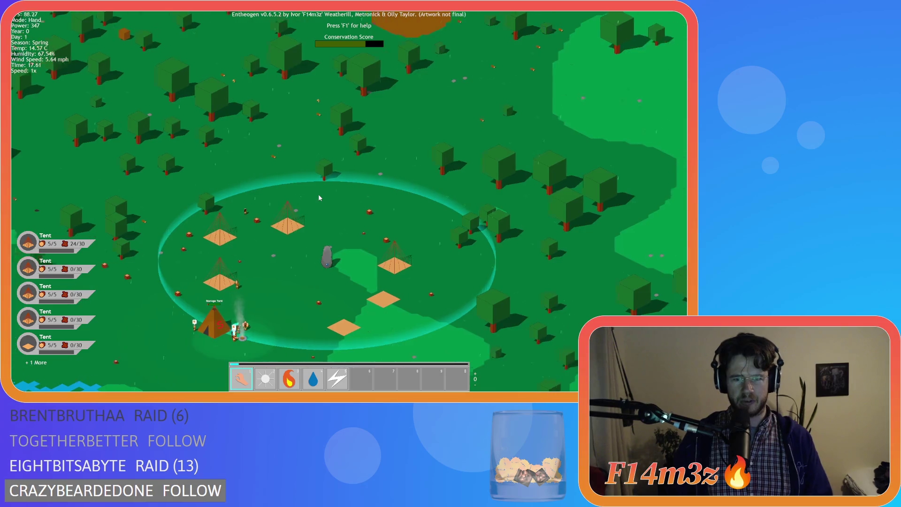
Step: Look south past the village, circle it, and glance at the forest to the north
key("s")
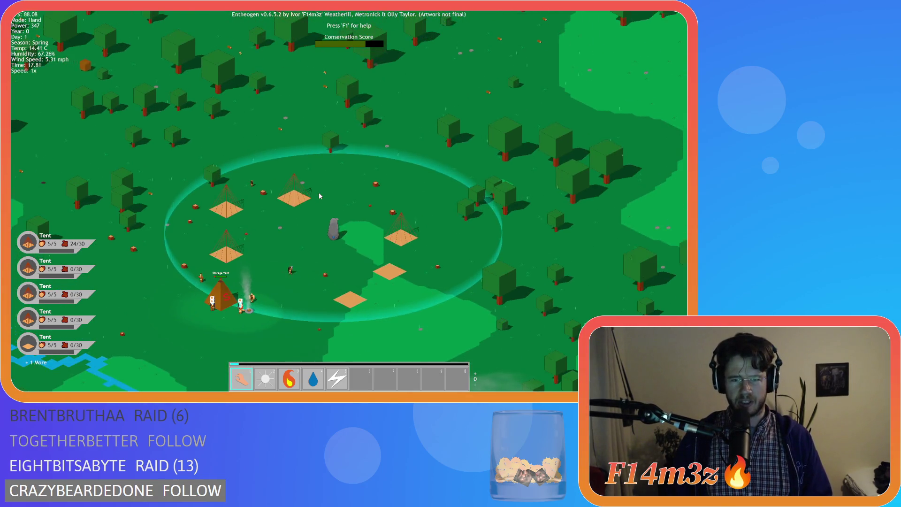
key("s")
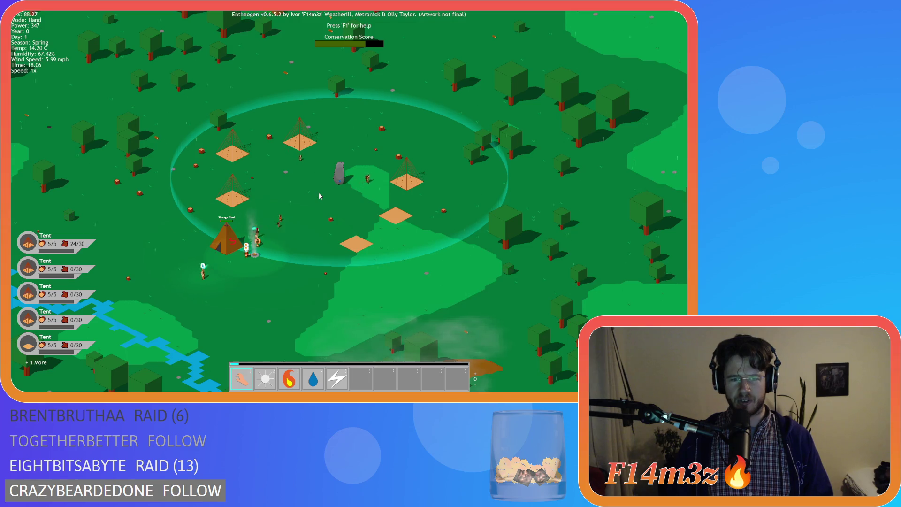
key("w")
key("a")
key("s")
key("d")
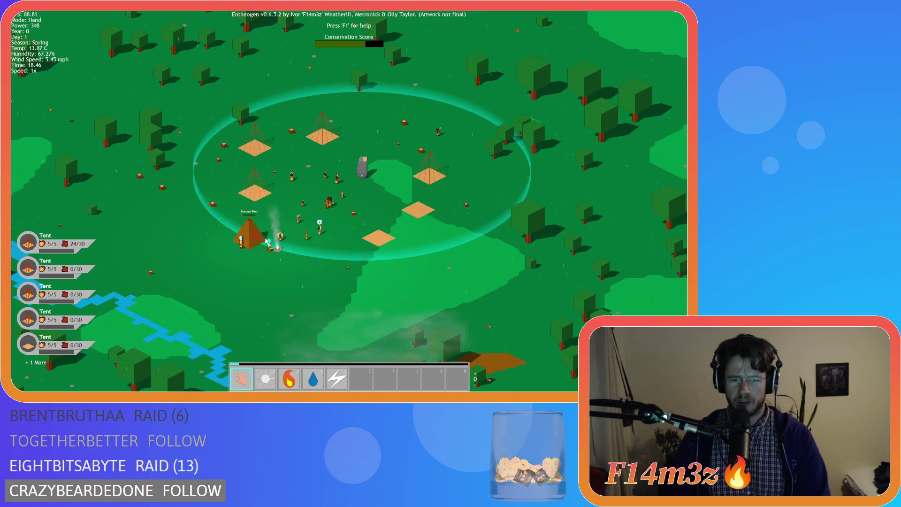
key("w")
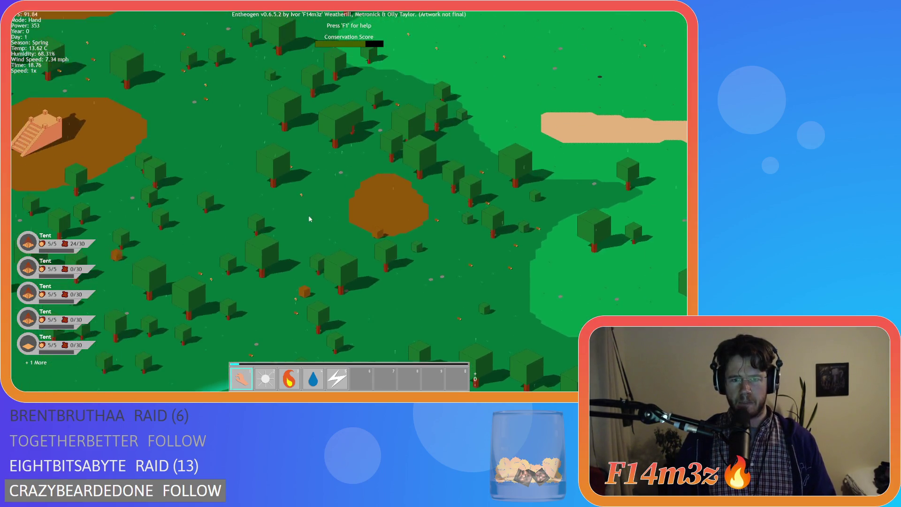
key("s")
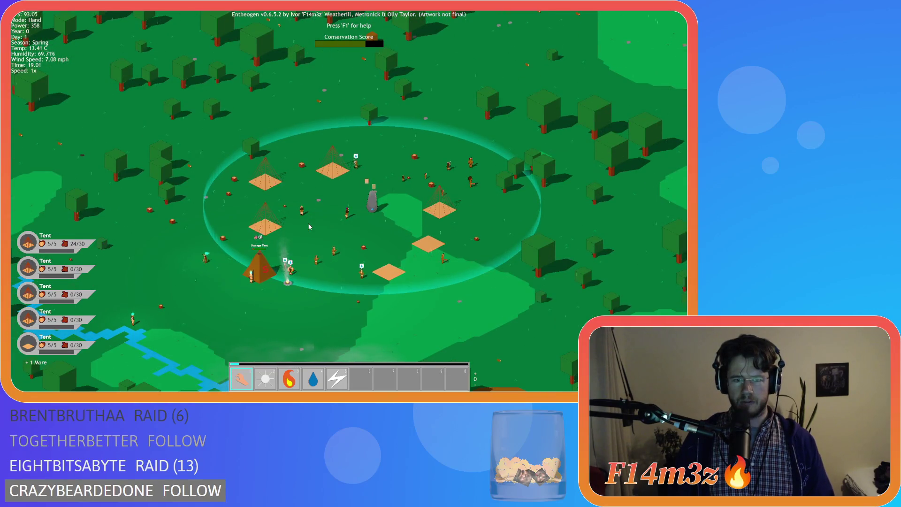
Step: Zoom out and sweep west, then north-east over the forest and back south
scroll(309, 227, "up", 5)
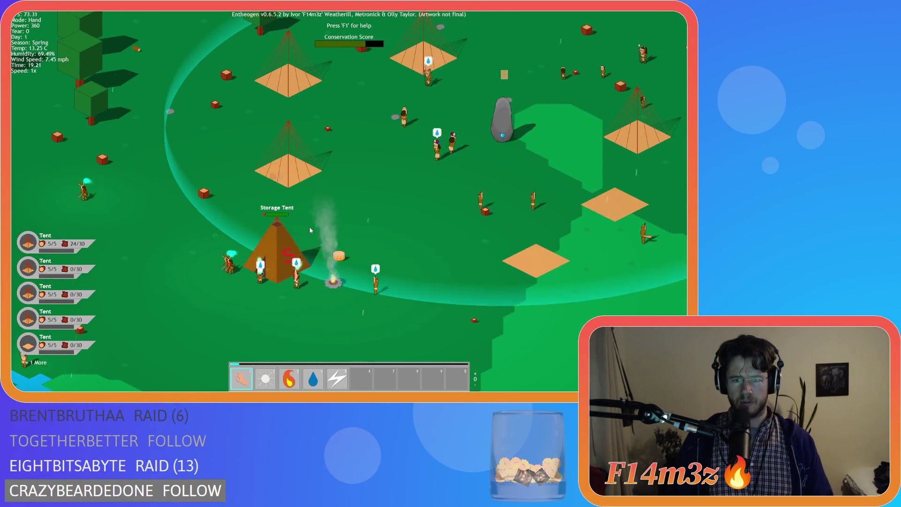
scroll(309, 227, "down", 5)
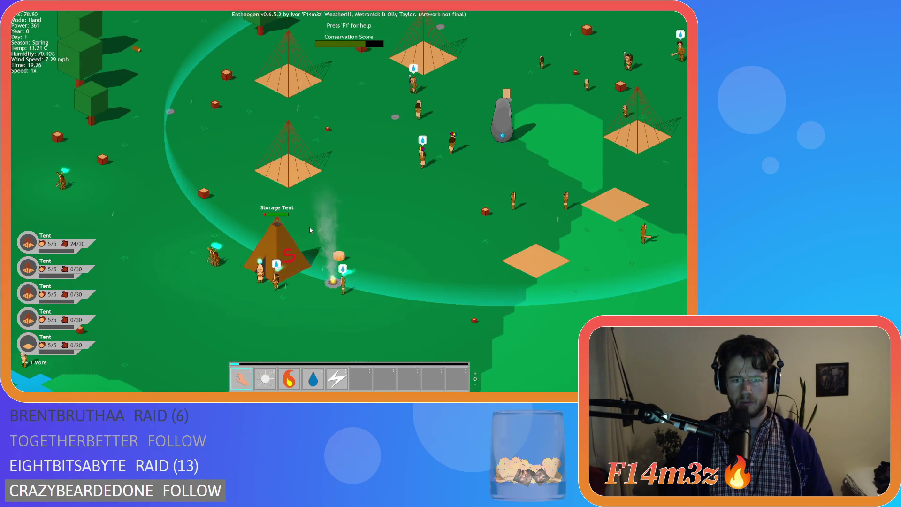
key("a")
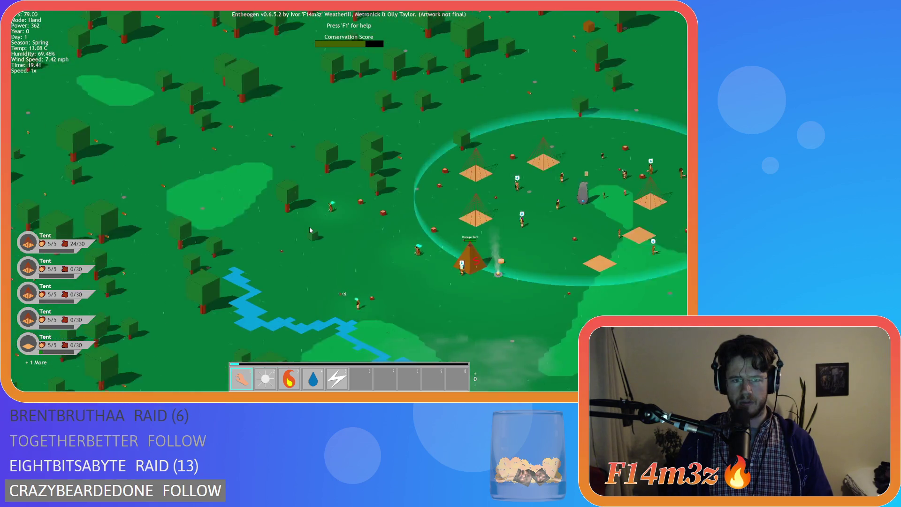
scroll(309, 227, "down", 5)
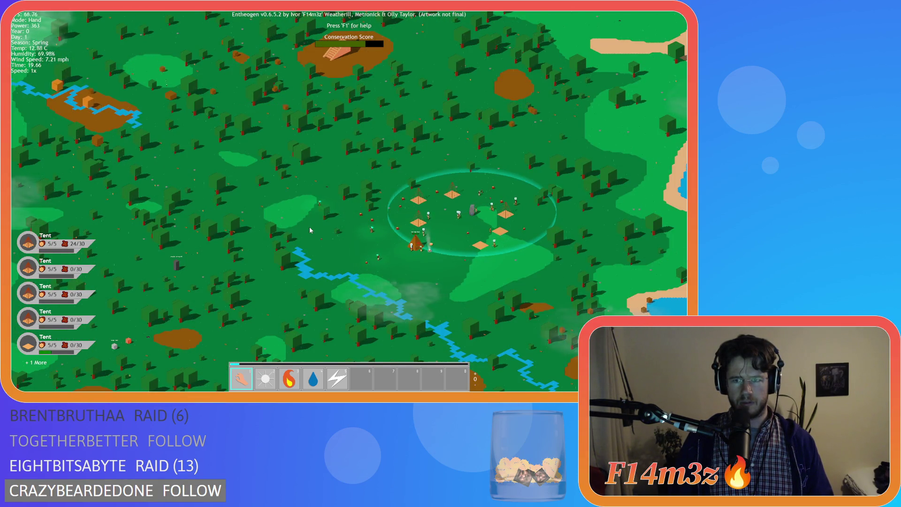
key("w")
key("d")
key("s")
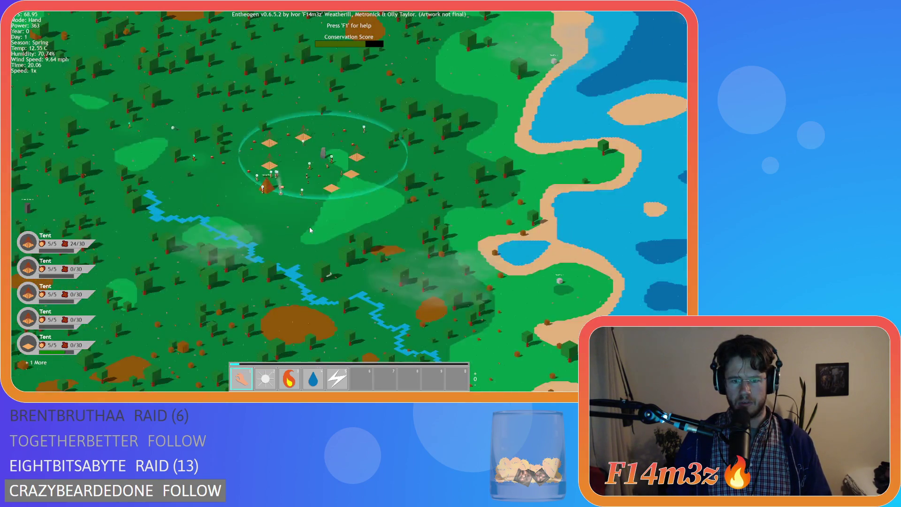
Step: Sweep north-west across the forest, back east to the village, then to the land west of it
key("w")
key("a")
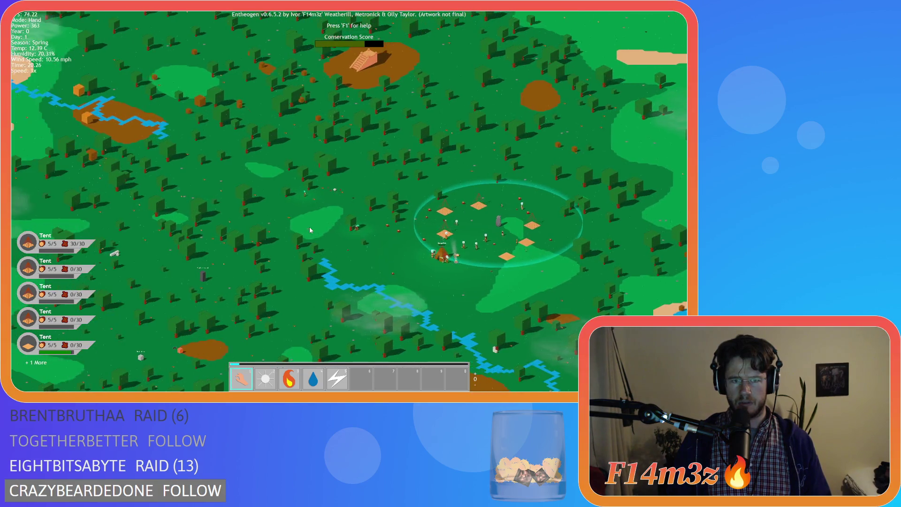
scroll(310, 230, "up", 5)
key("d")
scroll(310, 230, "down", 5)
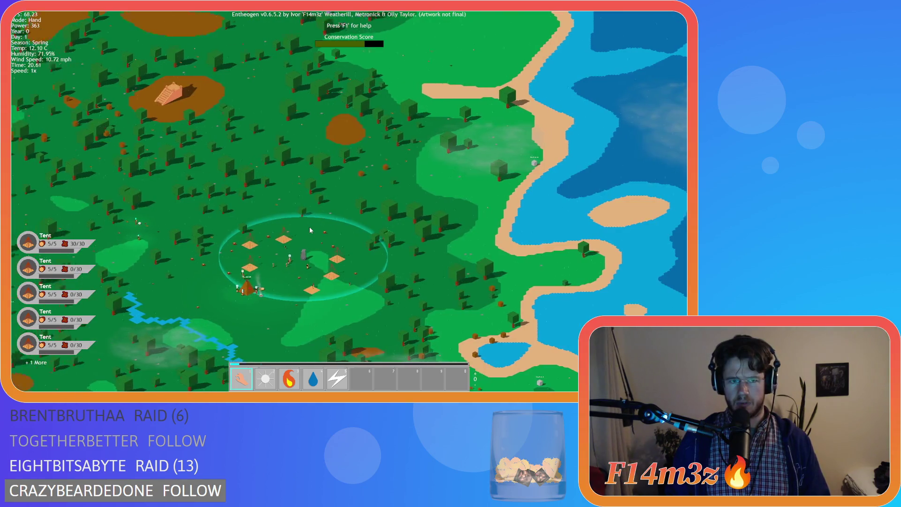
key("a")
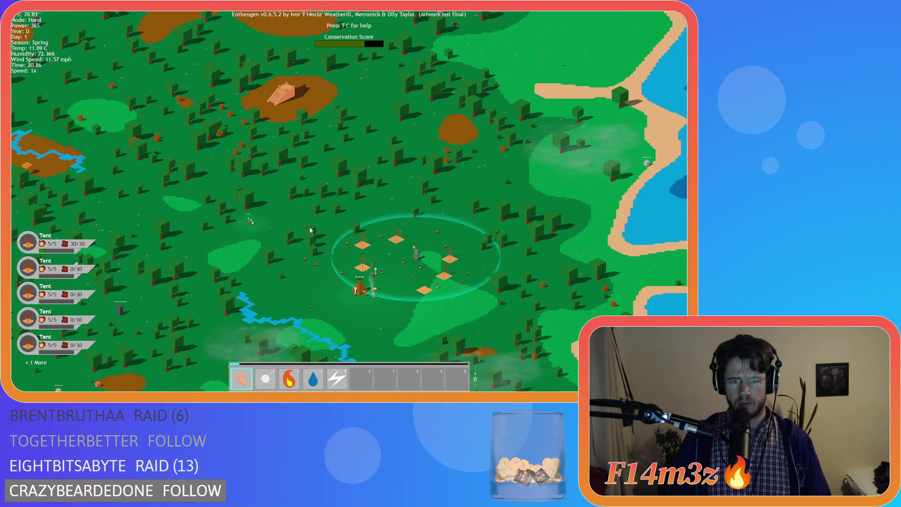
scroll(310, 230, "up", 5)
Step: Move north-west into the forest, leaving the village behind, and zoom in on the lone villager
key("a")
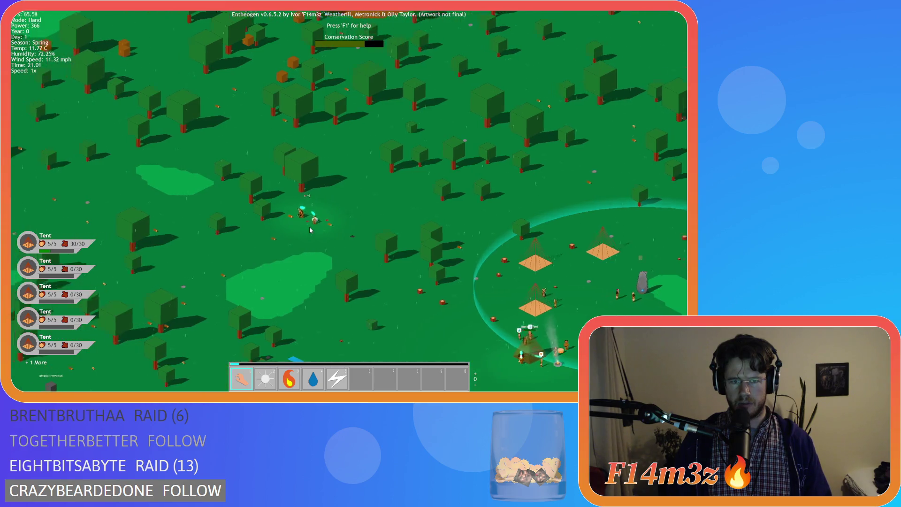
key("w")
key("a")
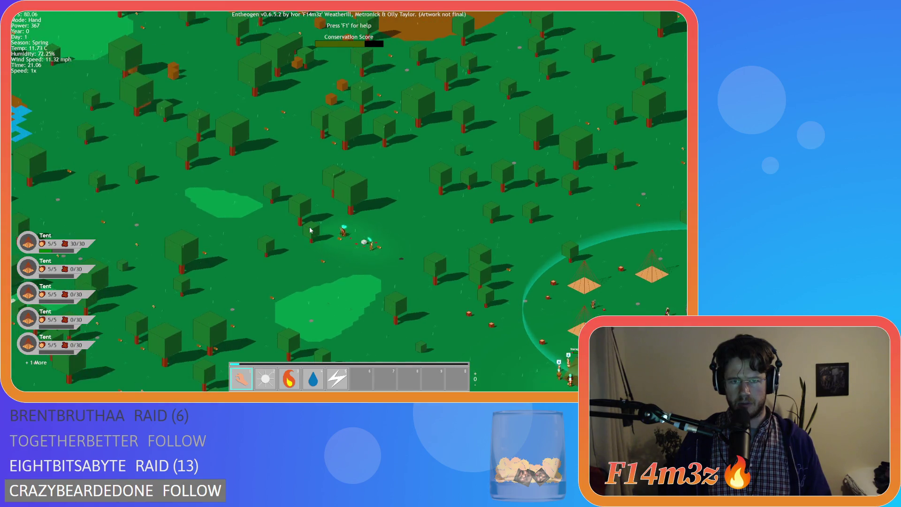
key("w")
key("a")
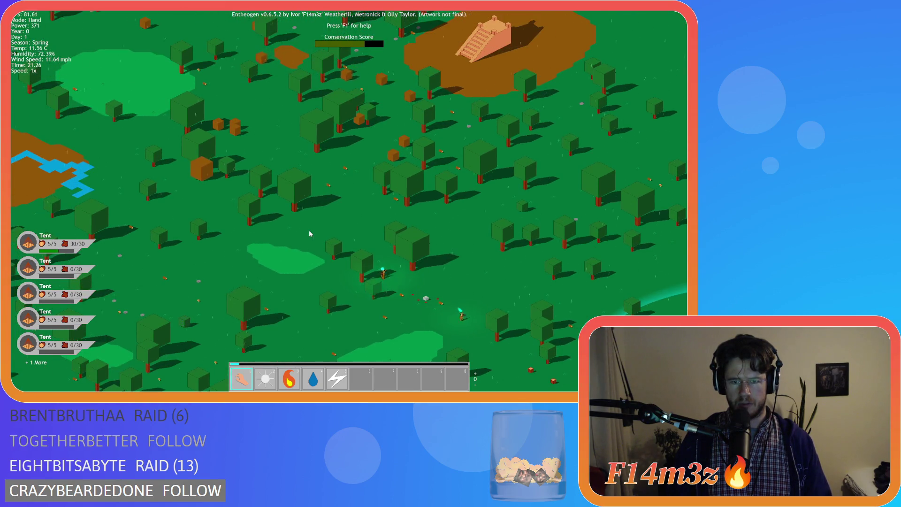
scroll(309, 233, "up", 5)
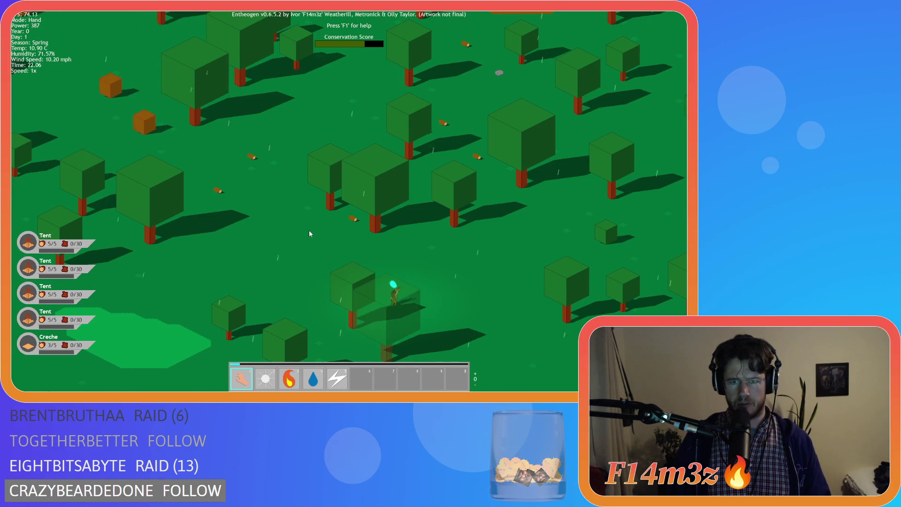
Step: Follow the lone villager east and back west through the forest, then zoom out as night falls
key("d")
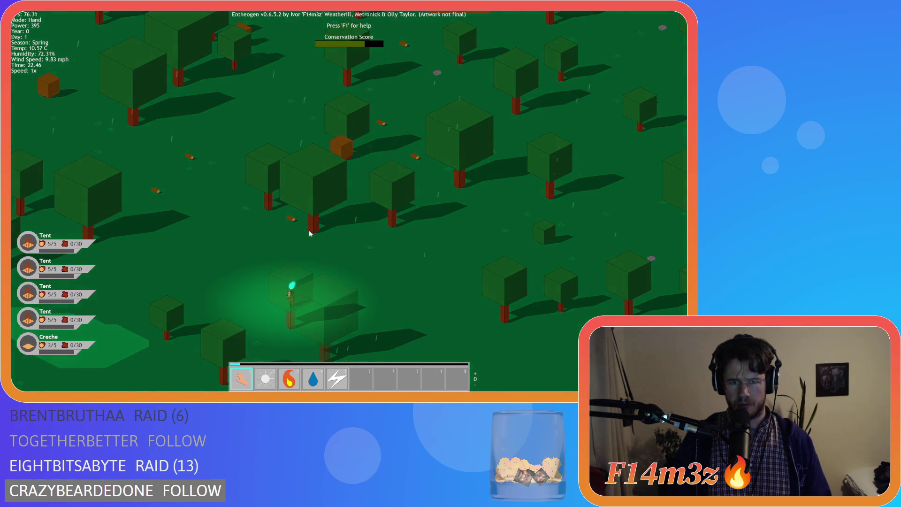
key("a")
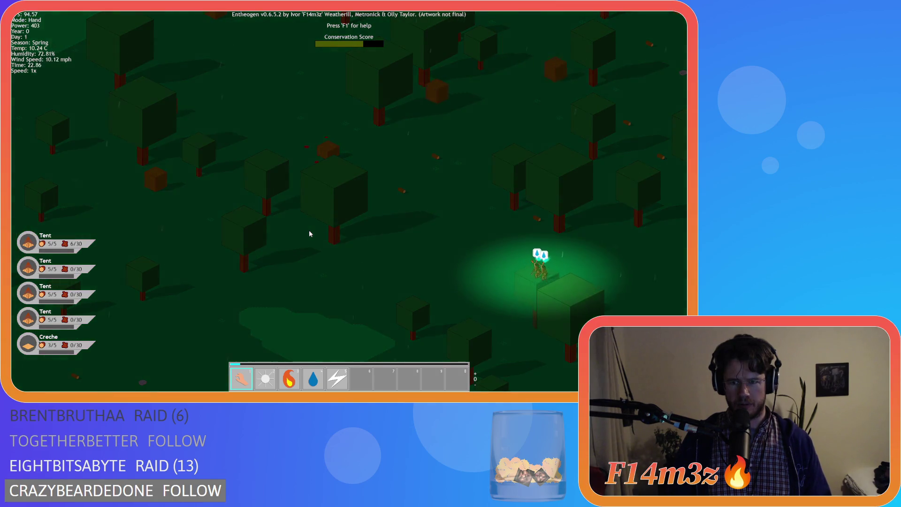
scroll(309, 234, "down", 5)
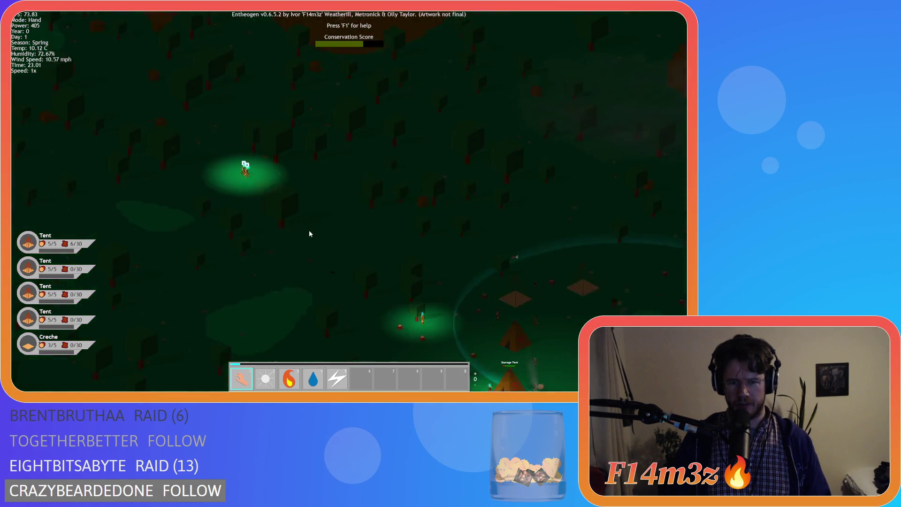
Step: Centre the night-time camp and look across the village at different zoom levels
key("d")
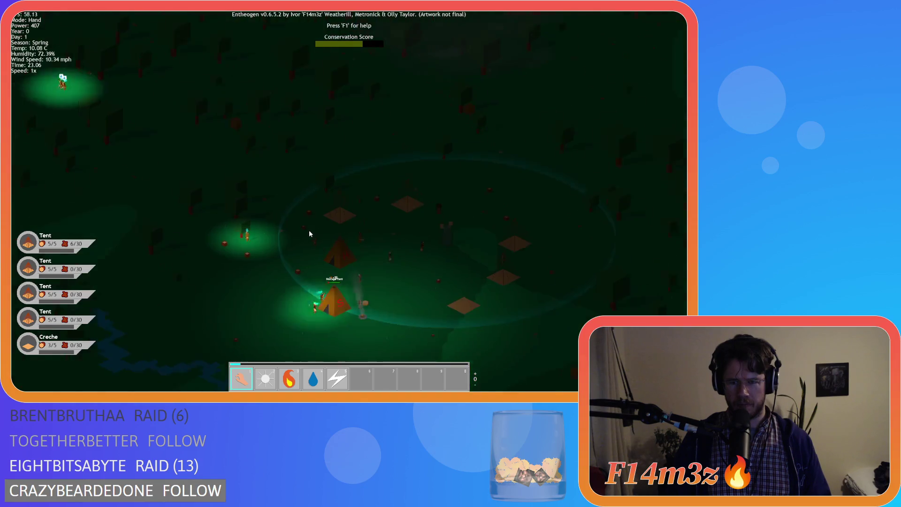
key("s")
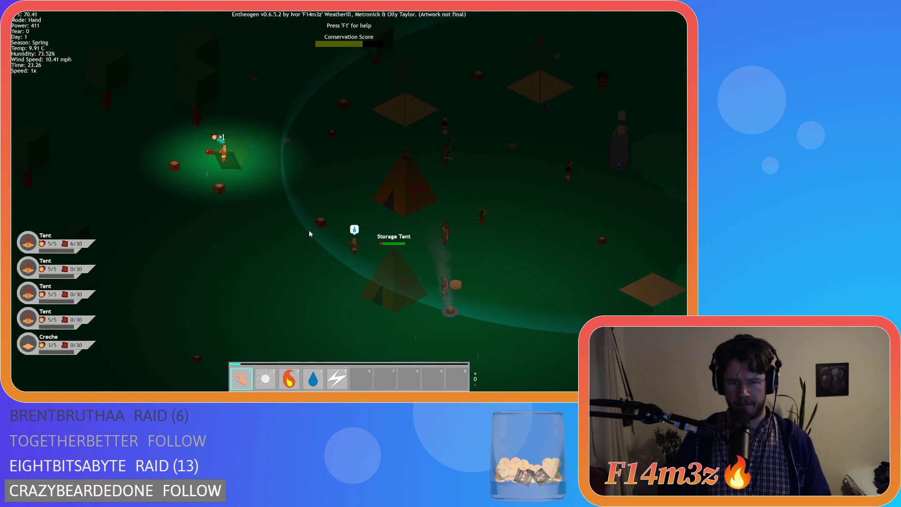
scroll(309, 233, "up", 5)
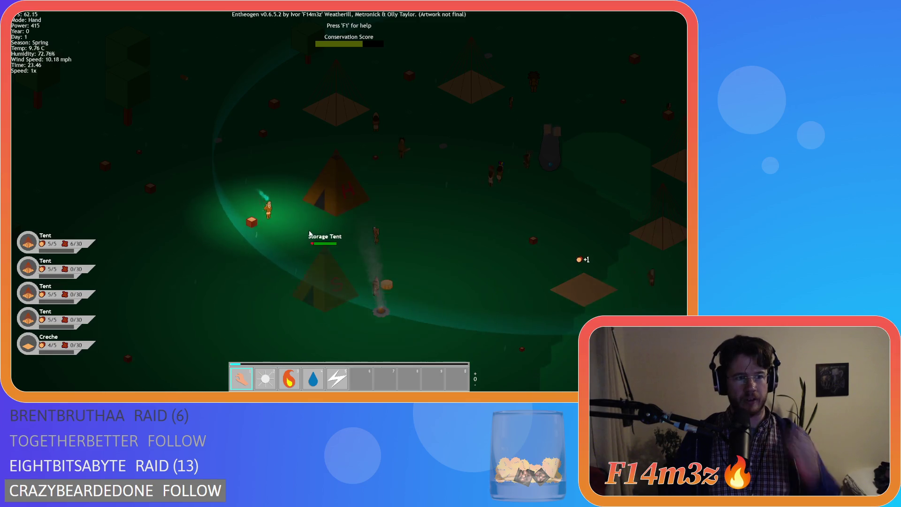
mouse_move(345, 205)
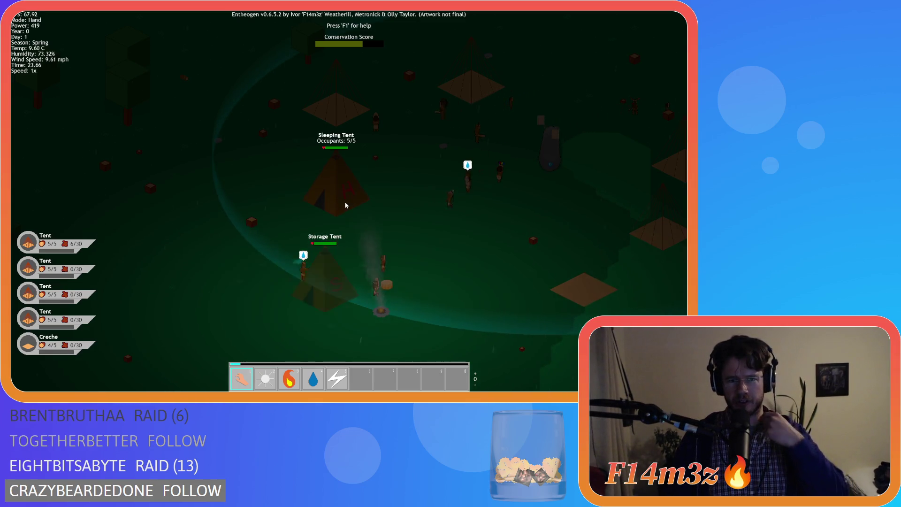
key("w")
key("d")
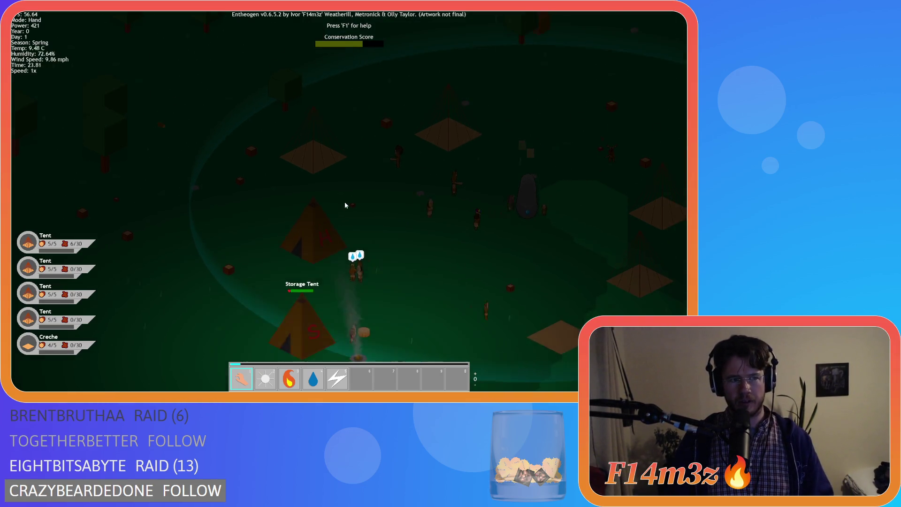
scroll(346, 205, "down", 10)
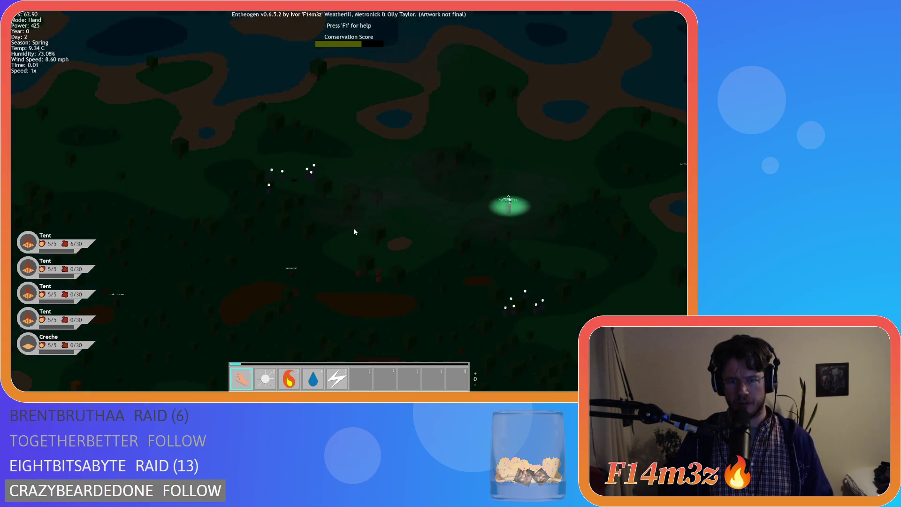
scroll(379, 230, "up", 10)
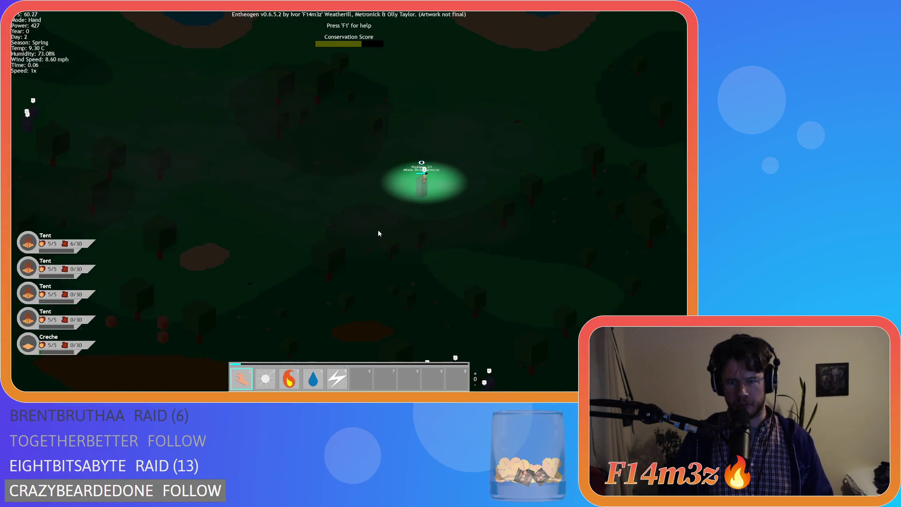
Step: Zoom in and out over the village, then look toward the lake to its east
scroll(378, 229, "down", 8)
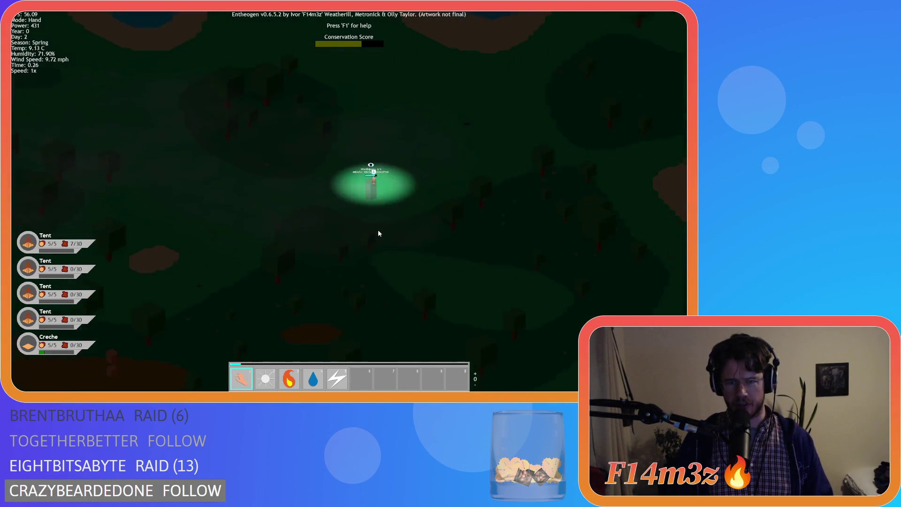
scroll(351, 240, "up", 5)
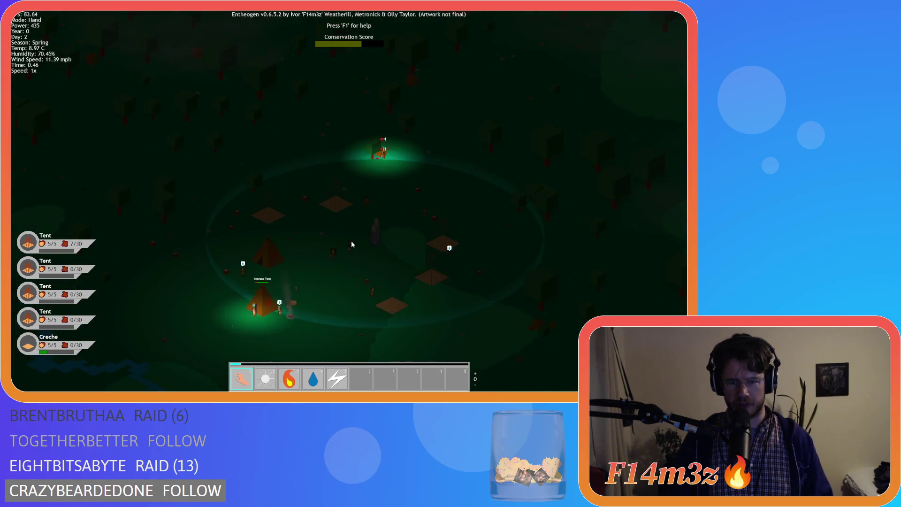
scroll(351, 244, "up", 4)
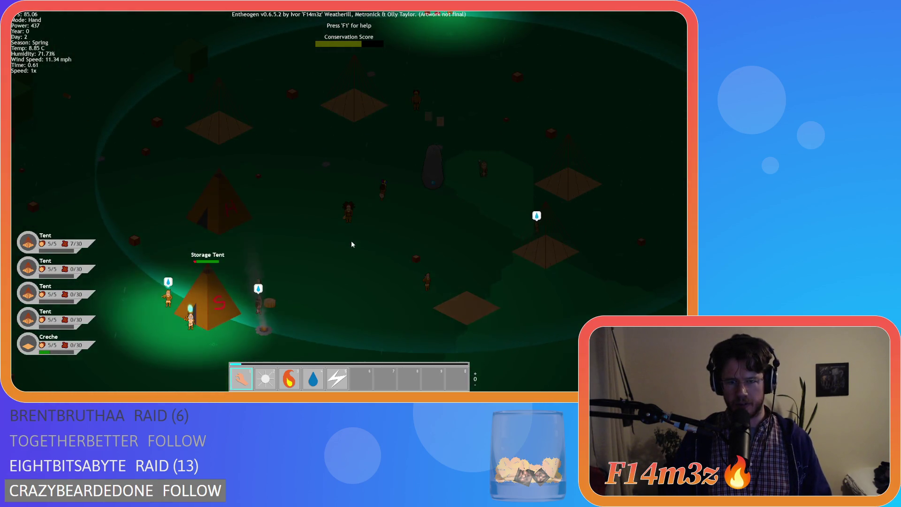
scroll(351, 245, "down", 8)
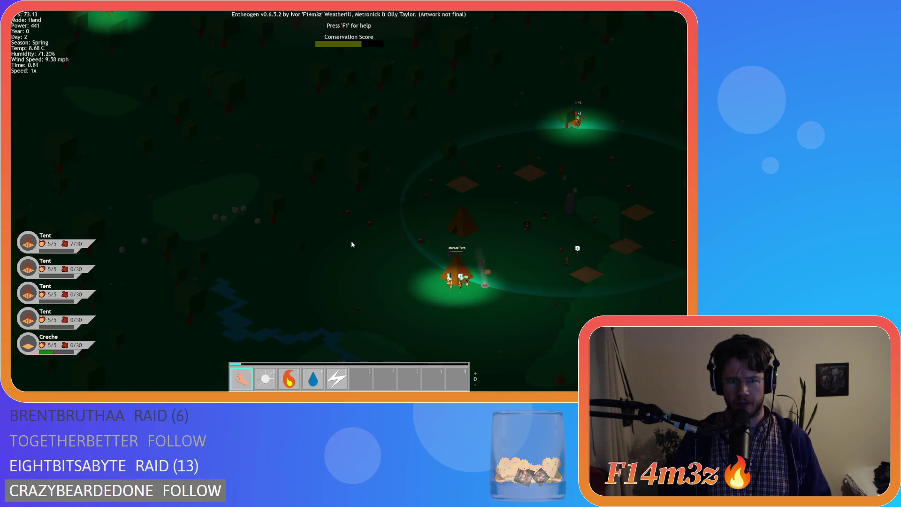
scroll(351, 244, "down", 5)
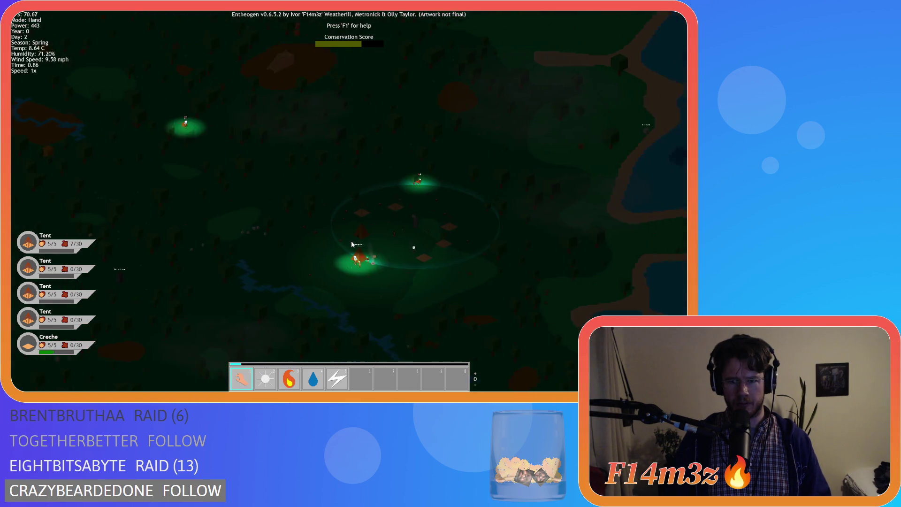
scroll(351, 244, "up", 5)
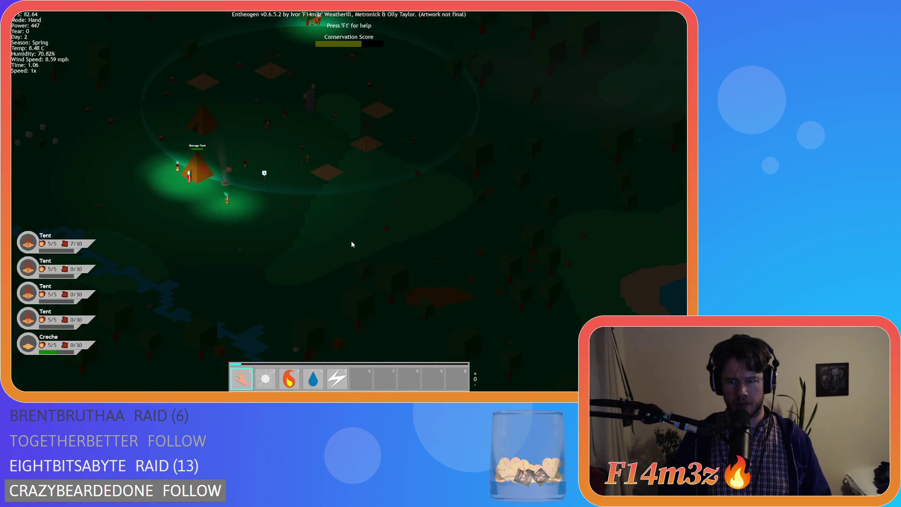
key("s")
key("d")
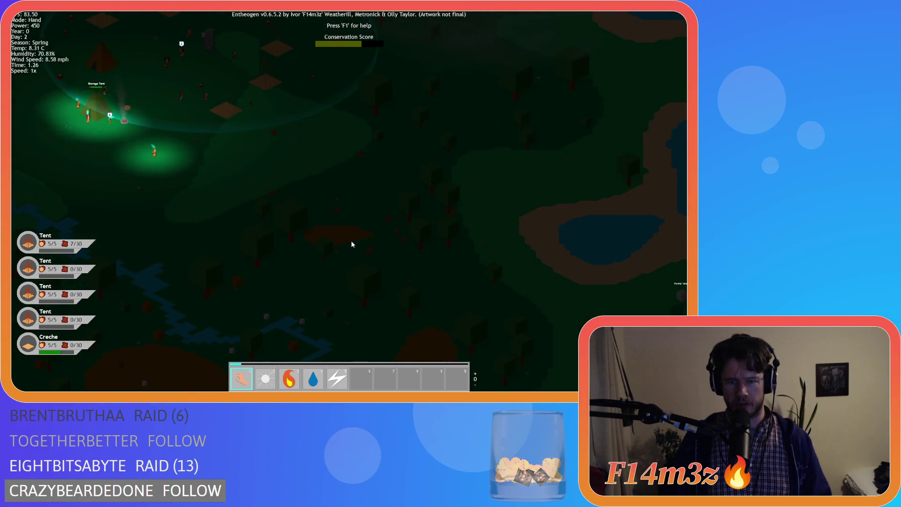
scroll(351, 244, "up", 5)
scroll(351, 244, "down", 5)
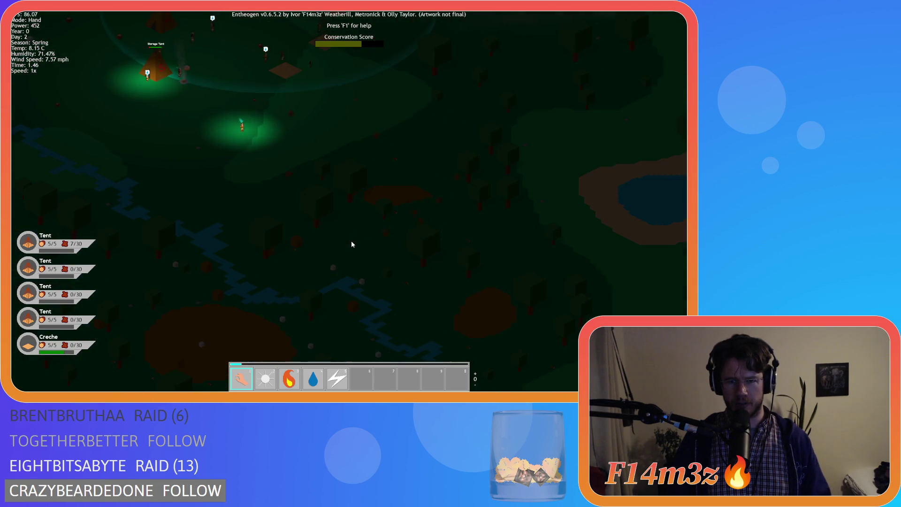
Step: Bring the village tents back into view from the north
key("w")
key("a")
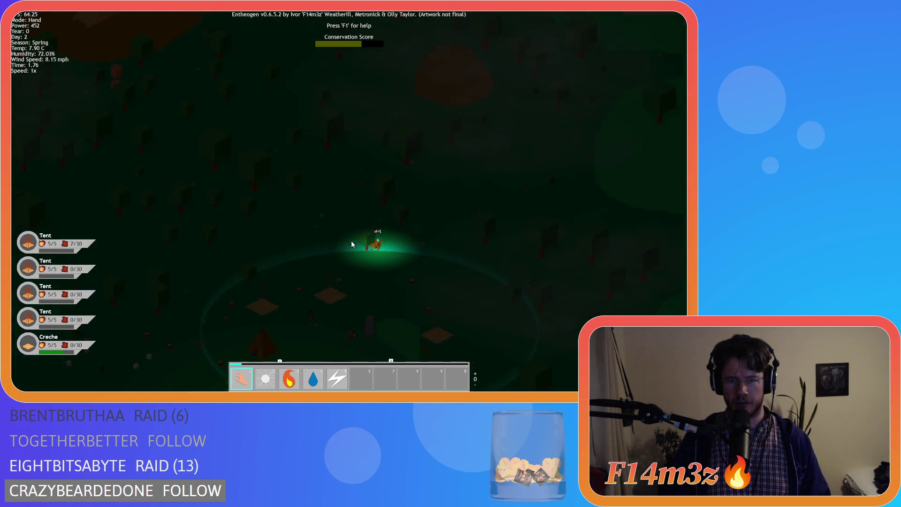
scroll(352, 243, "down", 5)
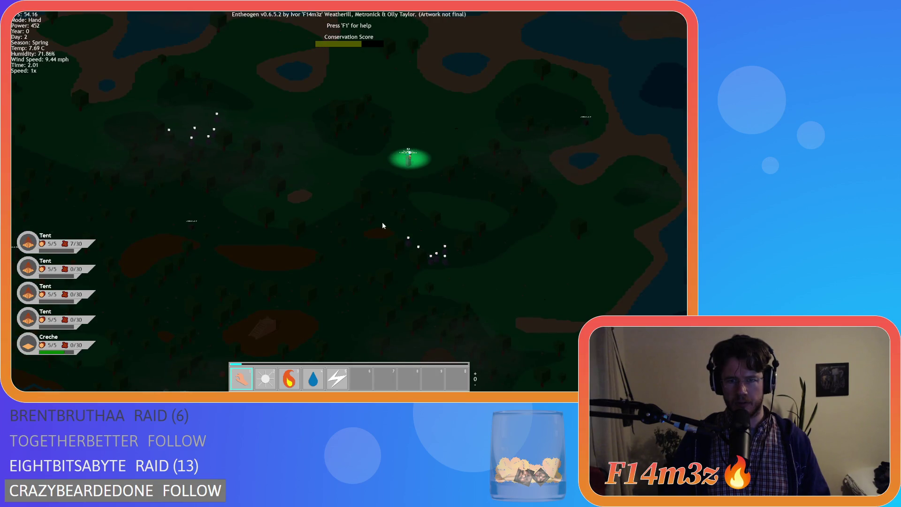
key("s")
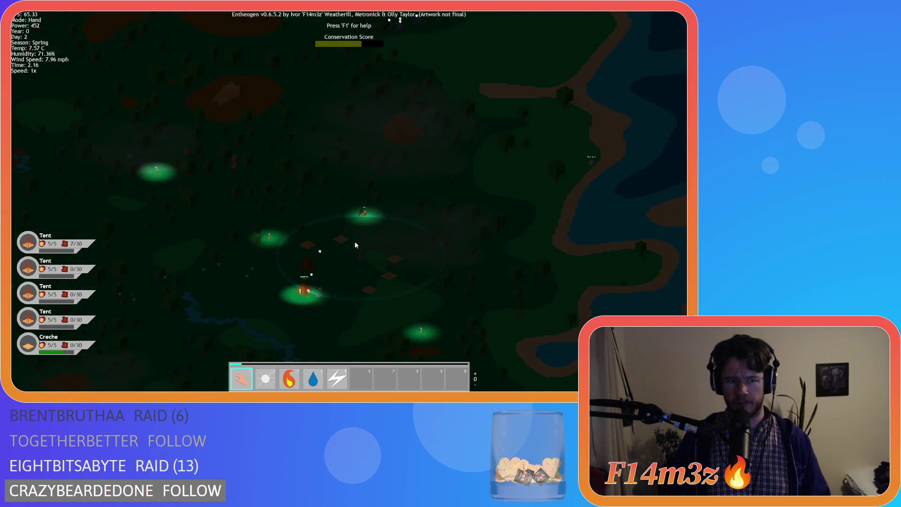
scroll(275, 220, "up", 4)
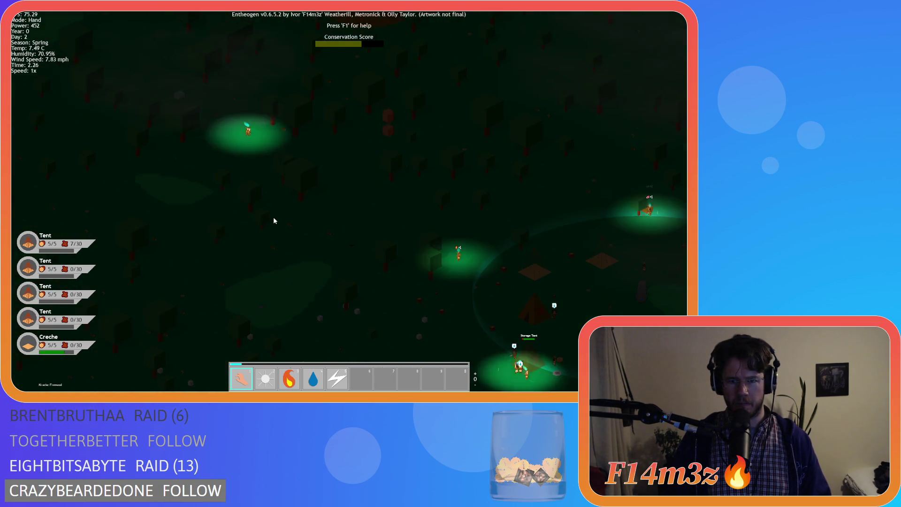
Step: Drop a villager beside the Storage Tent and open the storage and tribe inventory
key("d")
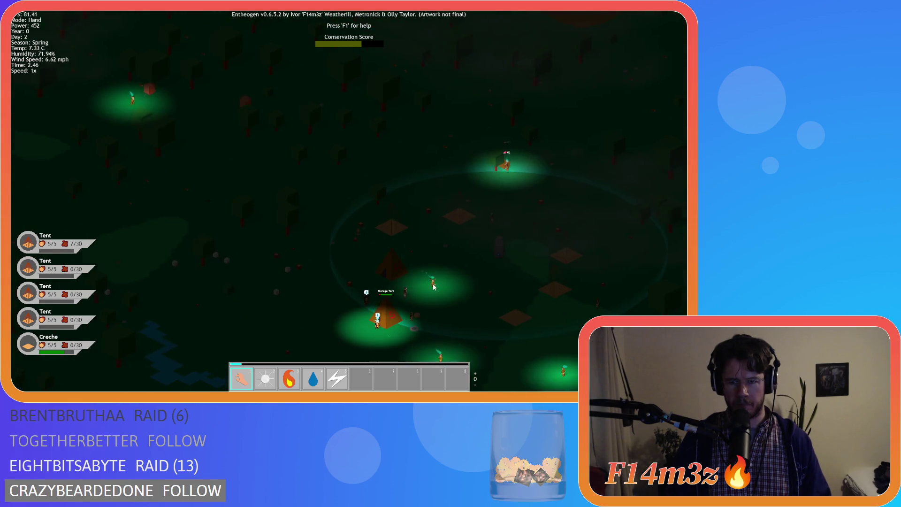
mouse_move(157, 116)
left_mouse_down()
mouse_move(151, 111)
mouse_move(328, 242)
mouse_move(403, 312)
left_mouse_up()
scroll(413, 300, "up", 3)
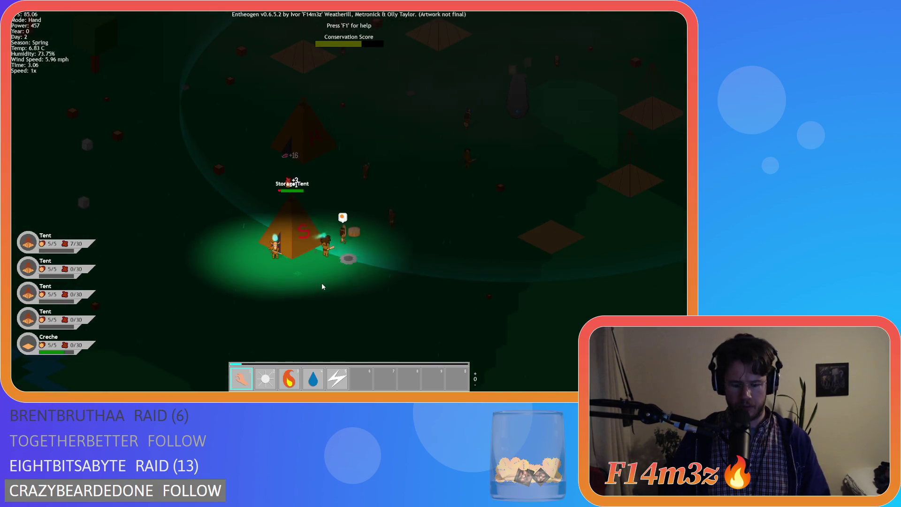
key("i")
key("i")
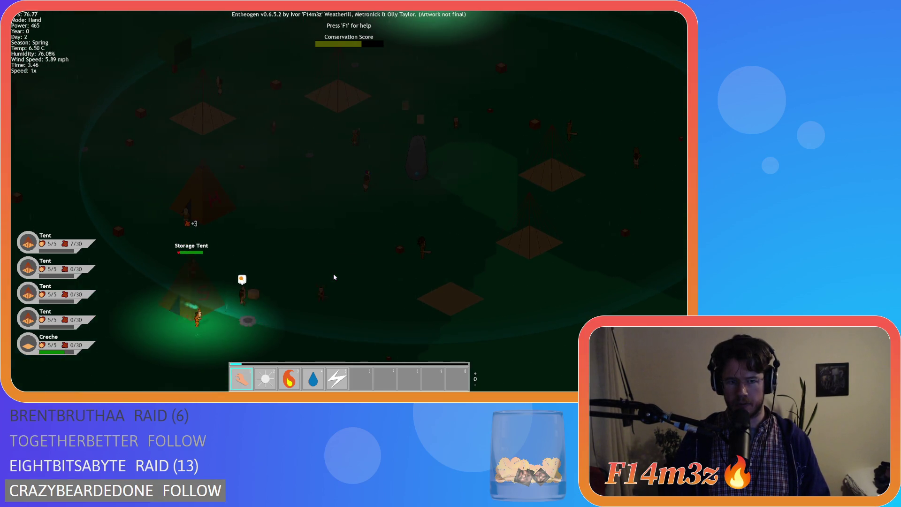
Step: Zoom in on the worshipper at the standing stone by the lakeshore
key("w")
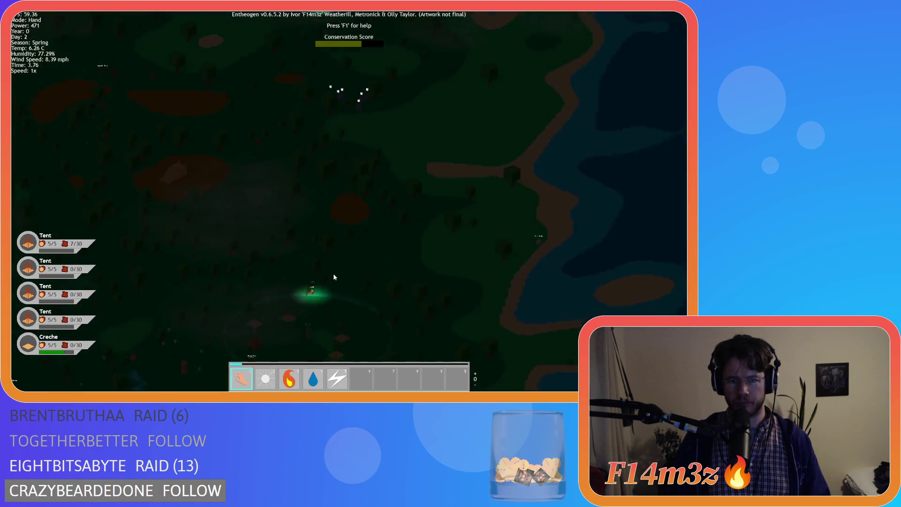
key("s")
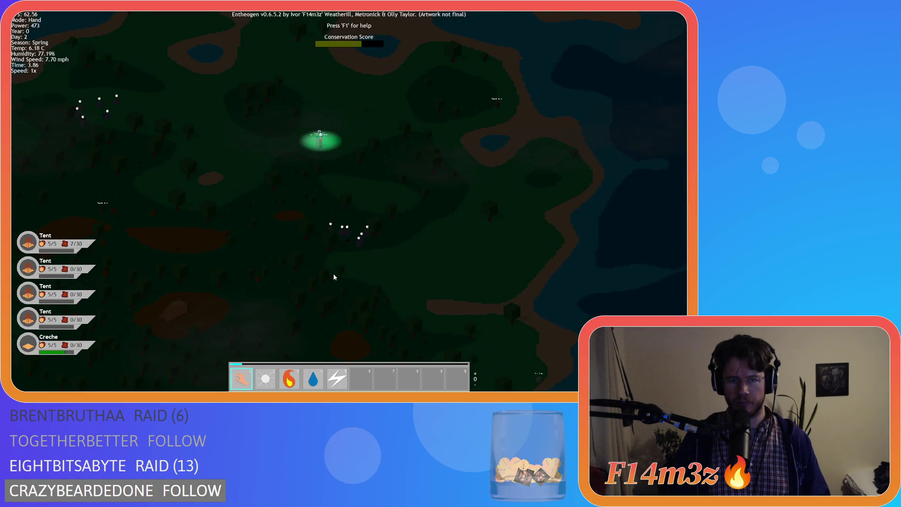
scroll(323, 209, "up", 5)
scroll(323, 213, "up", 5)
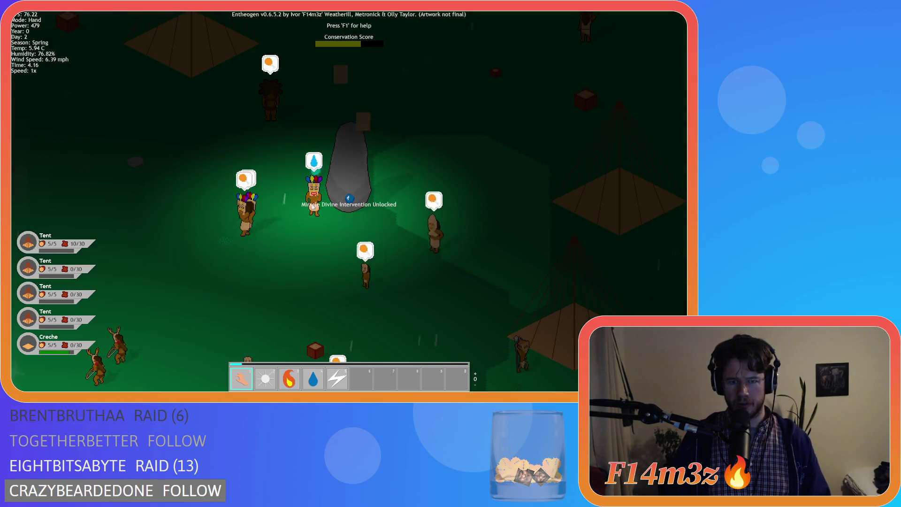
scroll(280, 204, "down", 5)
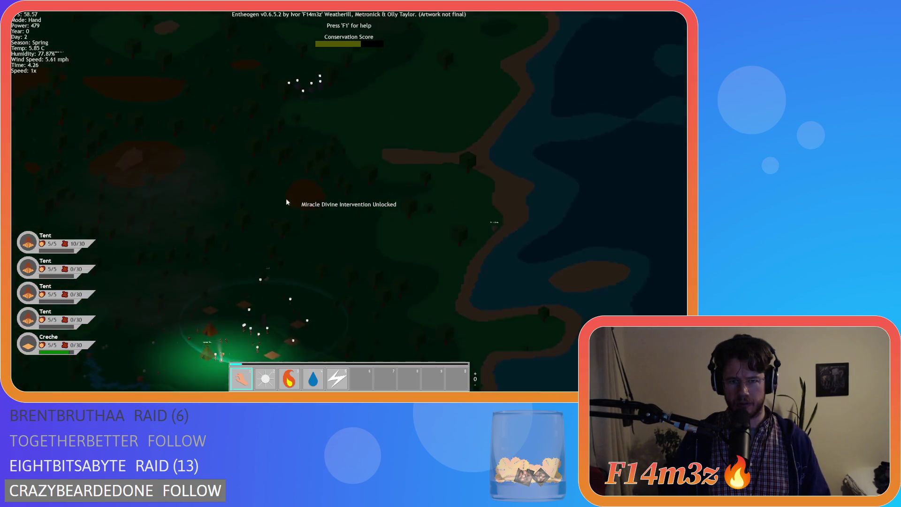
scroll(280, 176, "up", 5)
scroll(301, 187, "down", 5)
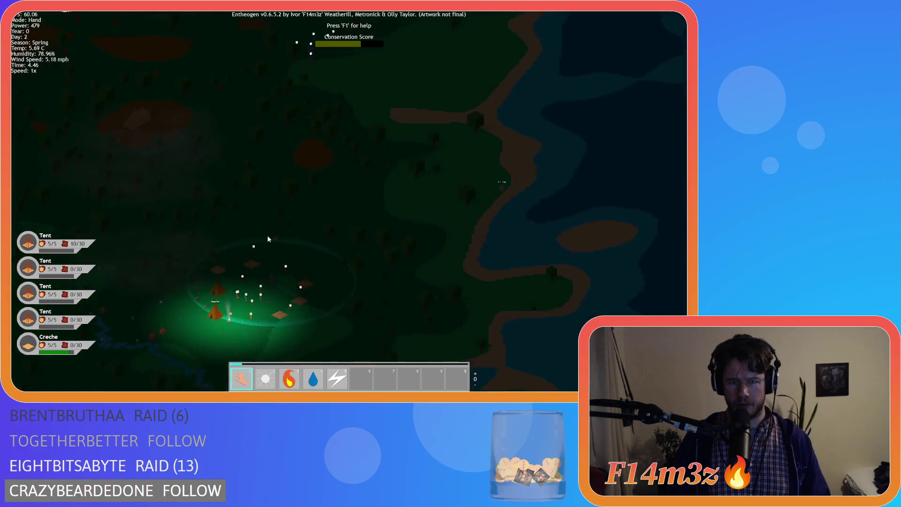
scroll(281, 174, "up", 5)
scroll(243, 163, "down", 5)
scroll(315, 224, "up", 5)
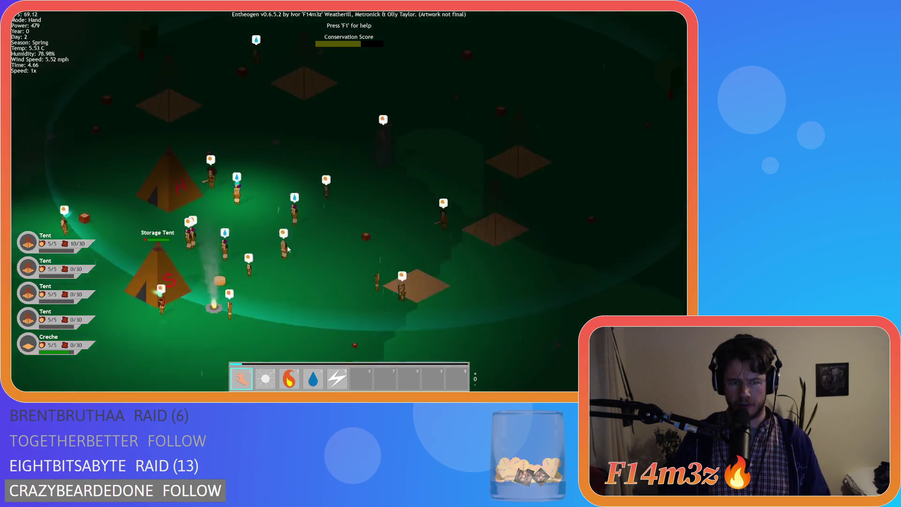
Step: Recentre the camp on the Storage Tent, glance at the inventory, and zoom out
key("a")
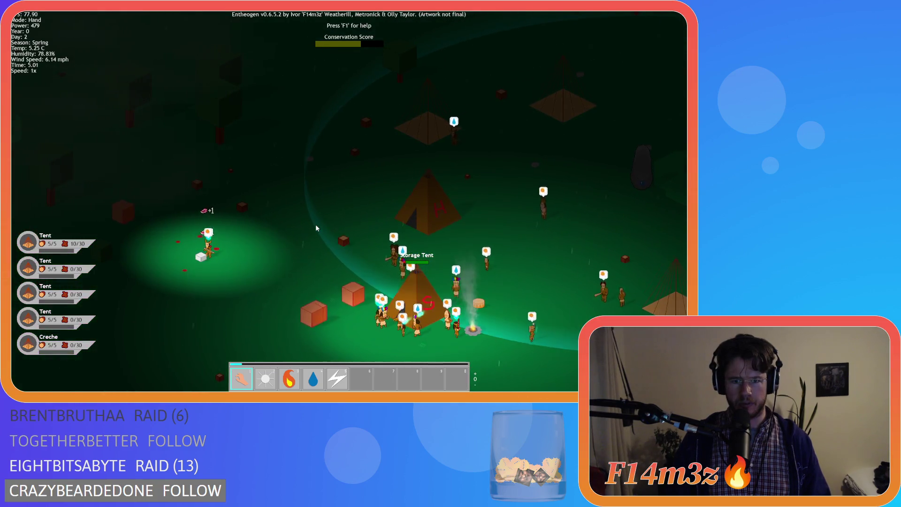
key("d")
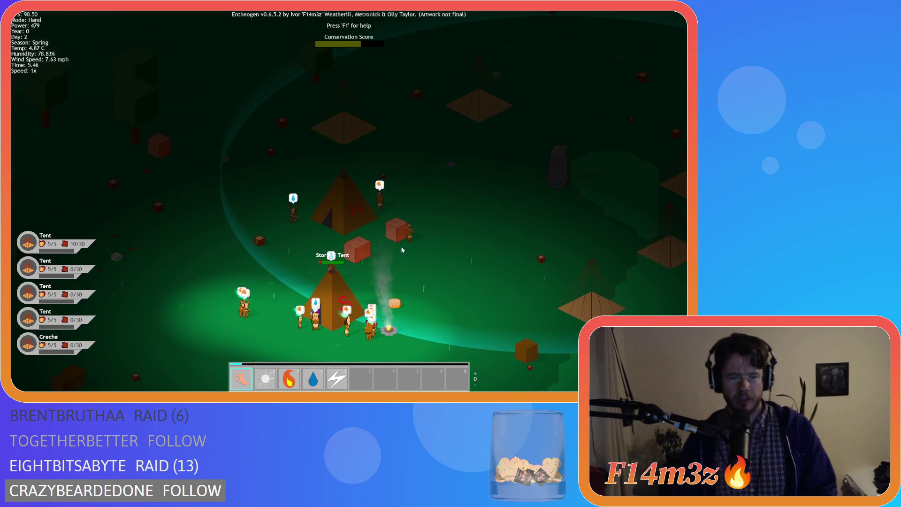
key("d")
key("a")
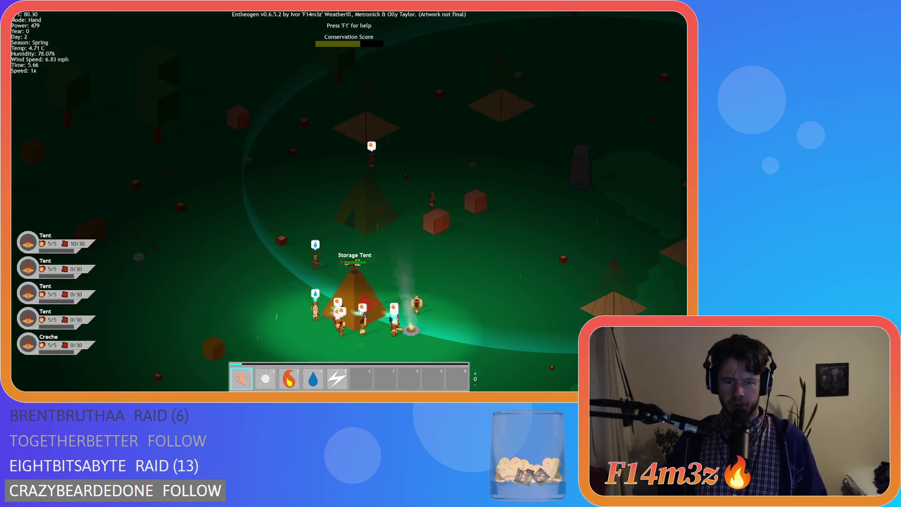
key("s")
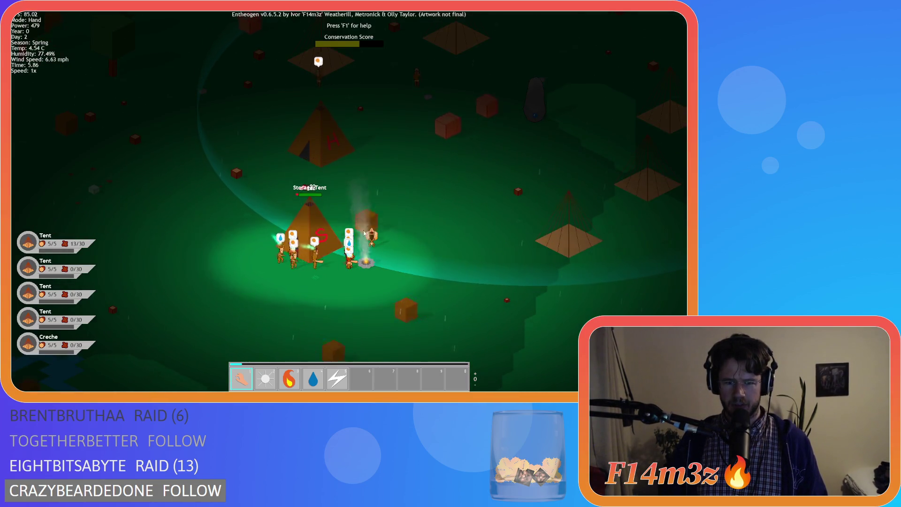
key("d")
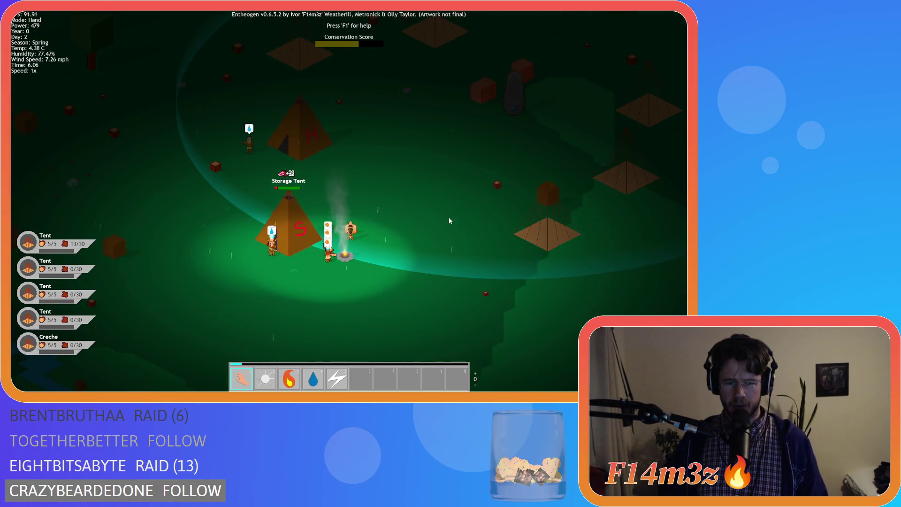
key("w")
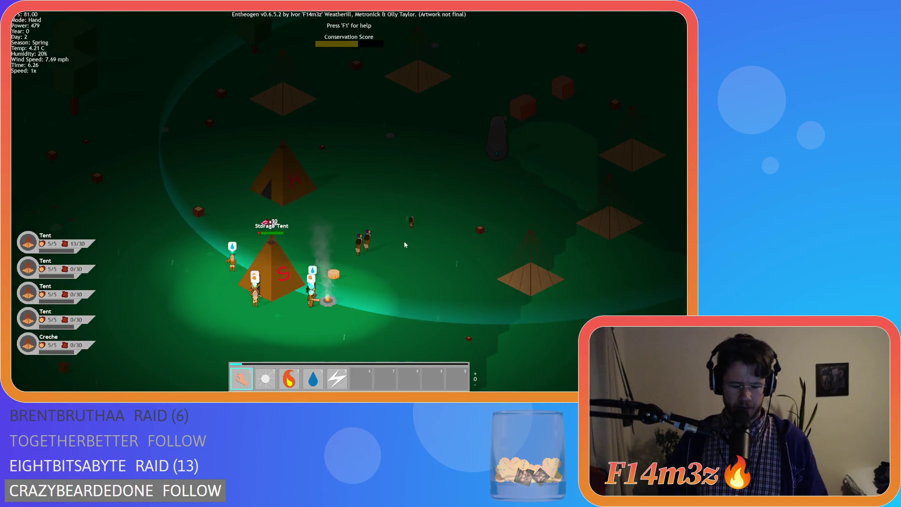
key("i")
key("i")
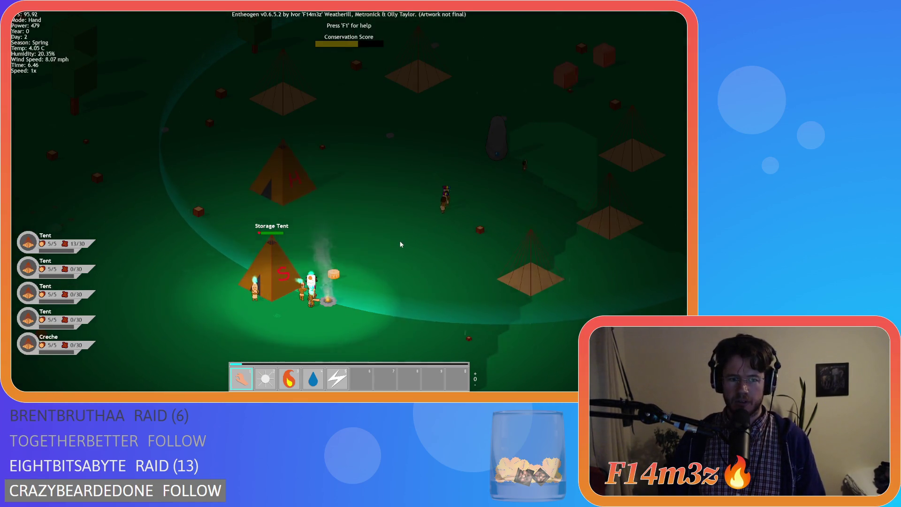
scroll(400, 244, "down", 3)
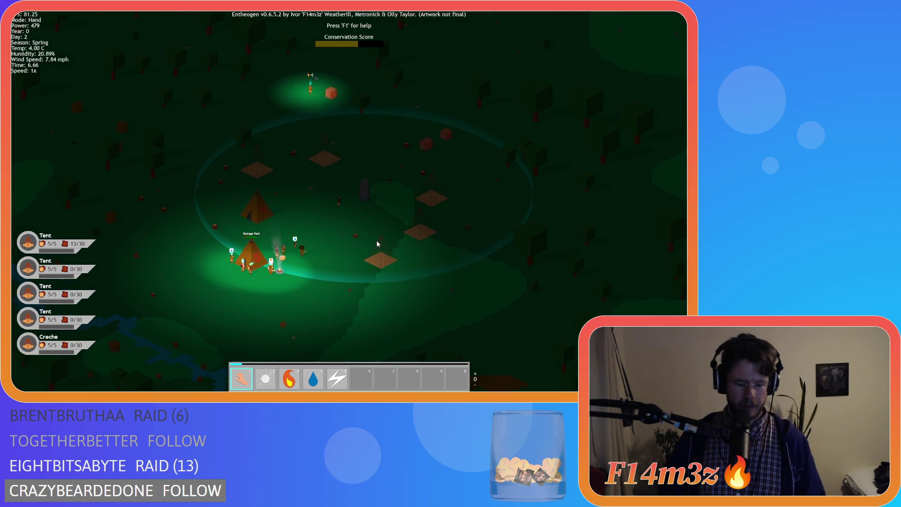
Step: Check the storage and tribe inventory, close it, and look up-left over the village
key("i")
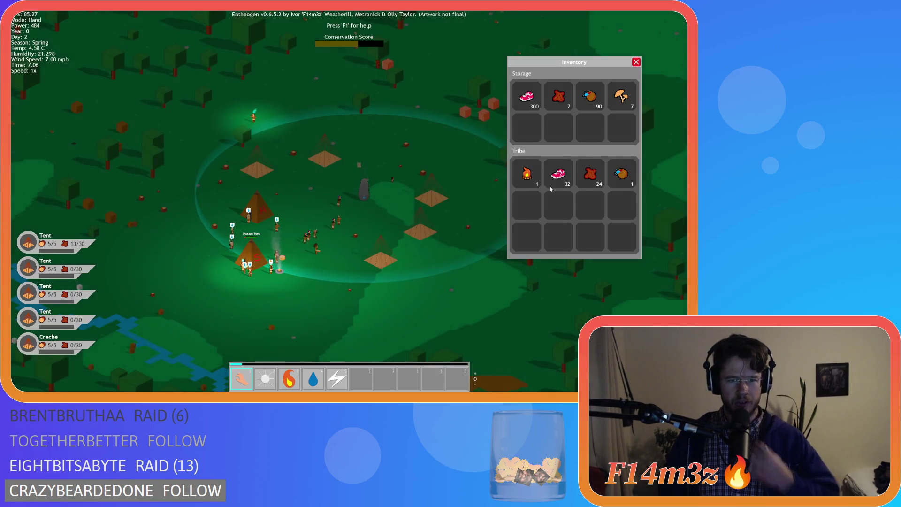
left_click(638, 64)
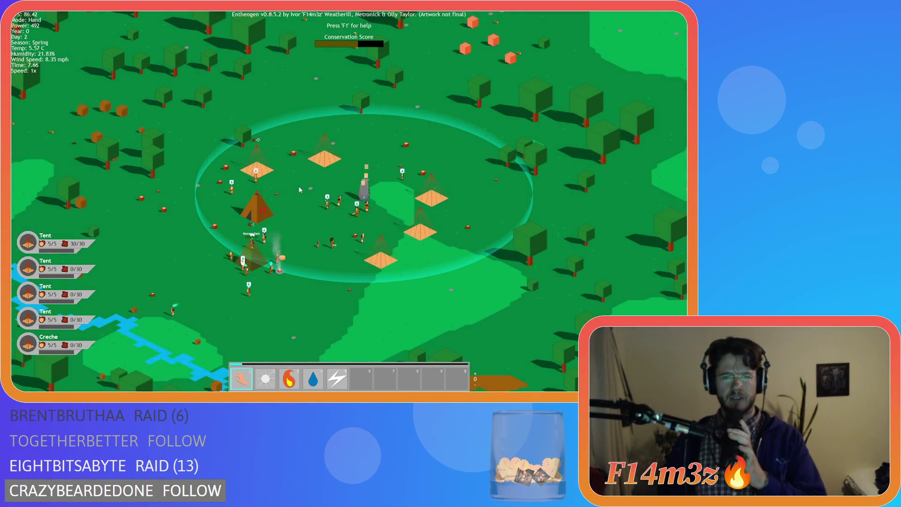
key("w")
key("a")
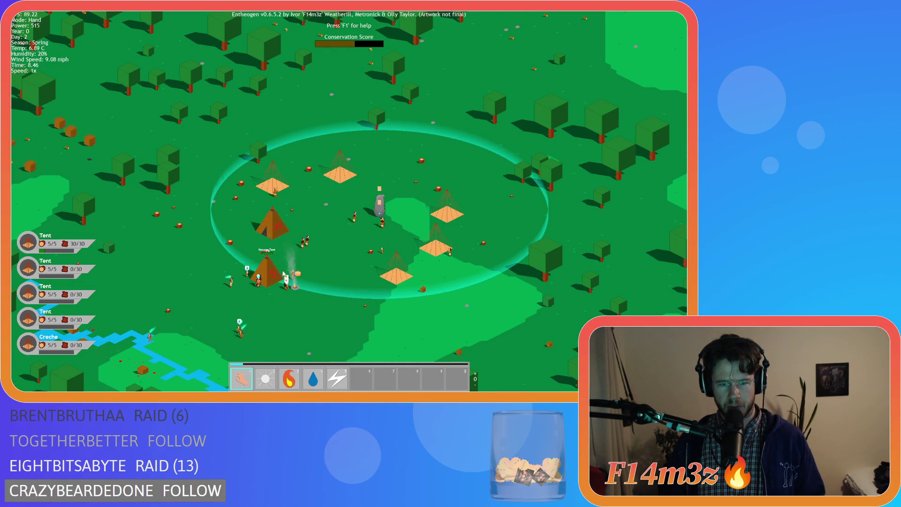
Step: Look all around the camp, ending down and to the right
key("d")
key("a")
key("s")
key("w")
key("a")
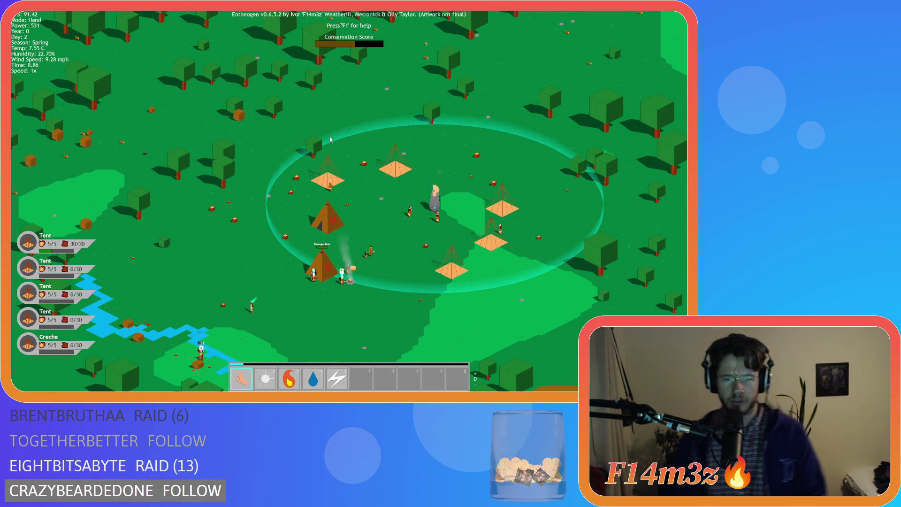
key("d")
key("s")
Step: Look below the camp and reopen the inventory, showing storage stacks 1, 356, 14, 93 and 7
scroll(319, 141, "up", 3)
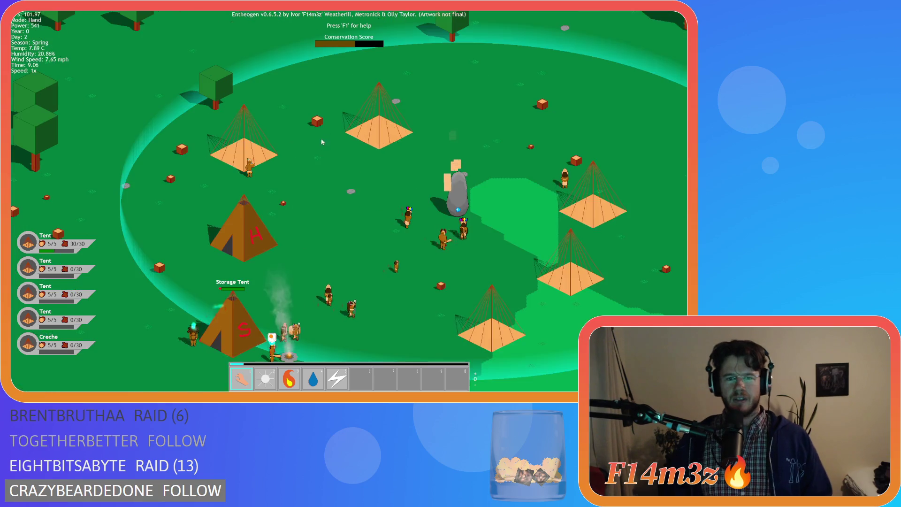
scroll(319, 150, "down", 3)
key("s")
key("i")
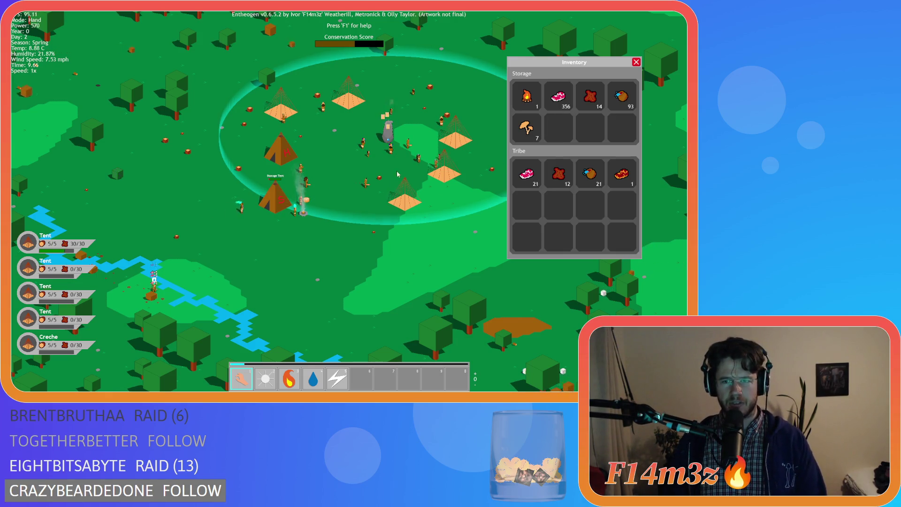
Step: Close the inventory and reframe the view around the camp
key("i")
key("i")
key("i")
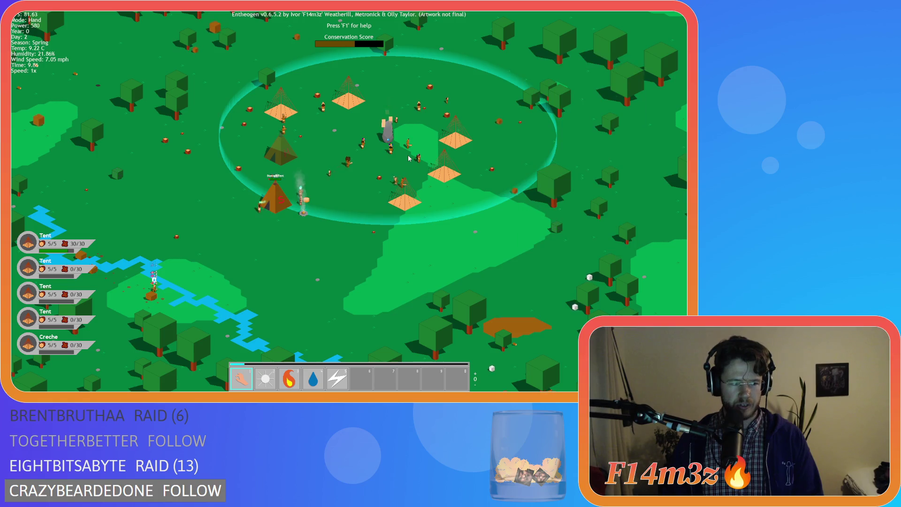
key("w")
key("a")
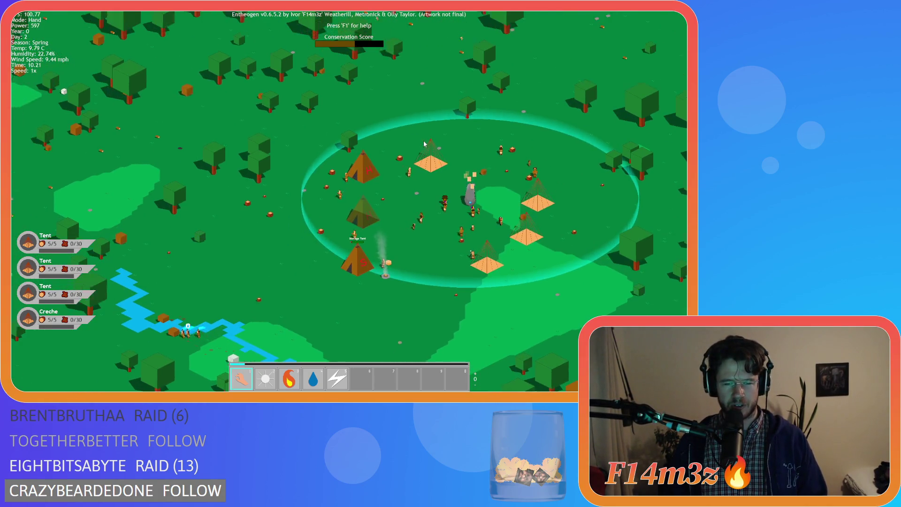
key("s")
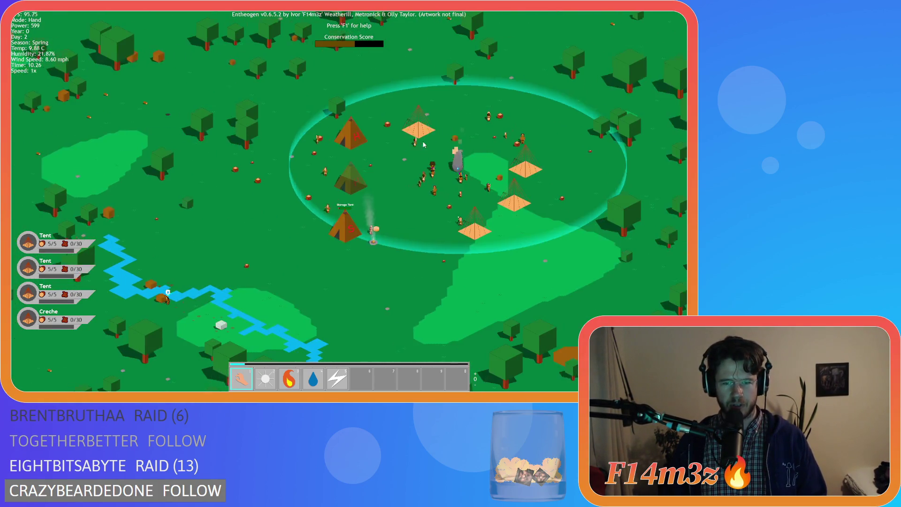
key("d")
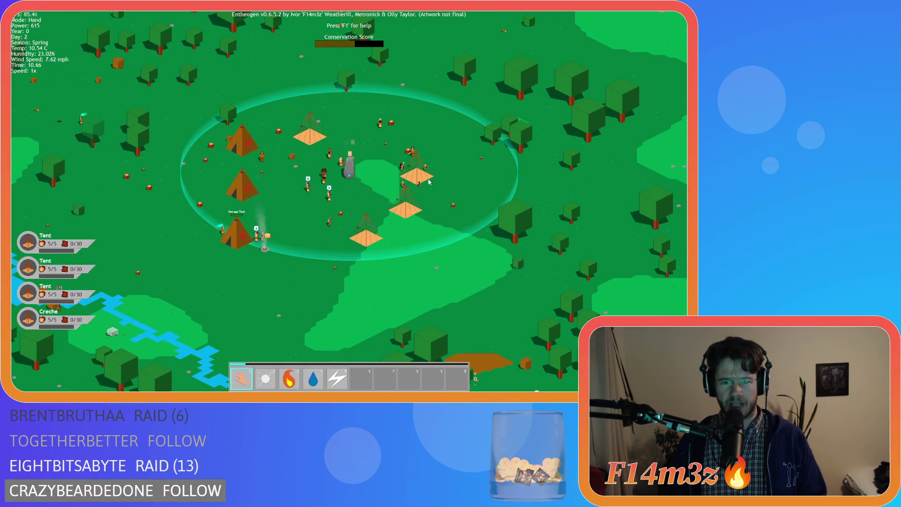
key("d")
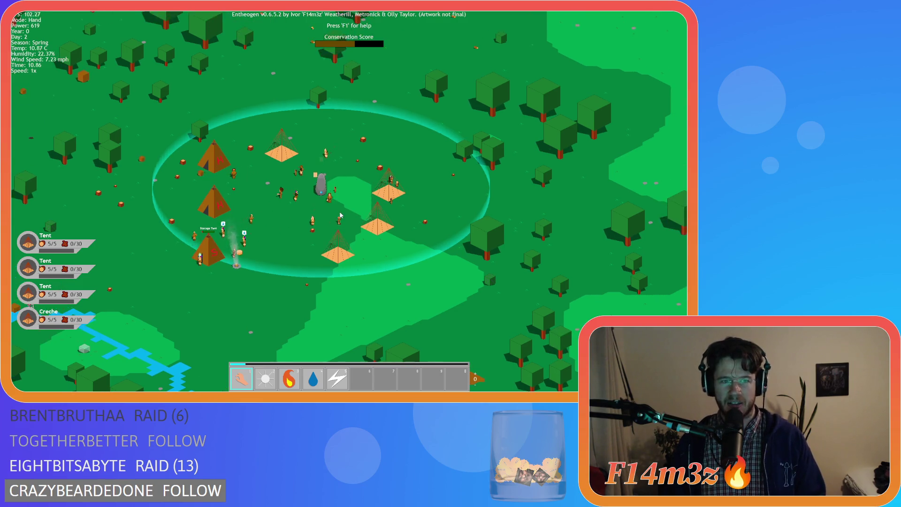
key("a")
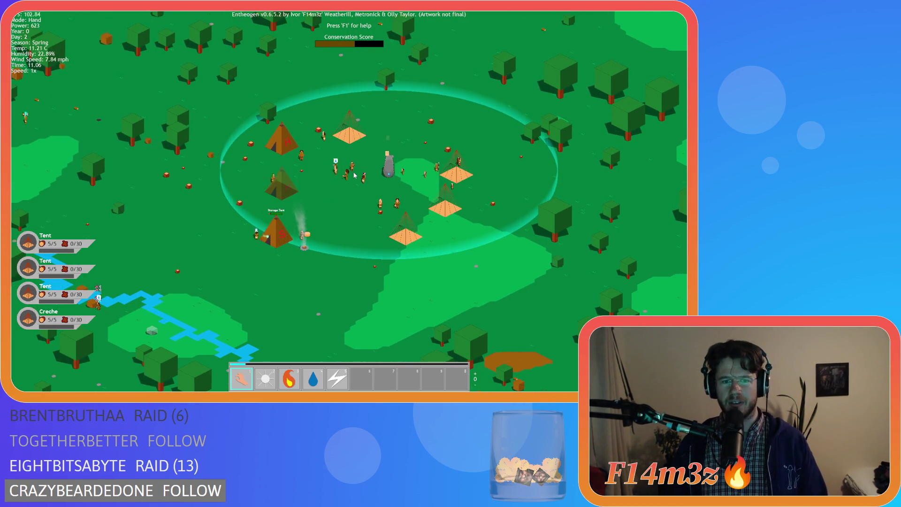
Step: Look over the woods below the camp, sweeping left and right to reframe it
key("s")
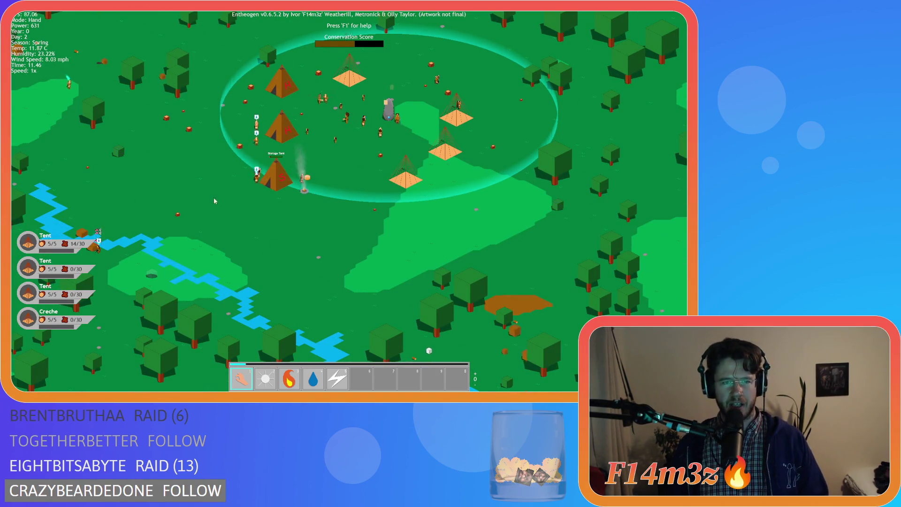
key("d")
key("a")
key("d")
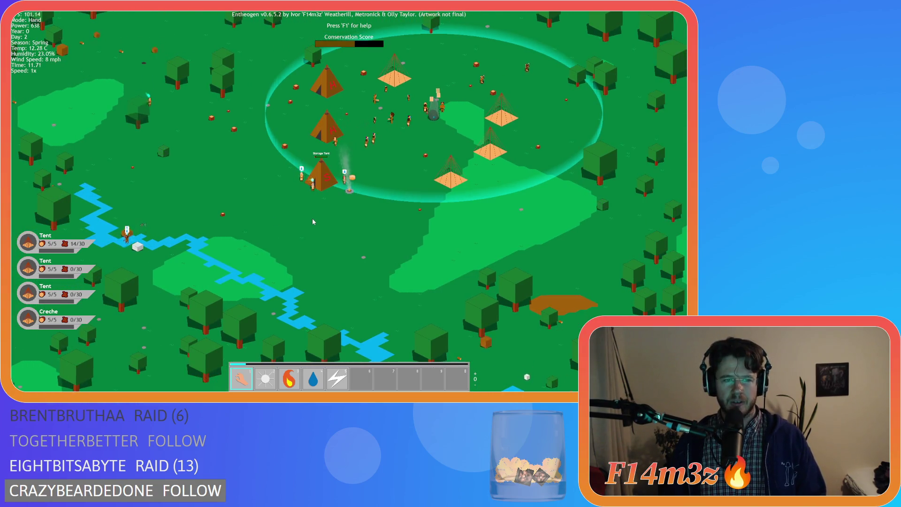
key("d")
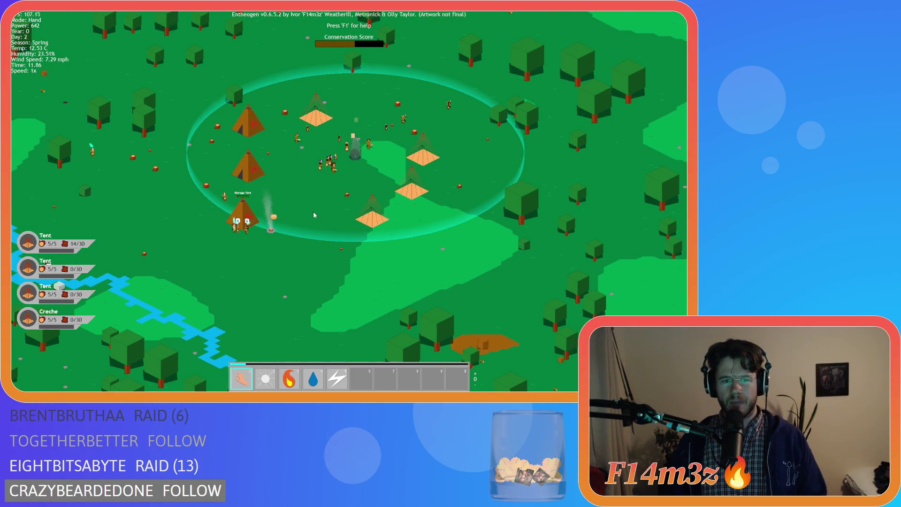
key("a")
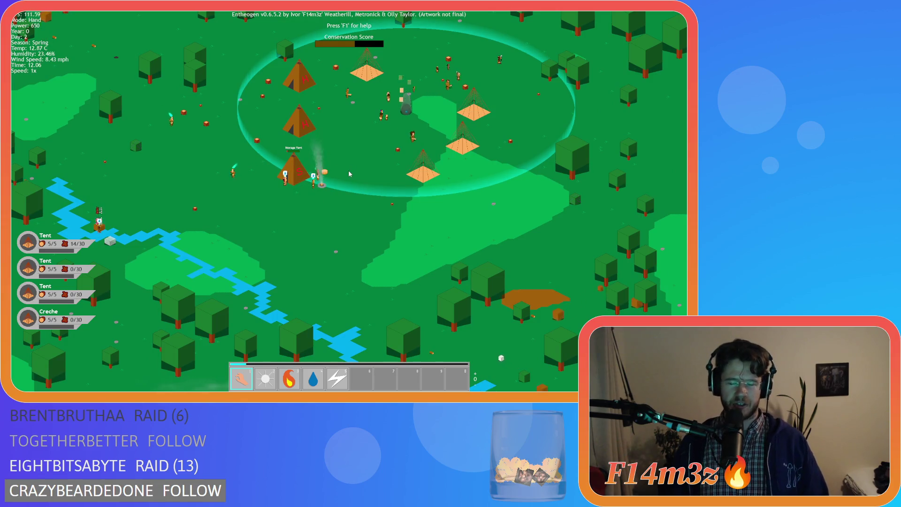
Step: Pan south-east over the forest and river, then back up-left toward the camp
key("d")
key("s")
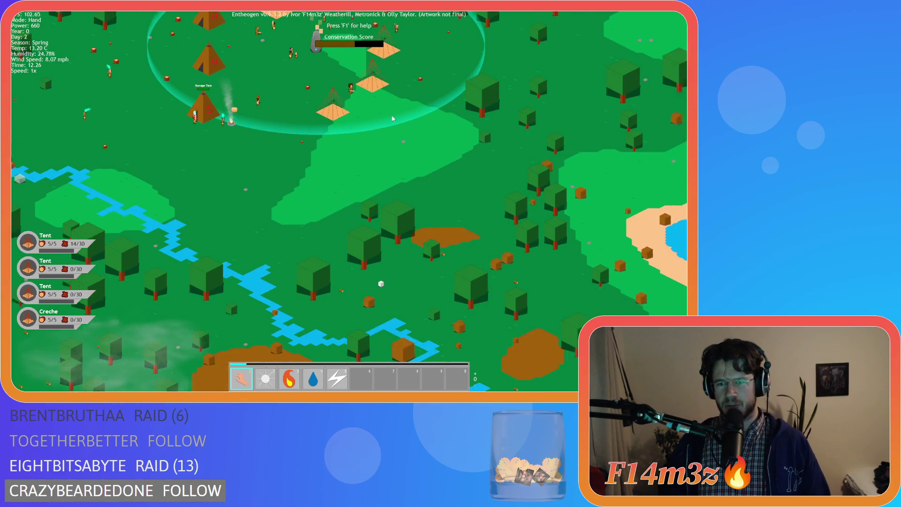
key("w")
scroll(383, 129, "up", 2)
scroll(376, 136, "down", 2)
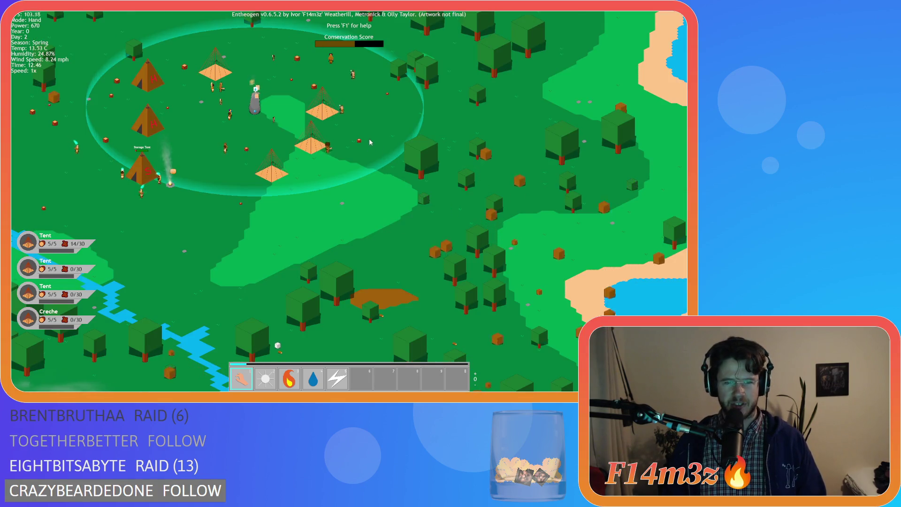
key("w")
key("a")
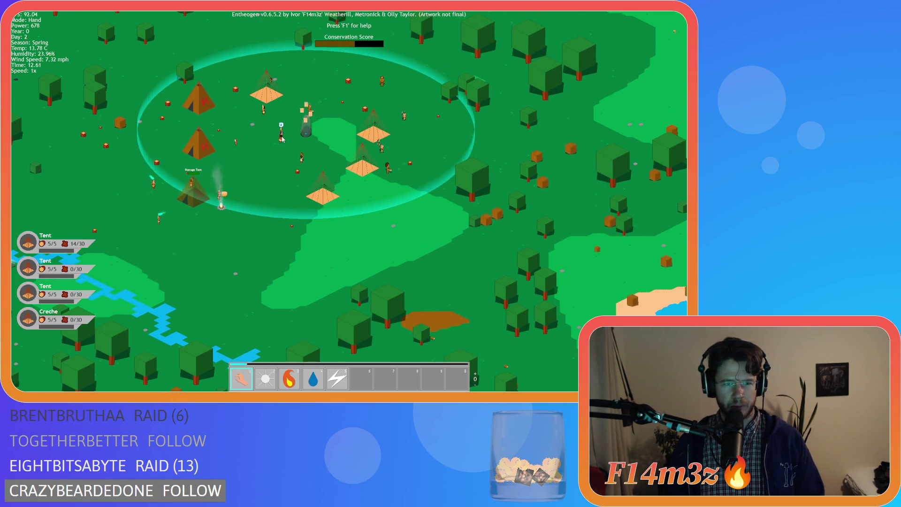
key("w")
key("a")
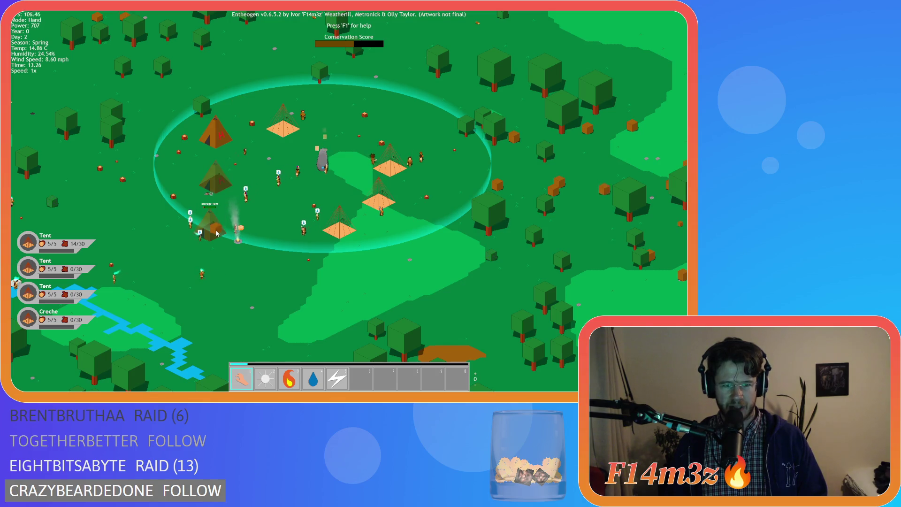
Step: Pan across the camp to reframe it, then zoom in for a close-up of the tents
key("a")
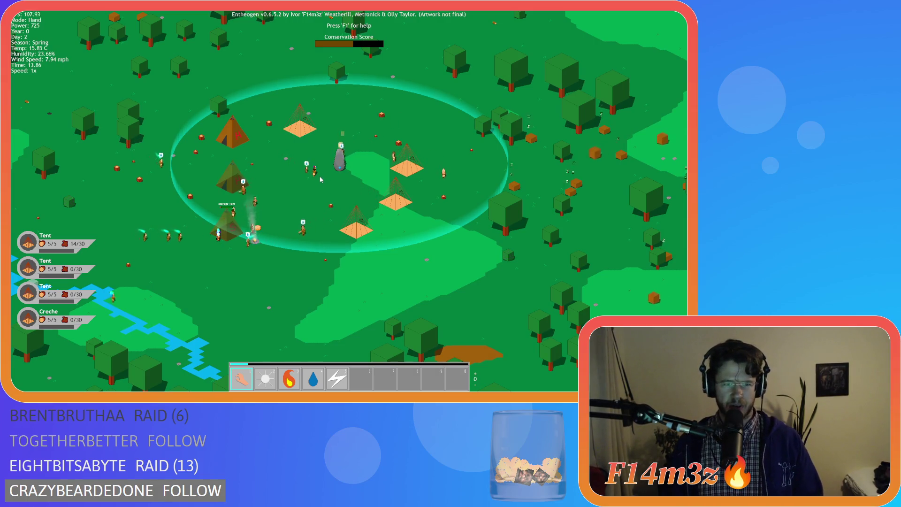
key("s")
key("d")
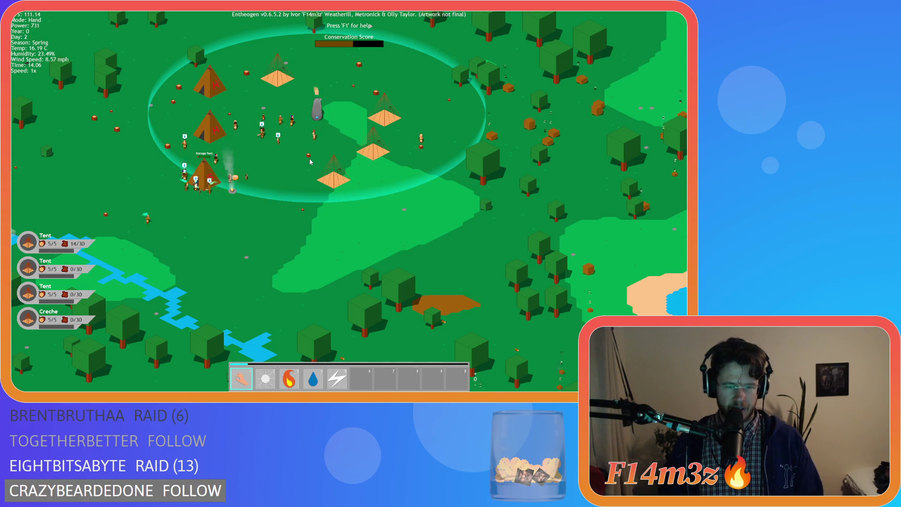
key("a")
key("s")
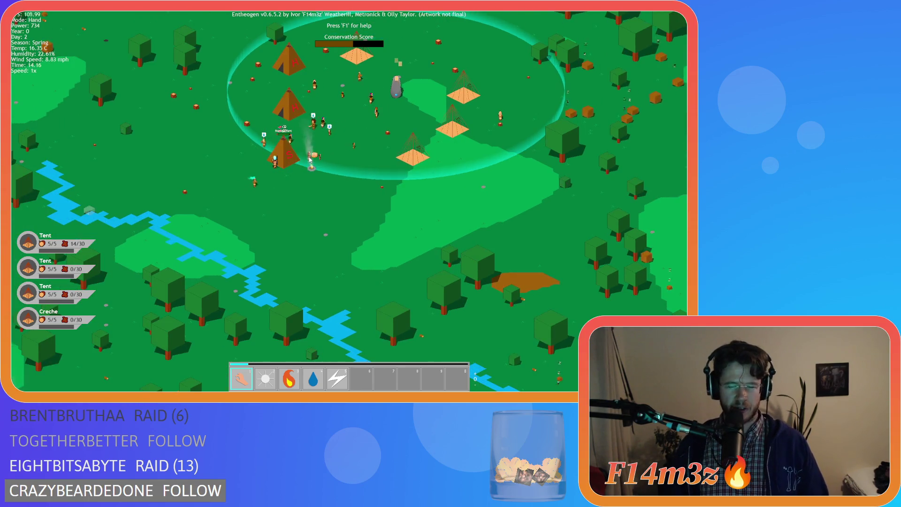
key("w")
key("d")
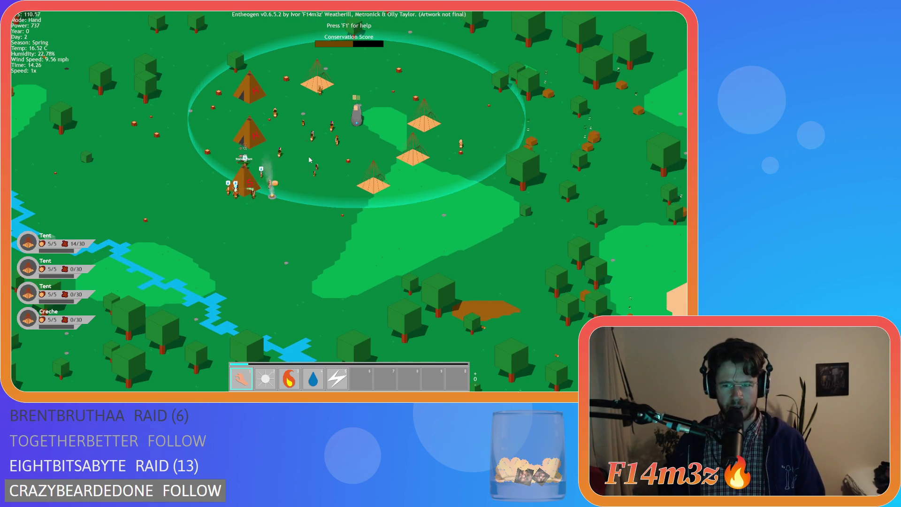
key("d")
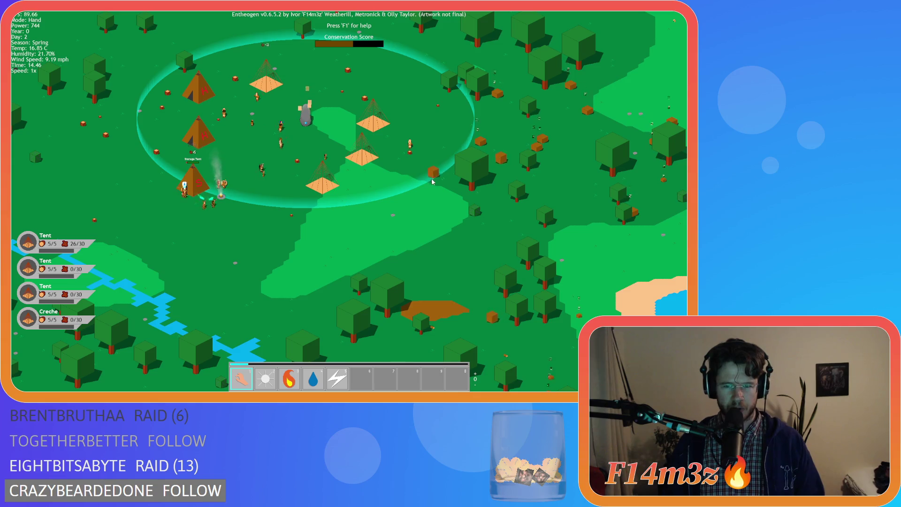
key("w")
key("d")
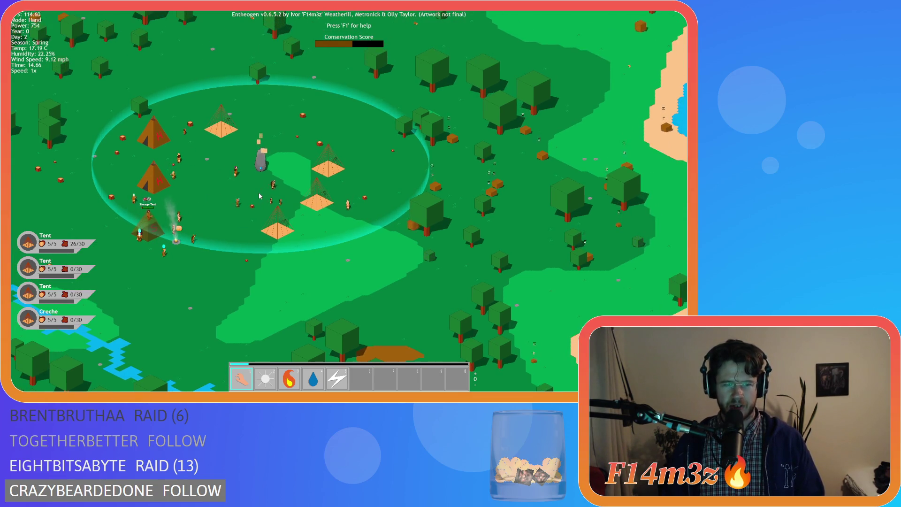
scroll(272, 197, "up", 5)
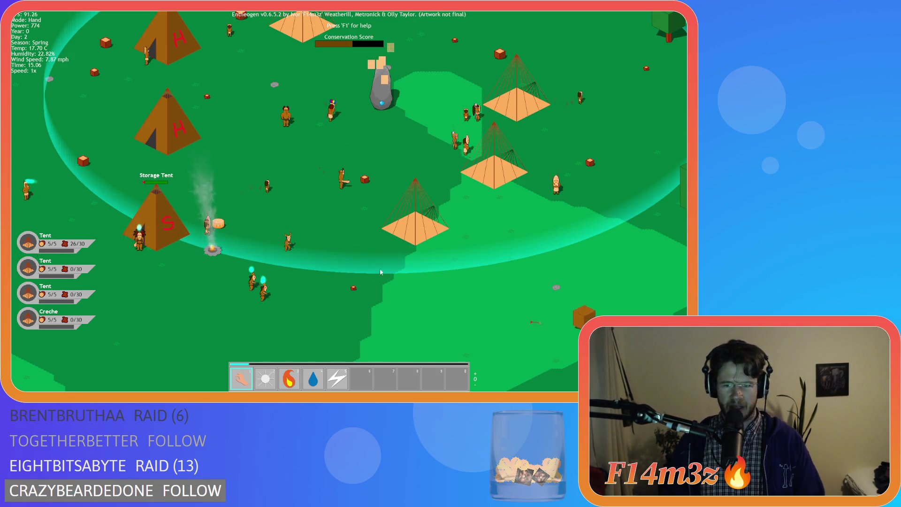
key("w")
key("a")
key("s")
key("d")
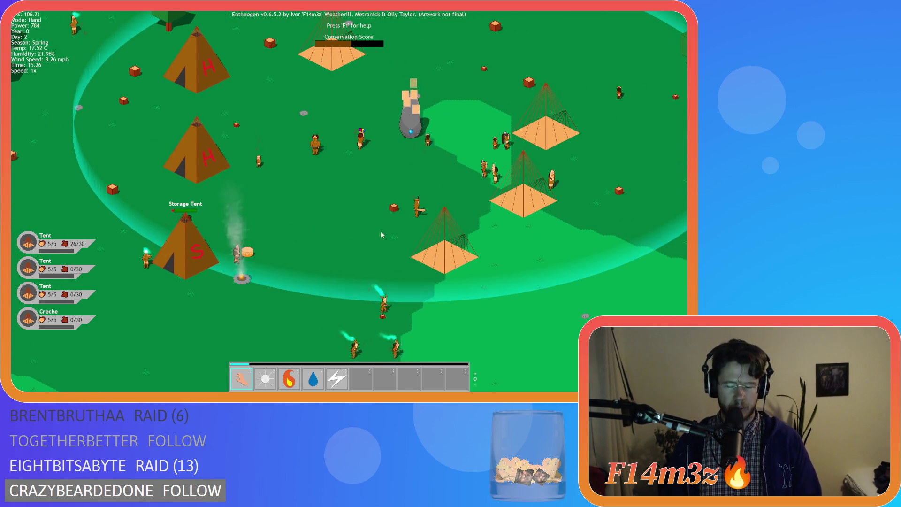
Step: Reframe the tents and open the Inventory panel, showing 446, 26 and 111 in storage
key("w")
key("a")
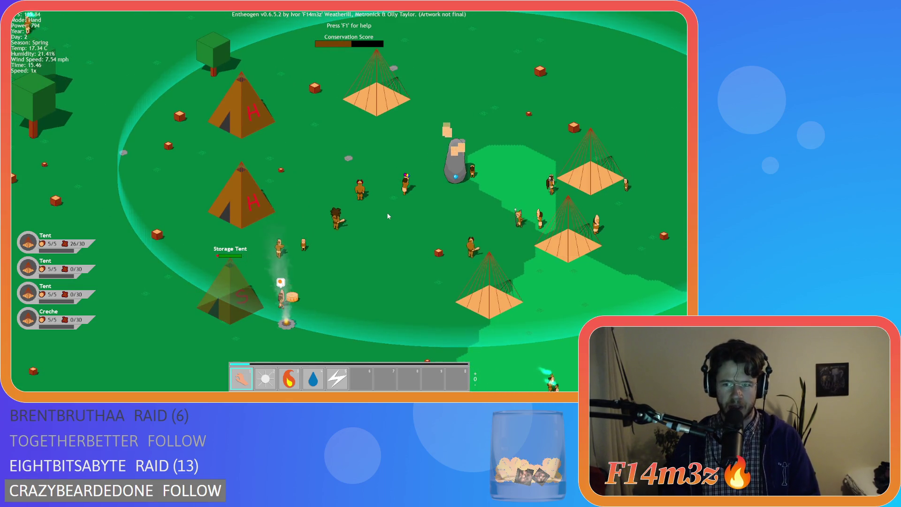
key("d")
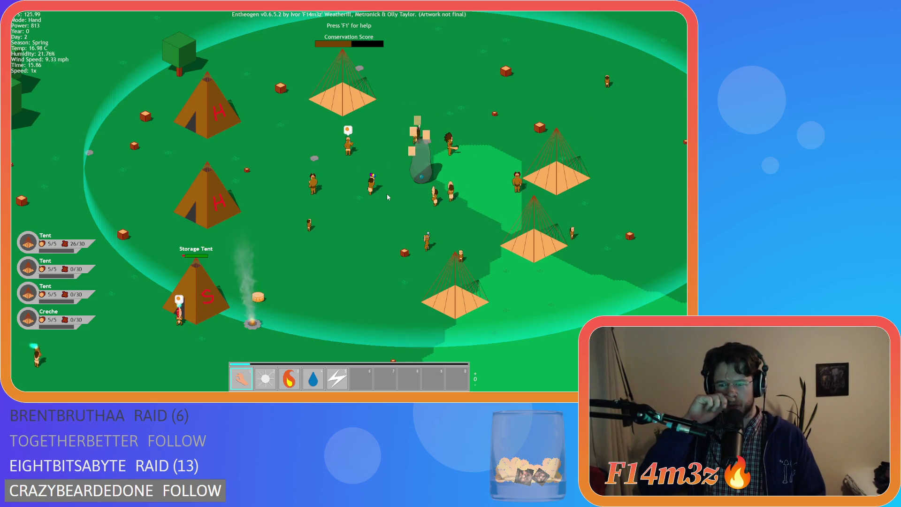
key("s")
key("d")
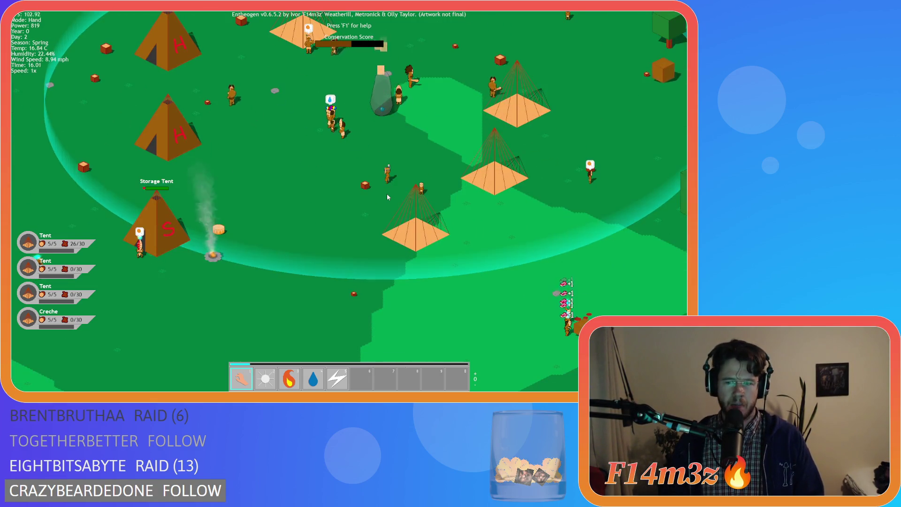
key("d")
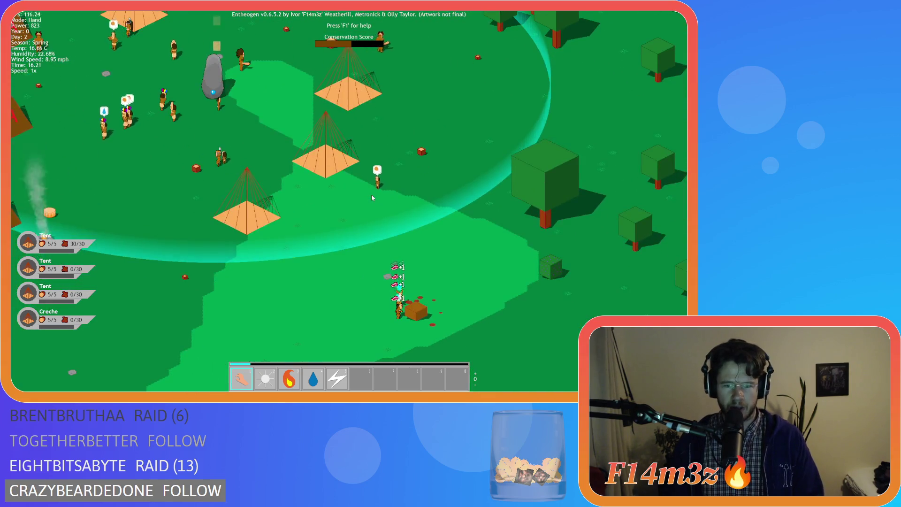
key("a")
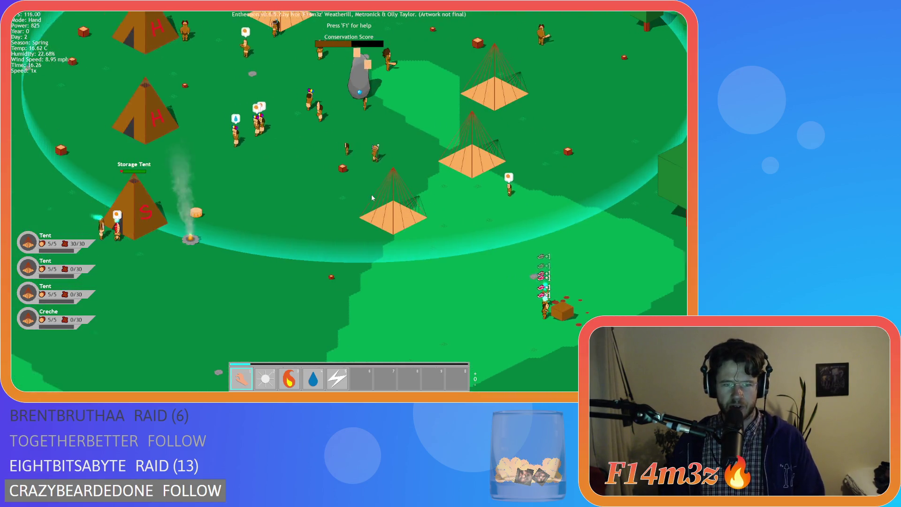
key("w")
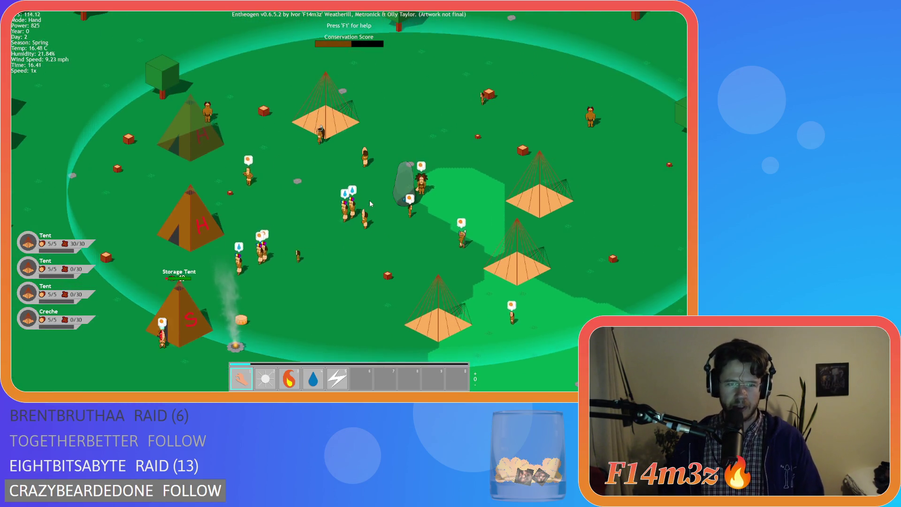
key("s")
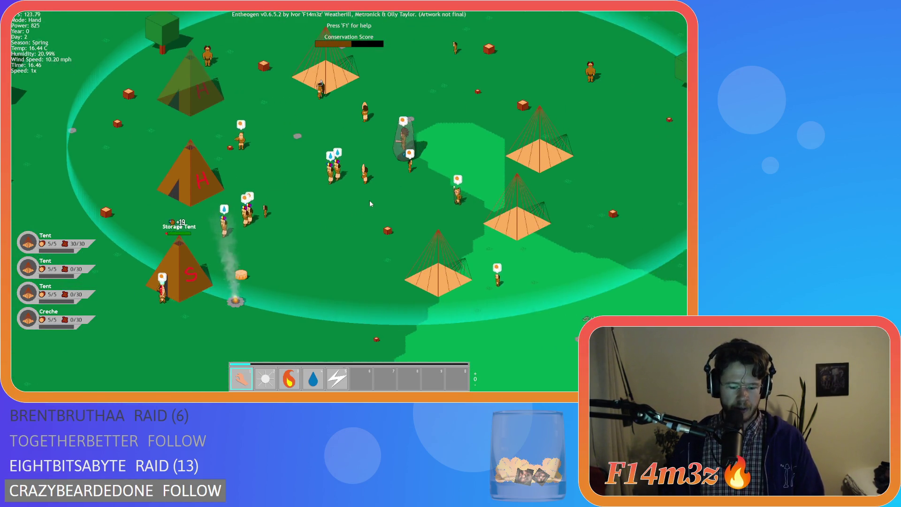
key("a")
key("i")
key("a")
key("w")
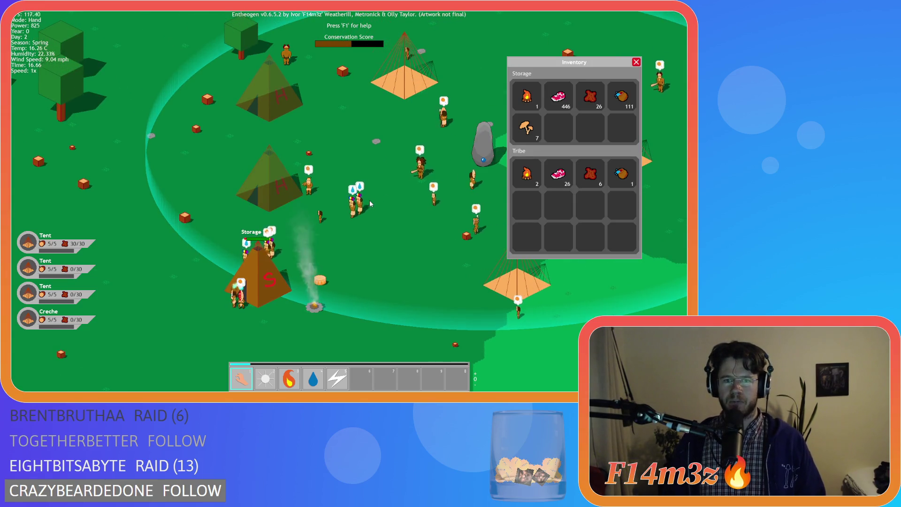
key("s")
key("d")
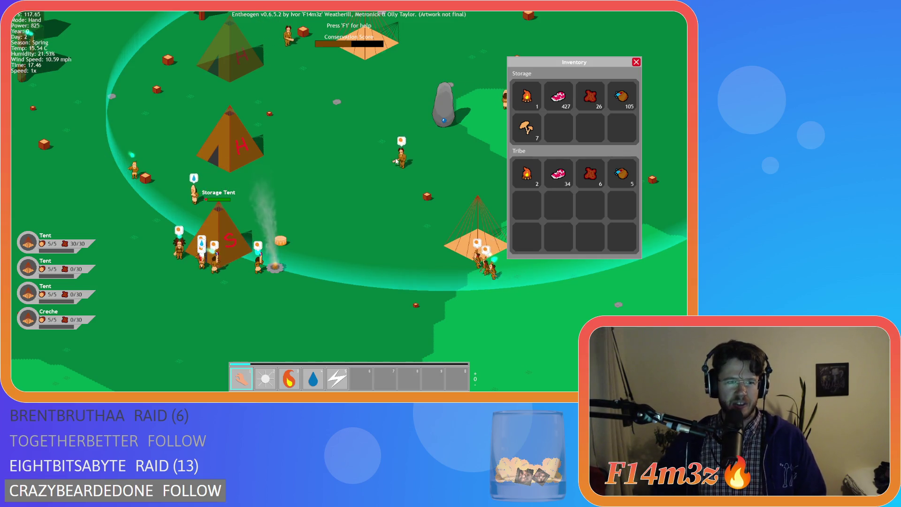
key("w")
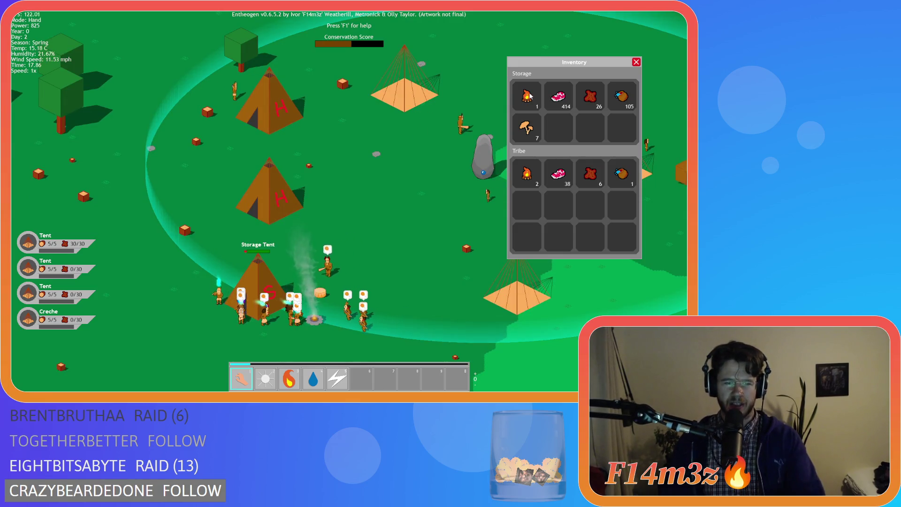
key("d")
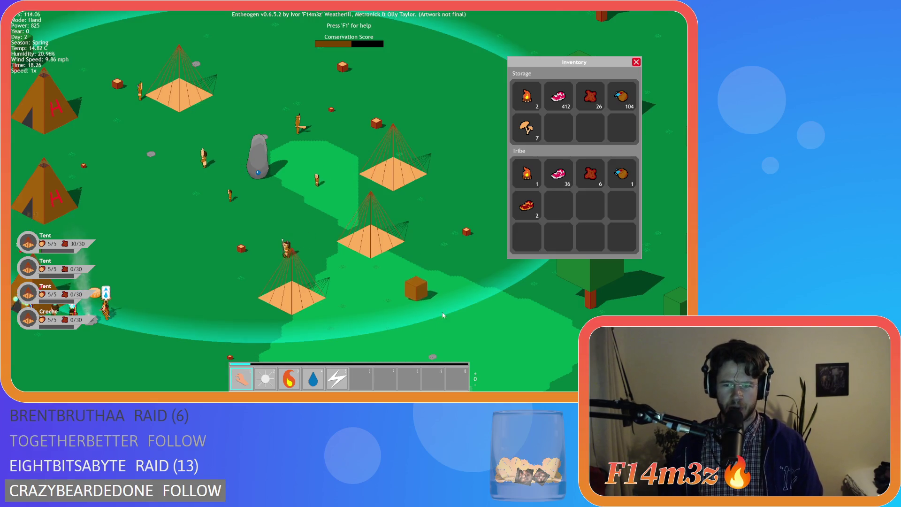
Step: Close the inventory and pan back and forth across the village
key("a")
key("Escape")
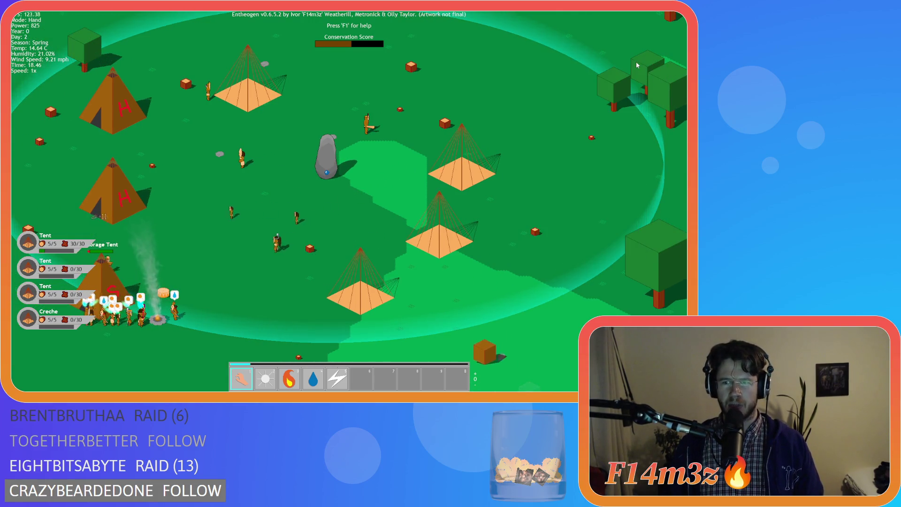
key("s")
key("a")
key("a")
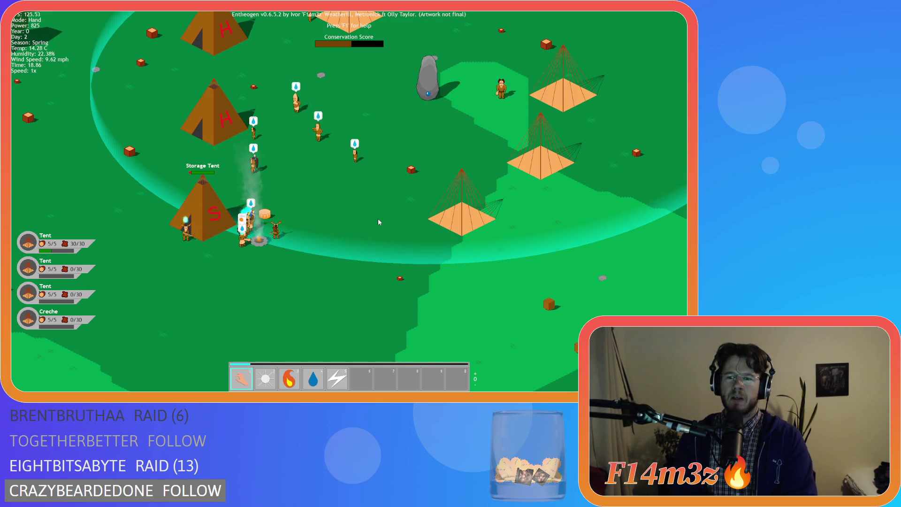
key("w")
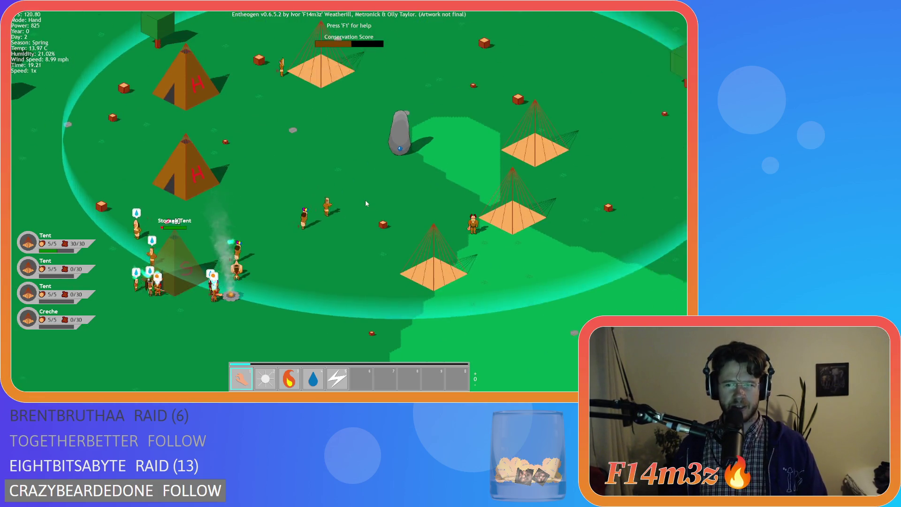
key("d")
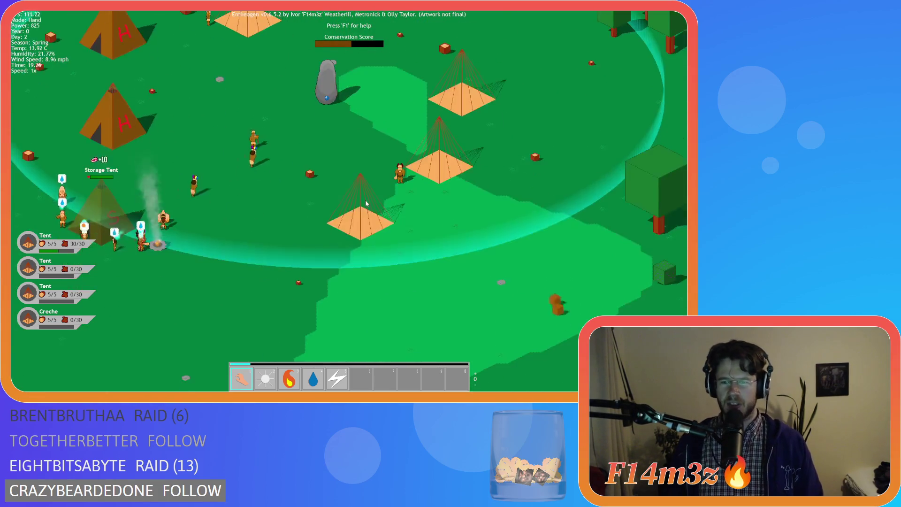
key("a")
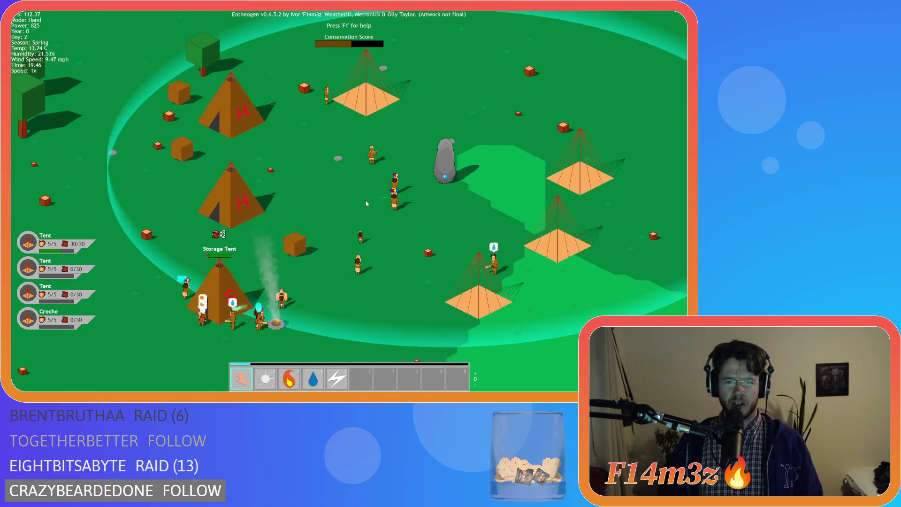
Step: Pan around the village to show the northern tents
key("w")
key("w")
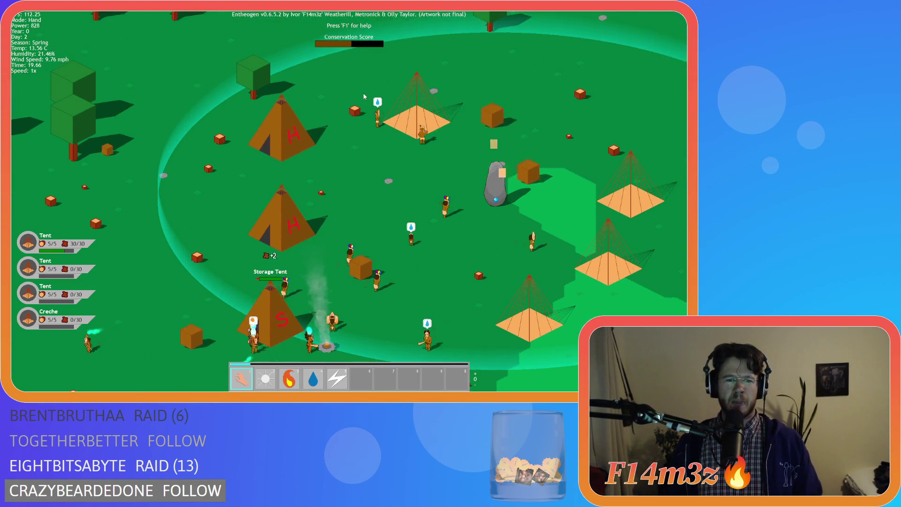
key("s")
key("w")
key("d")
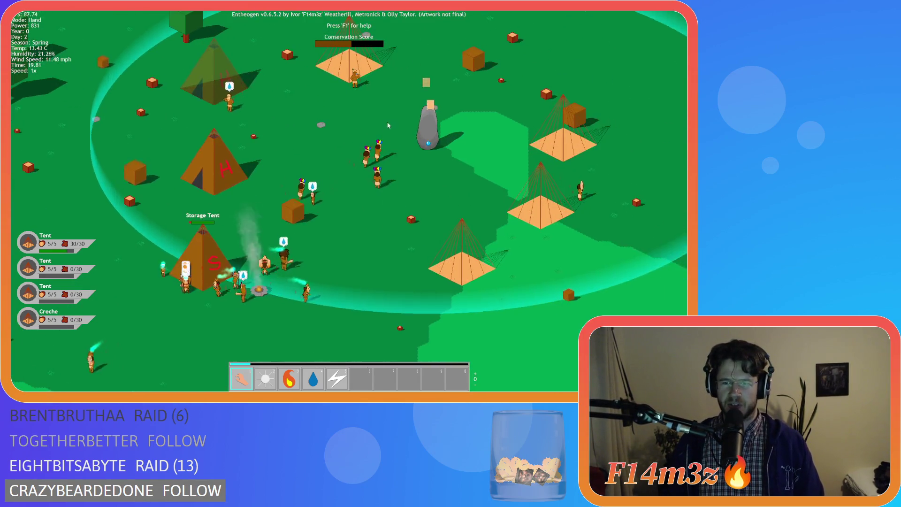
key("d")
key("a")
key("w")
key("a")
Step: Move the view toward and past the standing stone
key("w")
key("d")
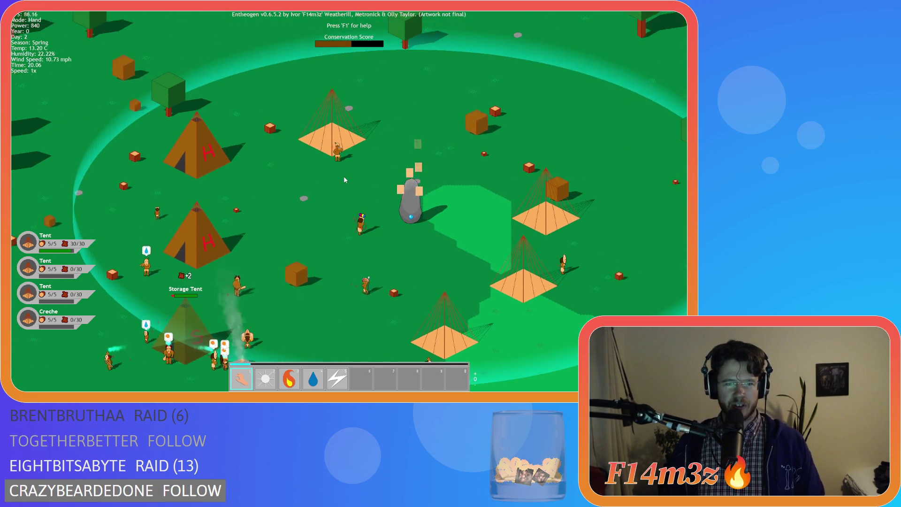
key("s")
key("w")
key("d")
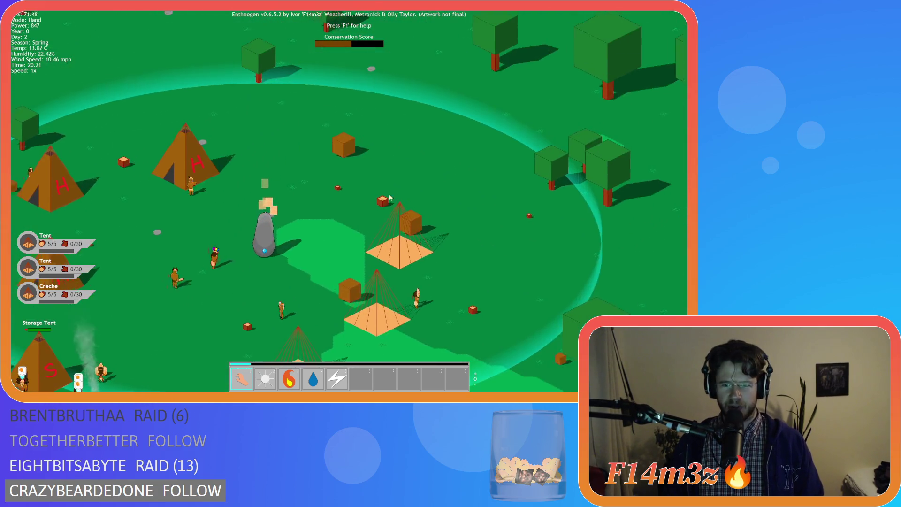
key("s")
key("d")
key("w")
Step: Pan to the storage tent, briefly reopen and close the inventory, then re-centre the village
key("s")
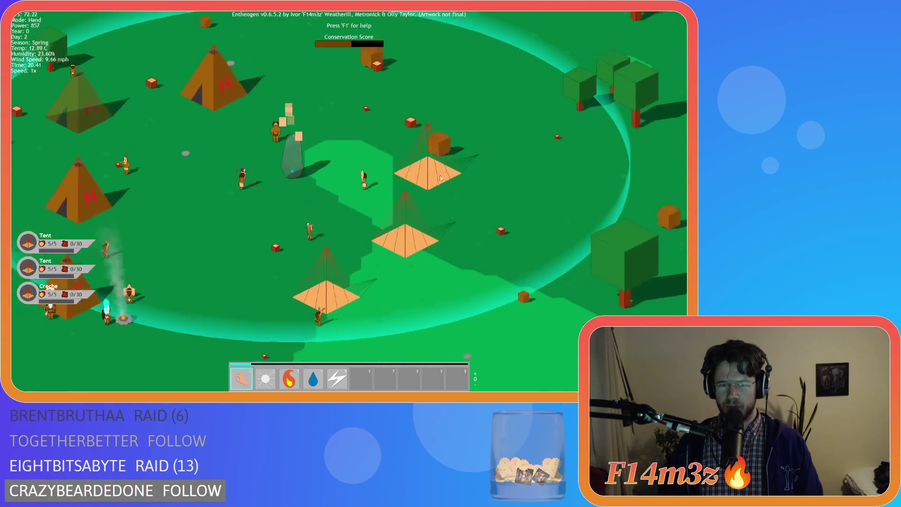
key("a")
key("s")
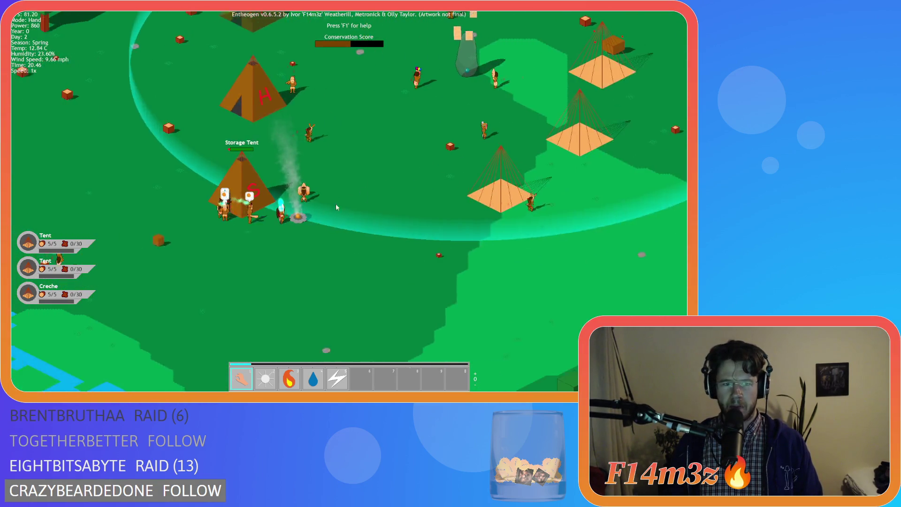
key("w")
key("i")
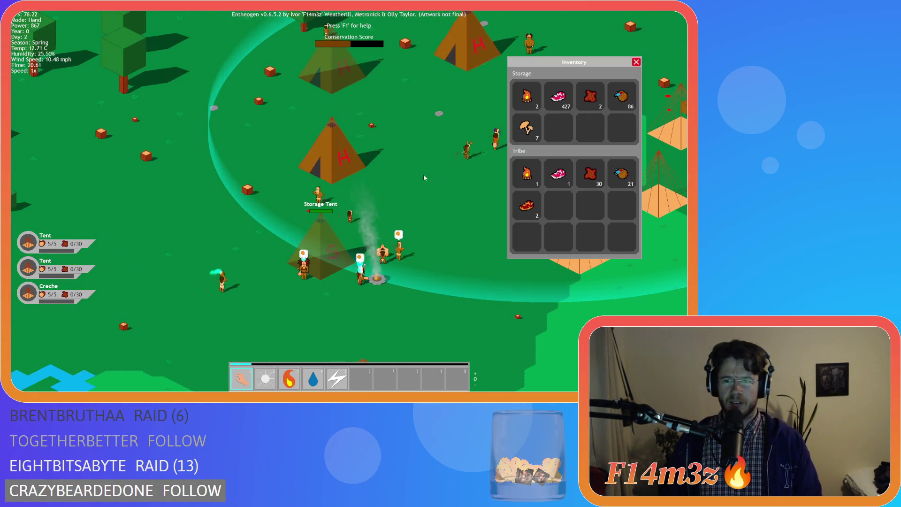
key("i")
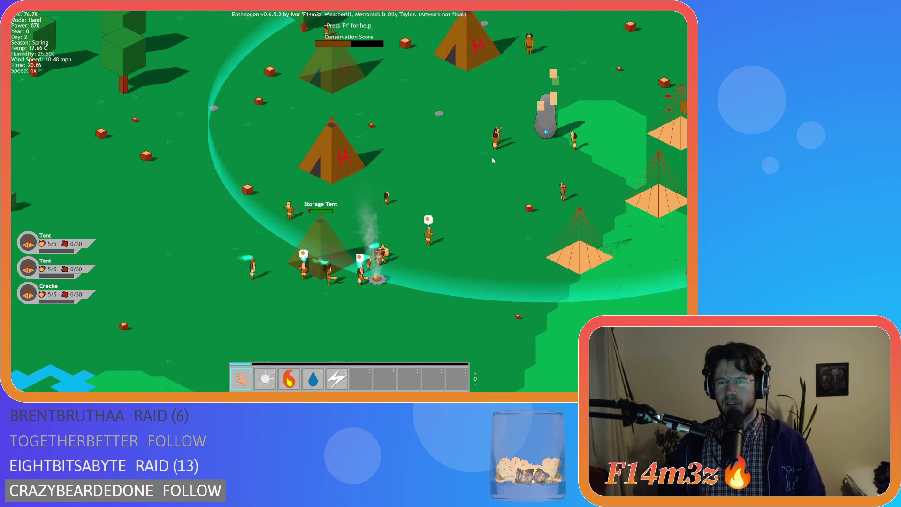
key("d")
key("w")
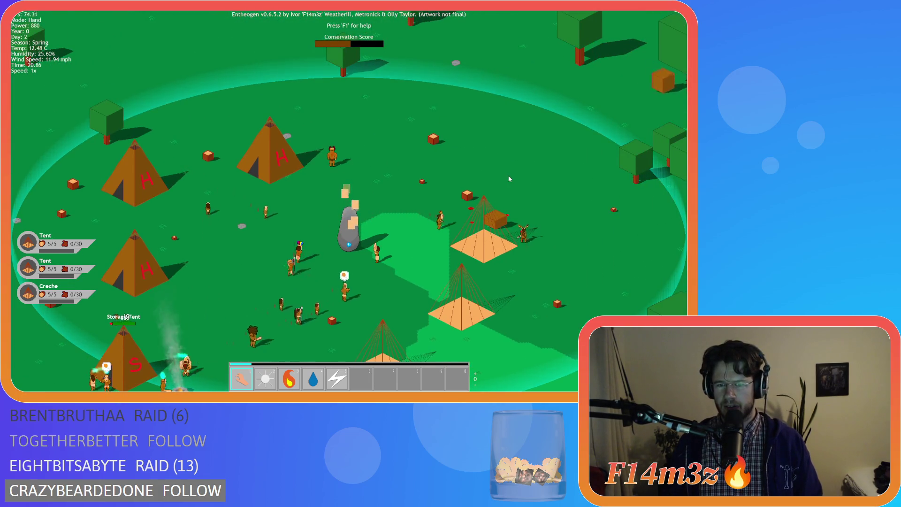
key("s")
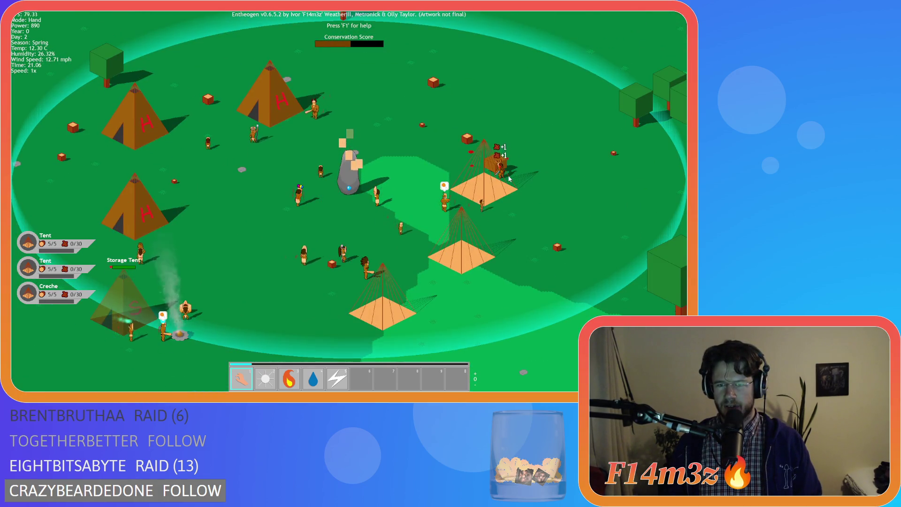
key("a")
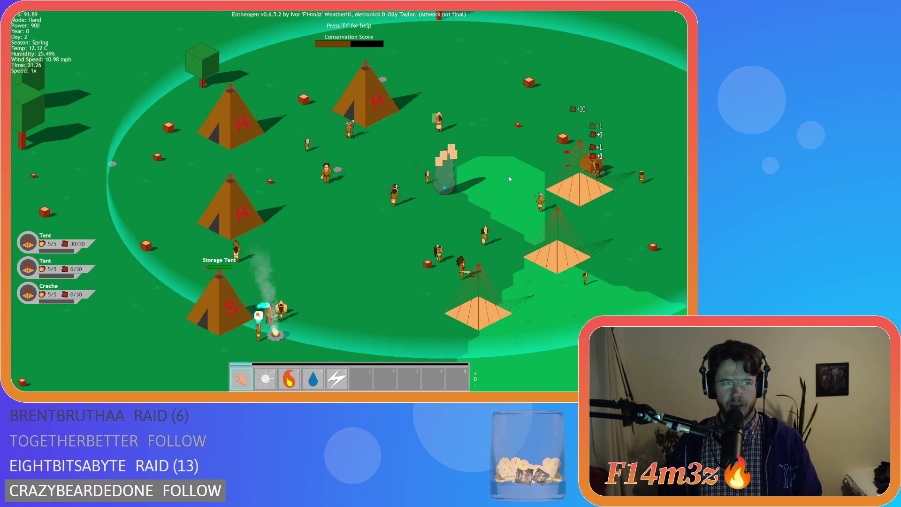
key("d")
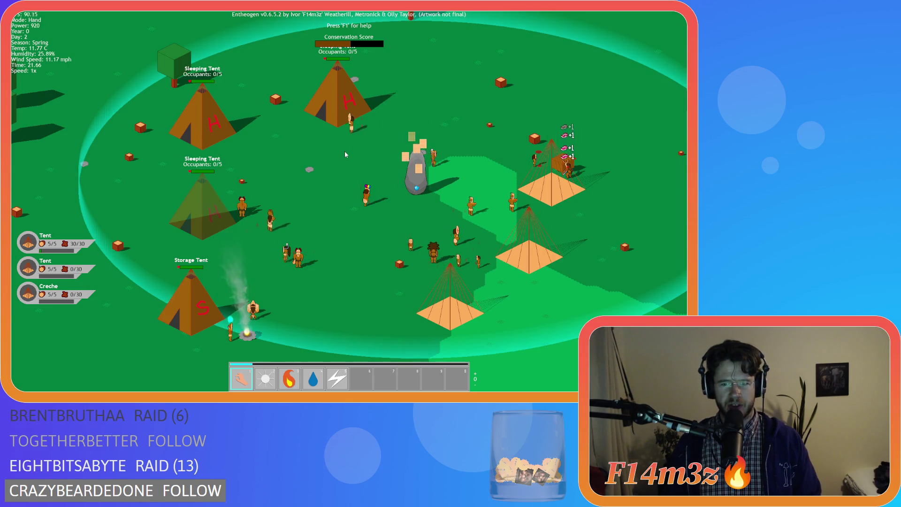
scroll(350, 143, "down", 10)
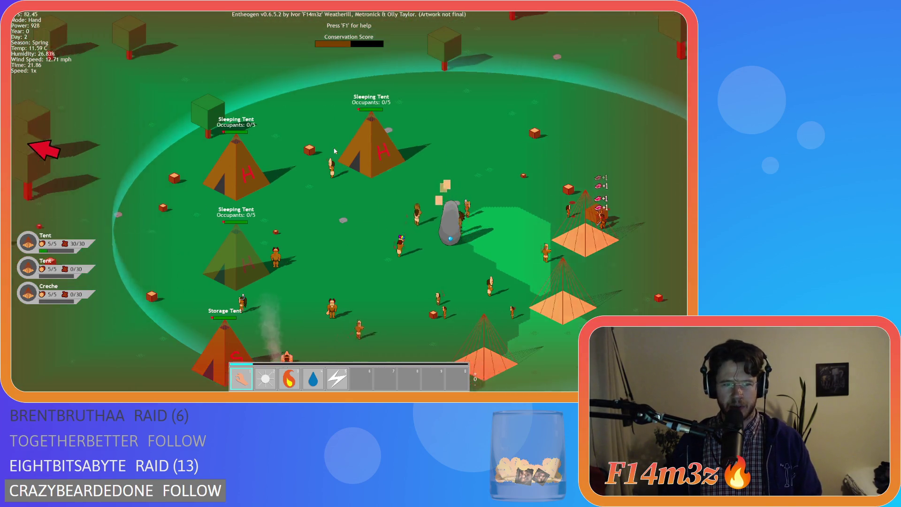
scroll(339, 186, "up", 3)
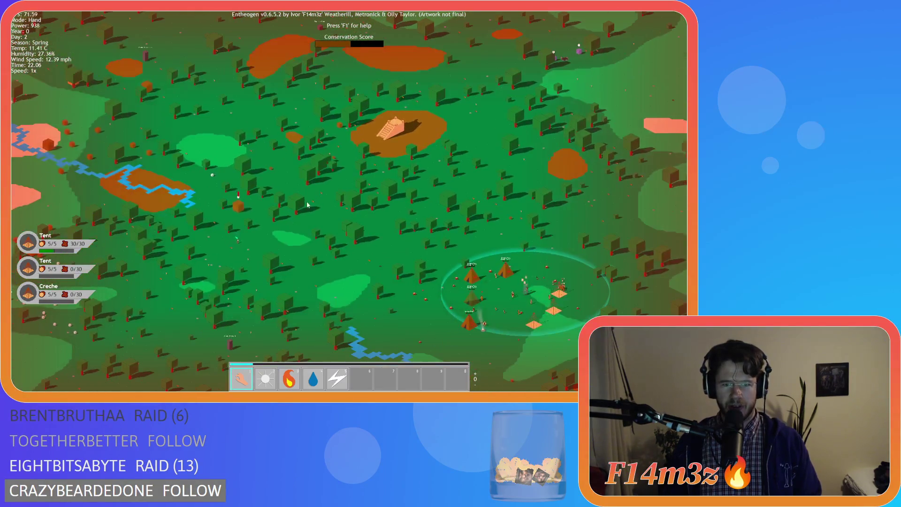
scroll(259, 216, "up", 3)
scroll(227, 290, "down", 3)
scroll(463, 227, "up", 3)
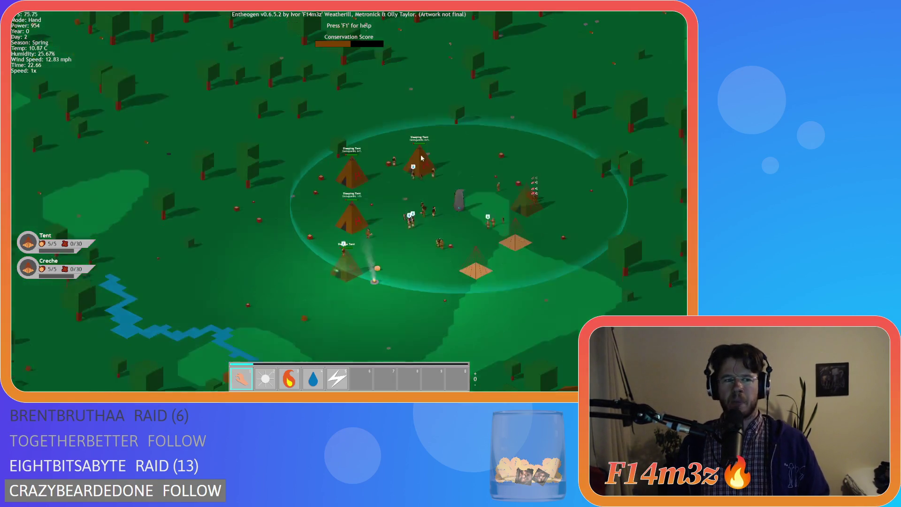
key("d")
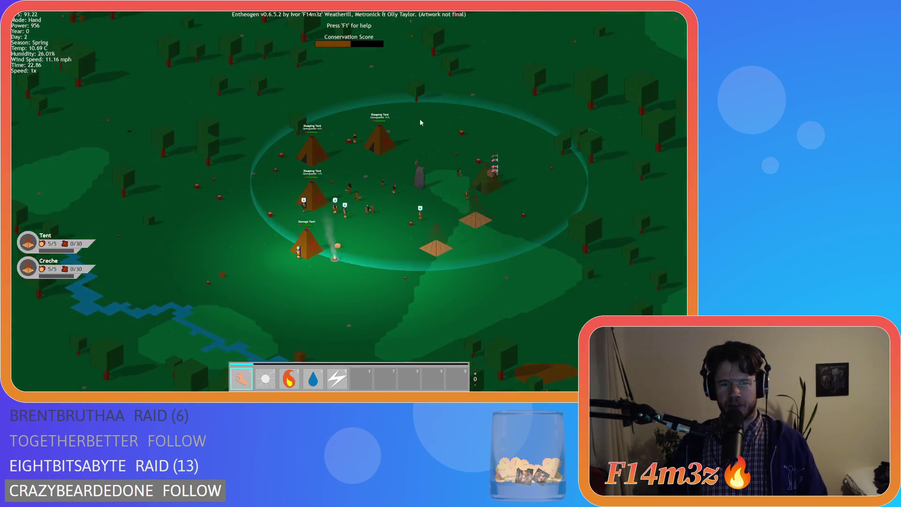
scroll(390, 155, "up", 5)
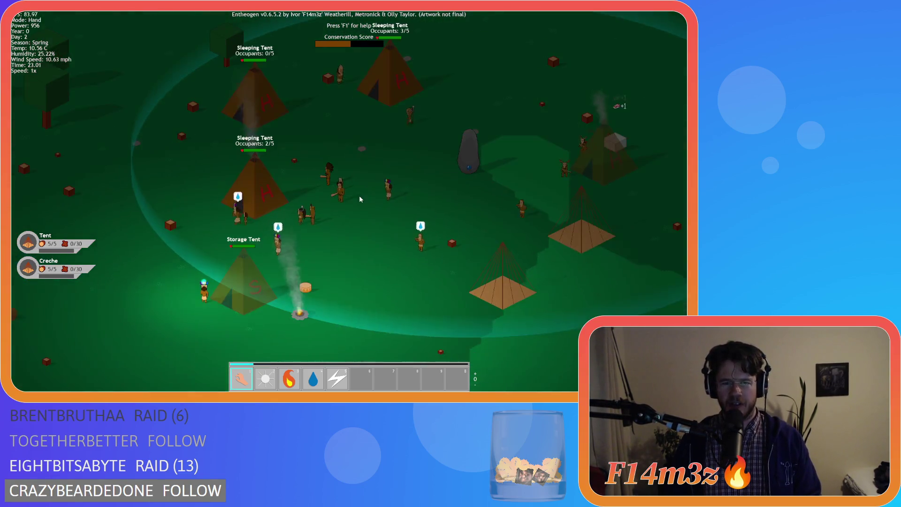
key("d")
key("w")
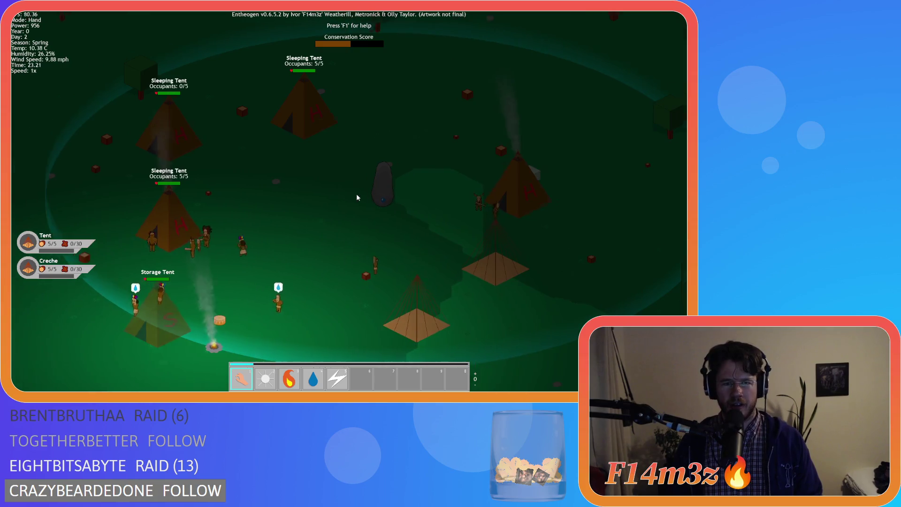
Step: Pan between the storage tent and the far sleeping tents
key("a")
key("w")
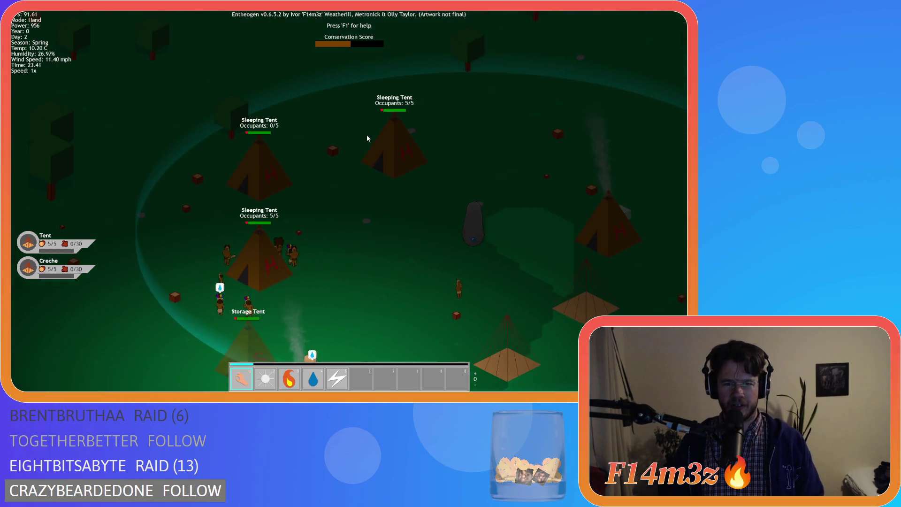
key("d")
key("s")
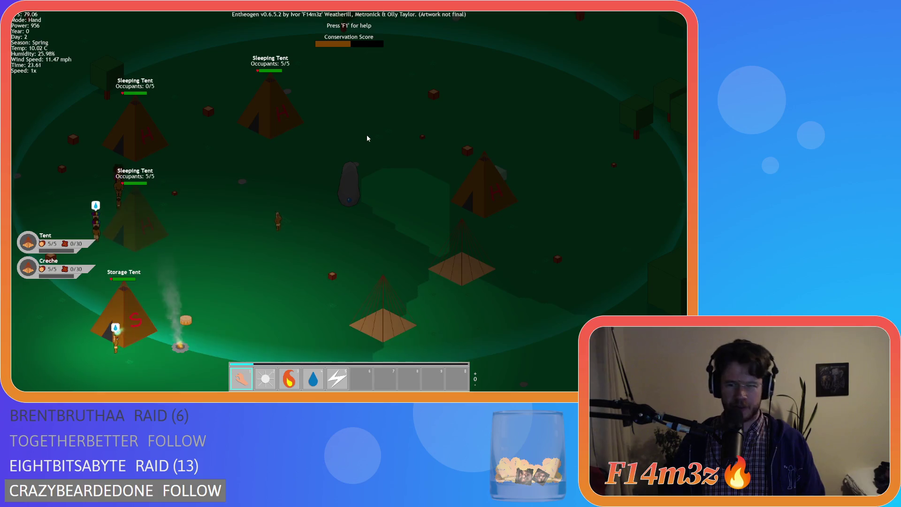
key("a")
key("s")
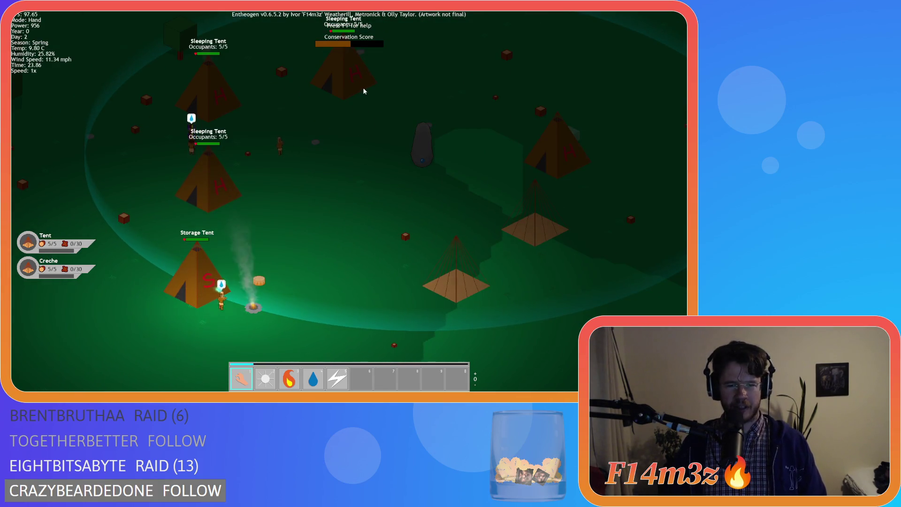
key("a")
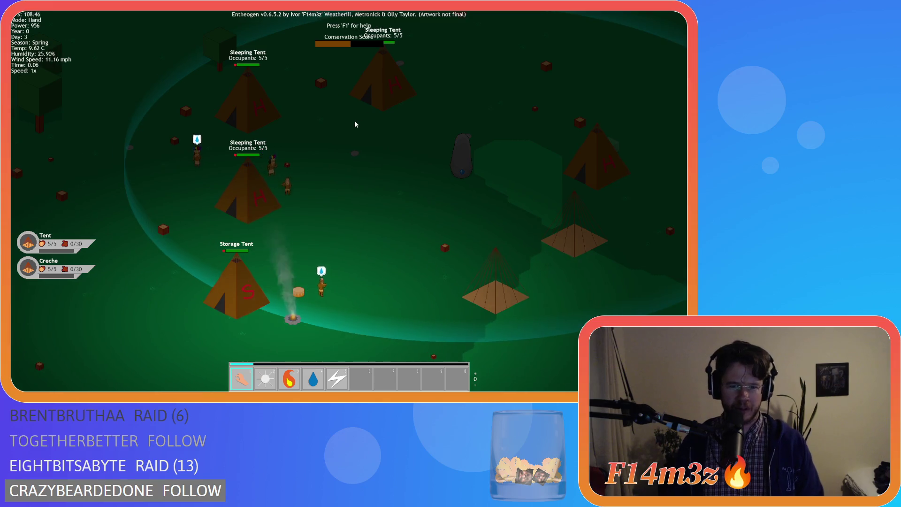
Step: Pan up over the camp, then back down toward the storage tent
key("w")
key("d")
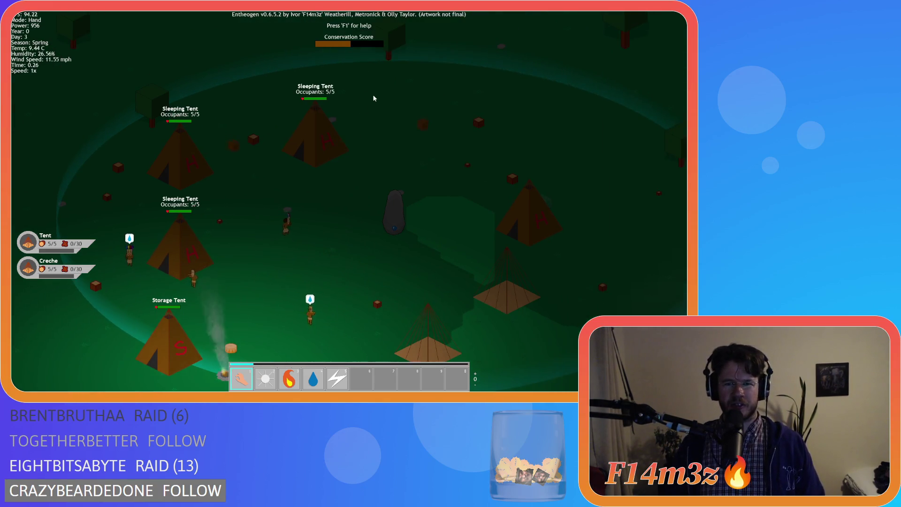
key("d")
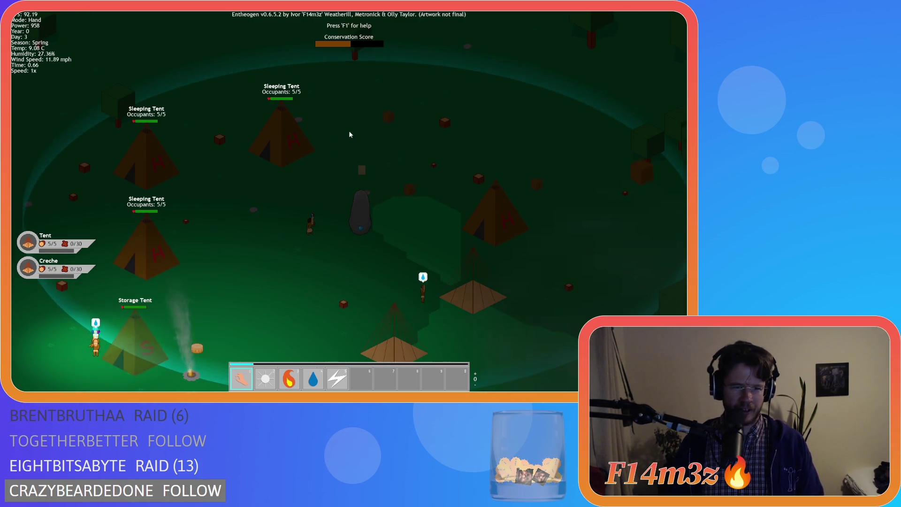
key("s")
key("a")
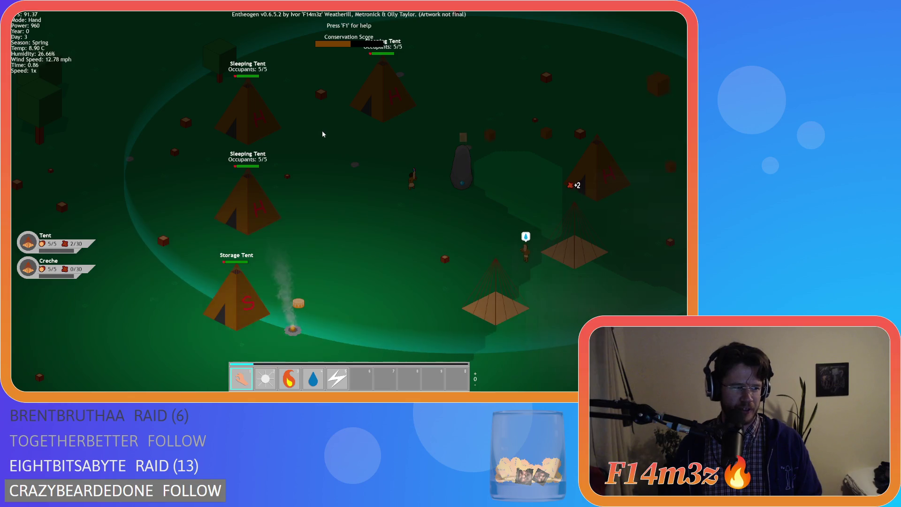
key("d")
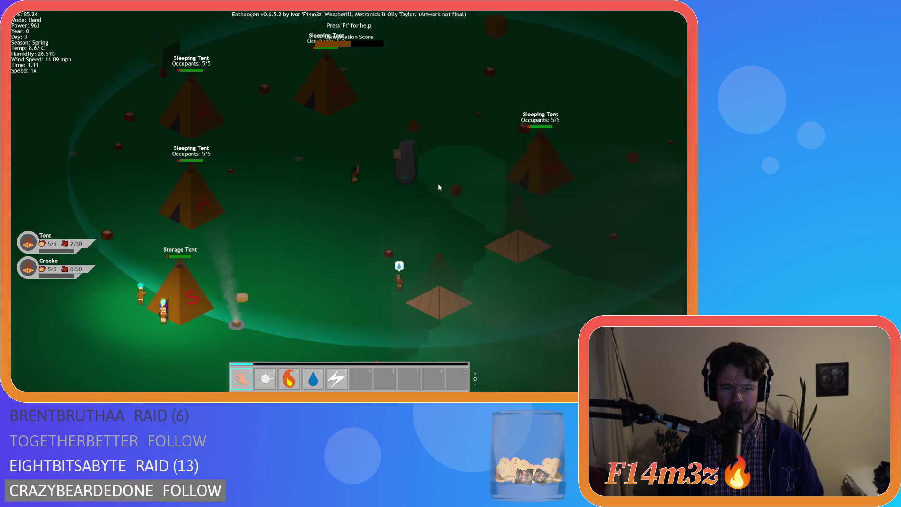
key("a")
key("s")
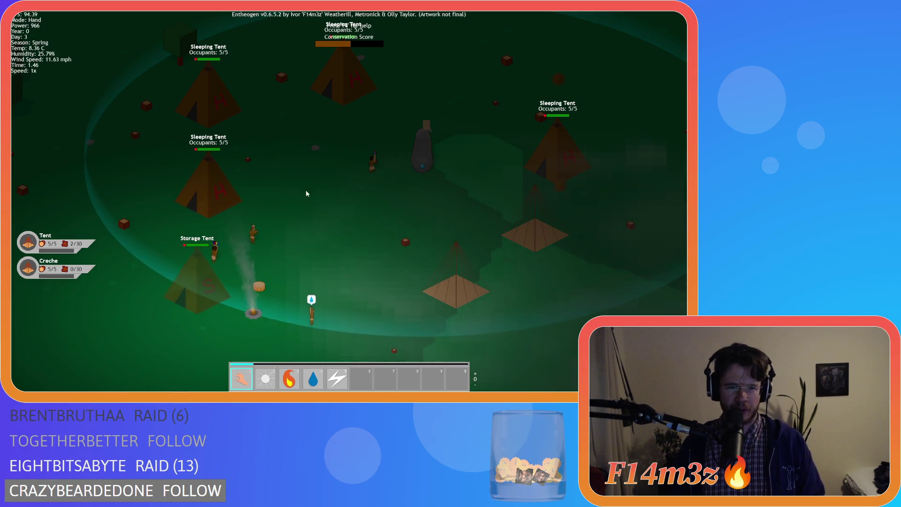
Step: Pan over the sleeping tents, centre the storage tent and follow the villagers
key("w")
key("d")
key("a")
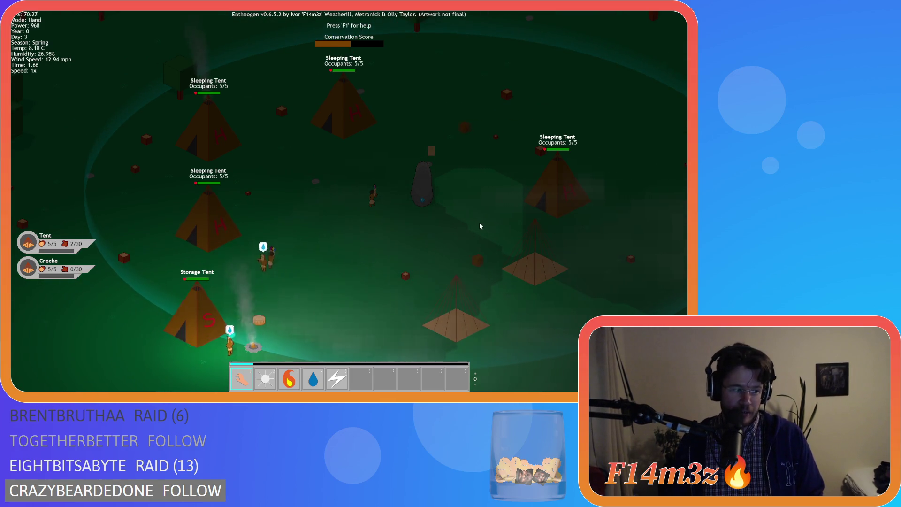
key("d")
key("w")
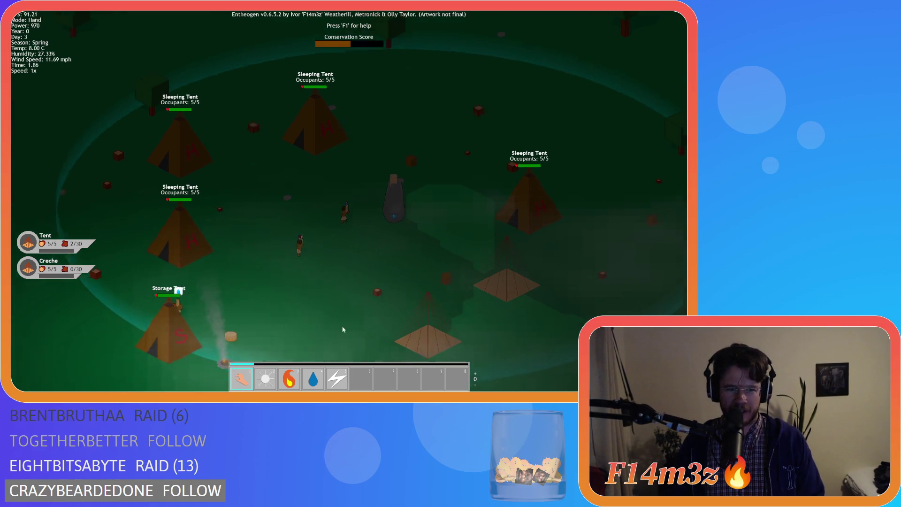
key("a")
key("s")
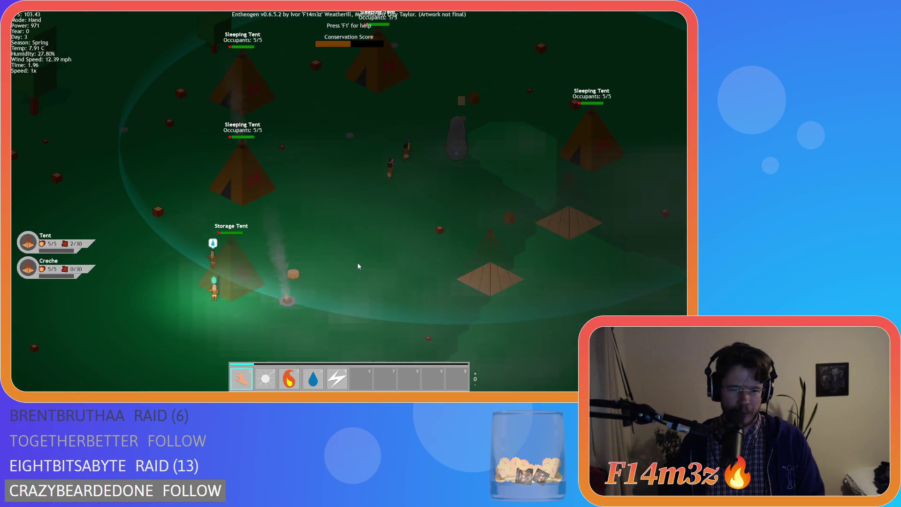
key("a")
key("w")
key("s")
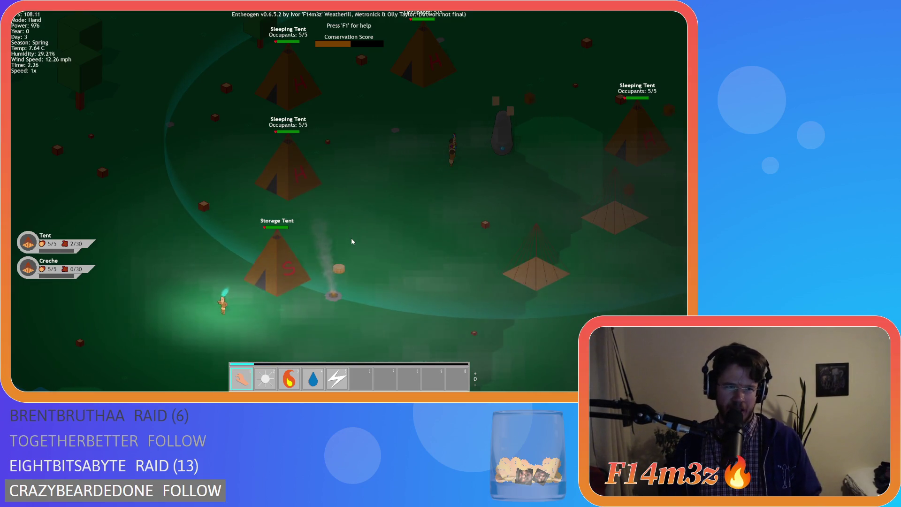
key("d")
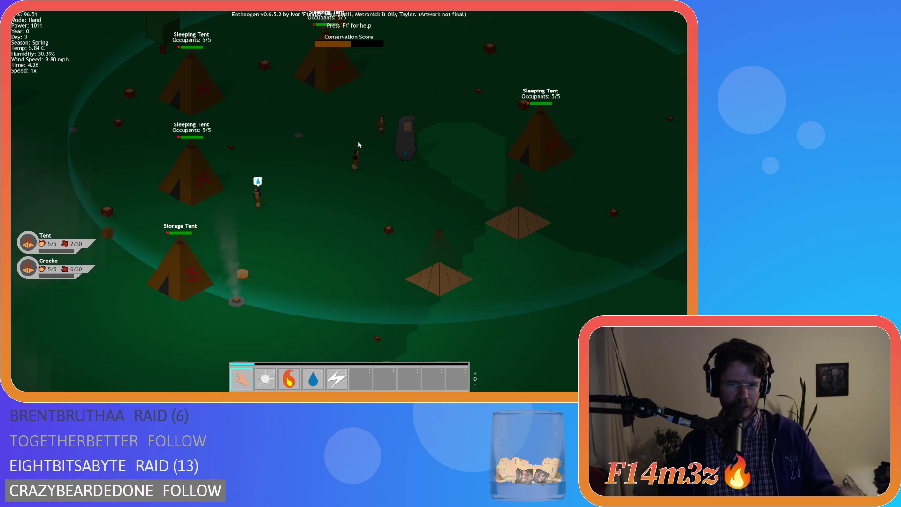
Step: Pan between the upper tents and the storage tent, keeping the camp centred
key("w")
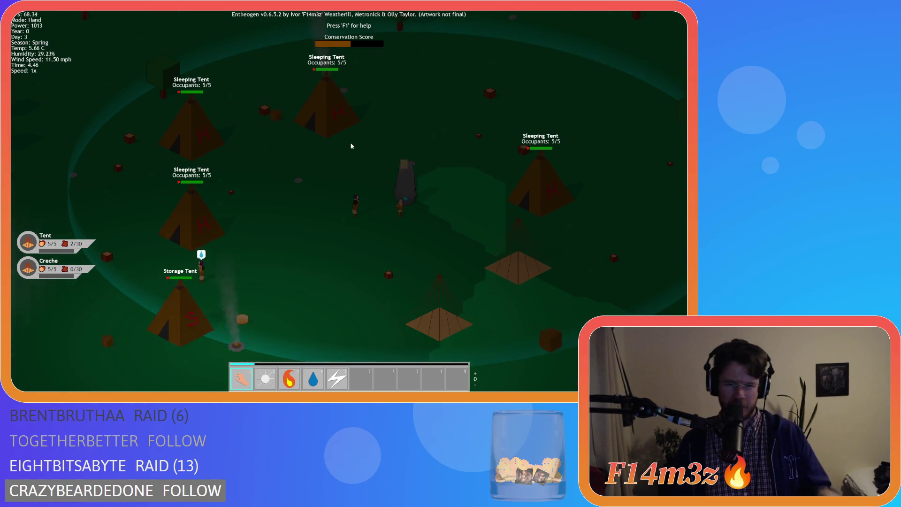
key("s")
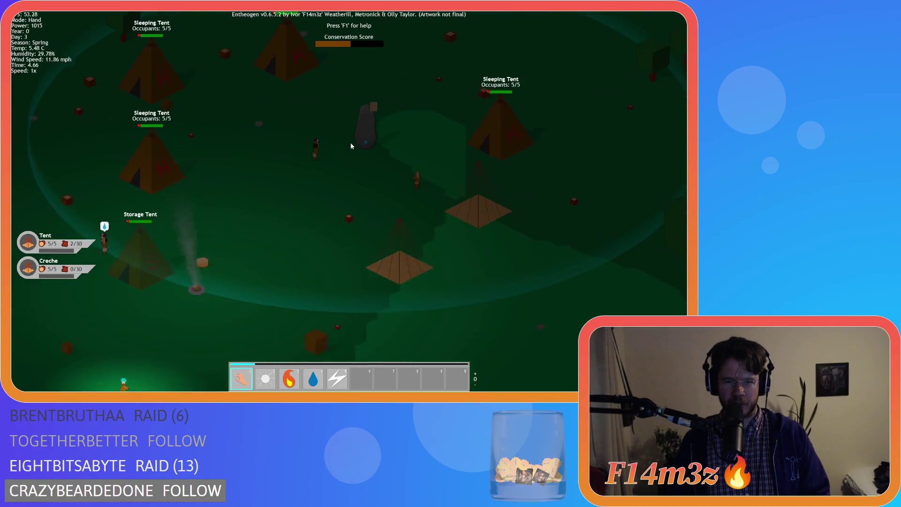
key("s")
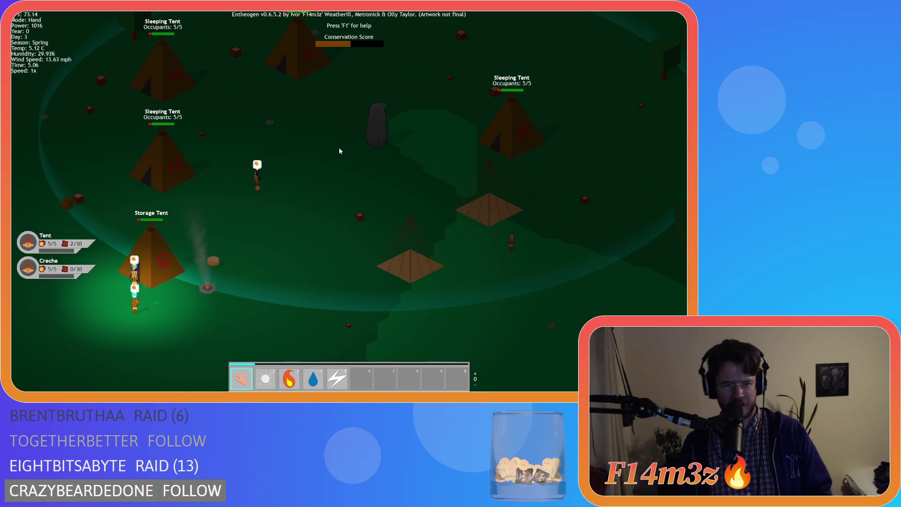
key("w")
key("a")
key("d")
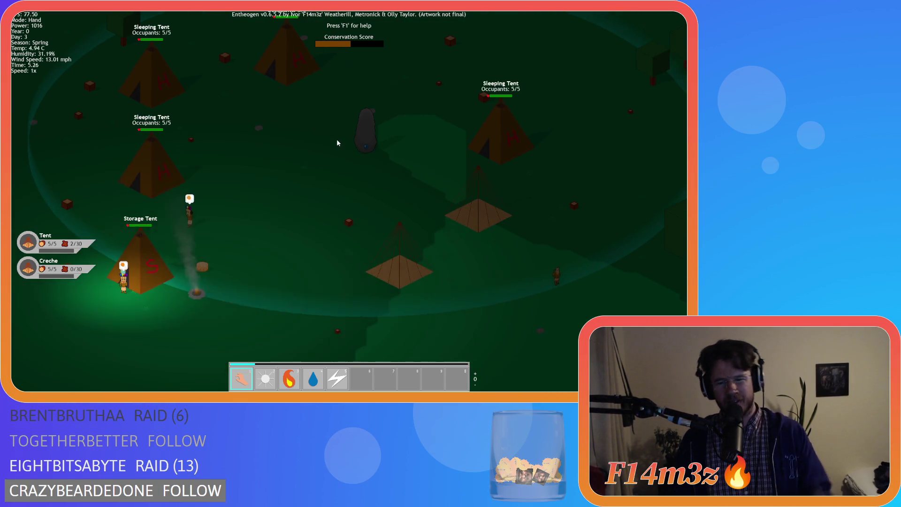
key("d")
key("a")
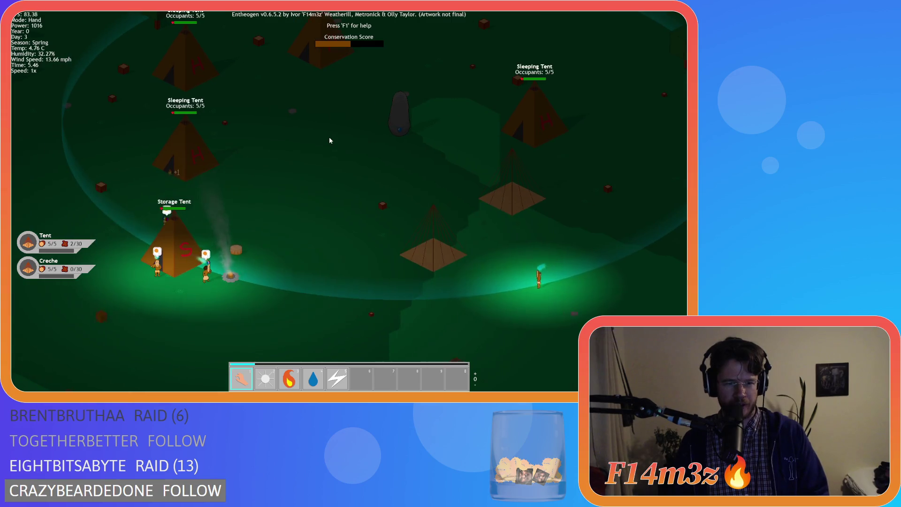
Step: Frame the villagers gathering at the storage tent's fire, then show the upper camp
key("s")
key("a")
key("d")
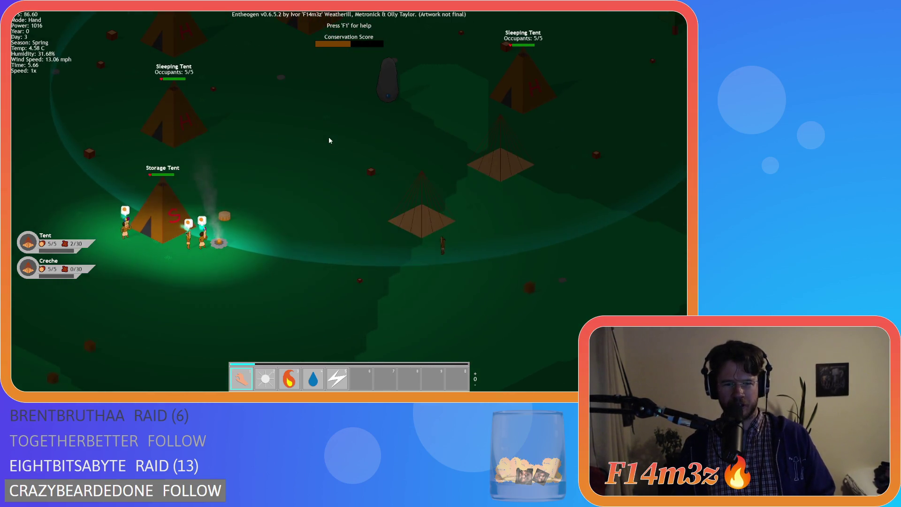
key("s")
key("a")
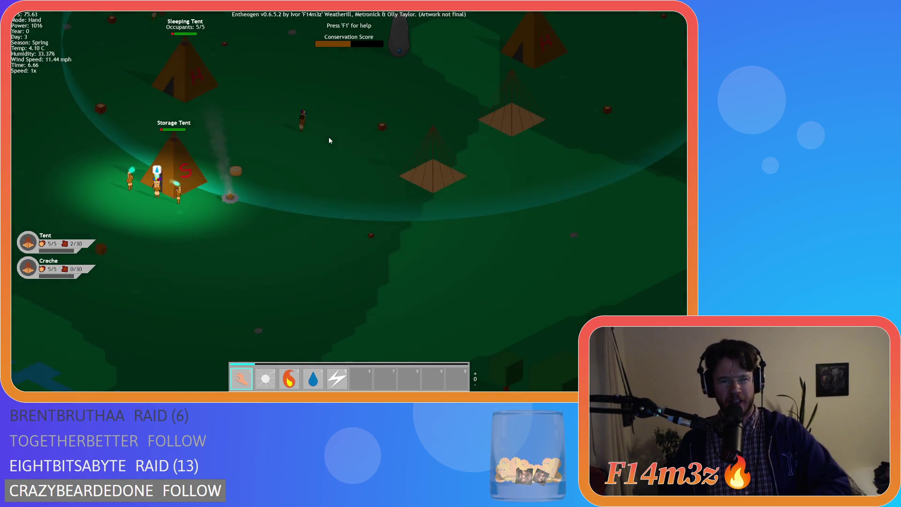
key("w")
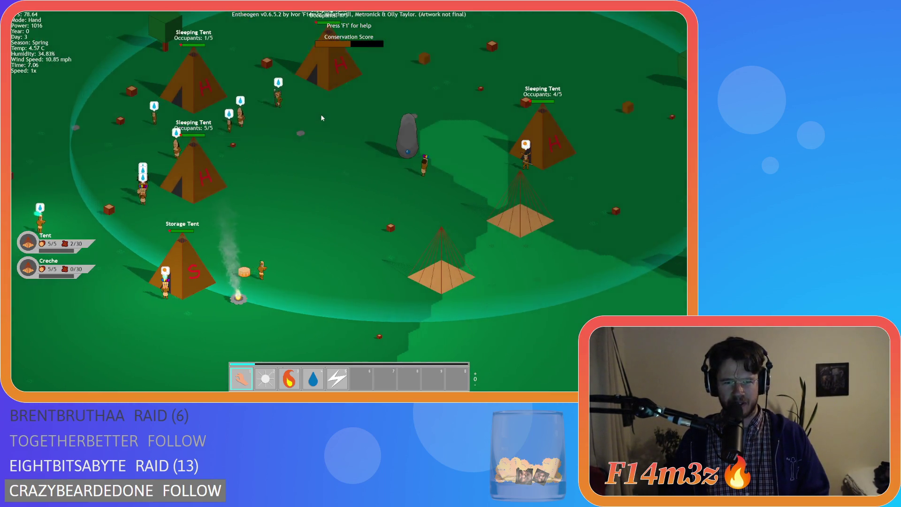
Step: Pan around the camp at daybreak to frame the whole village
key("a")
key("d")
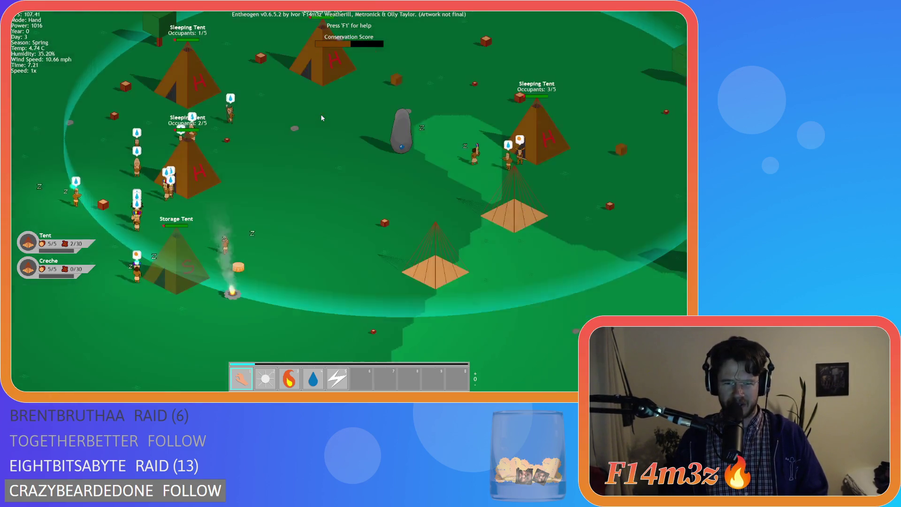
key("a")
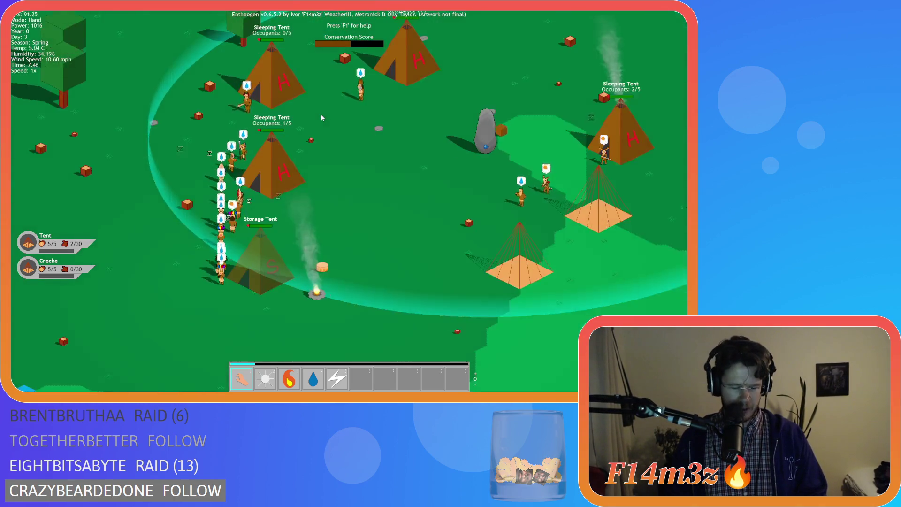
key("d")
key("w")
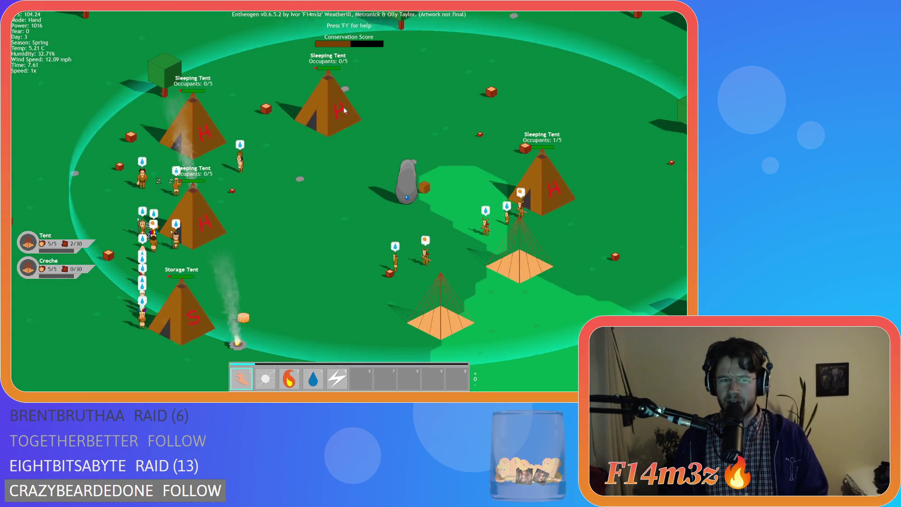
key("a")
key("s")
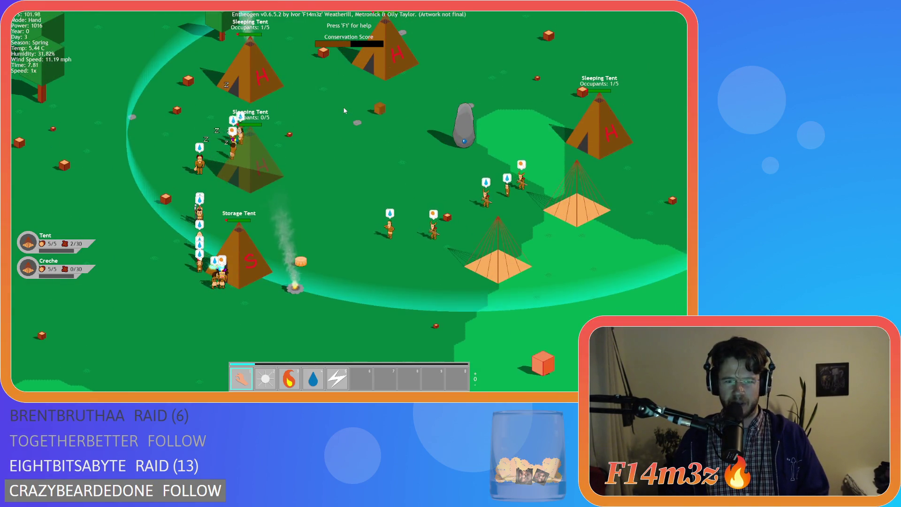
key("d")
key("a")
key("w")
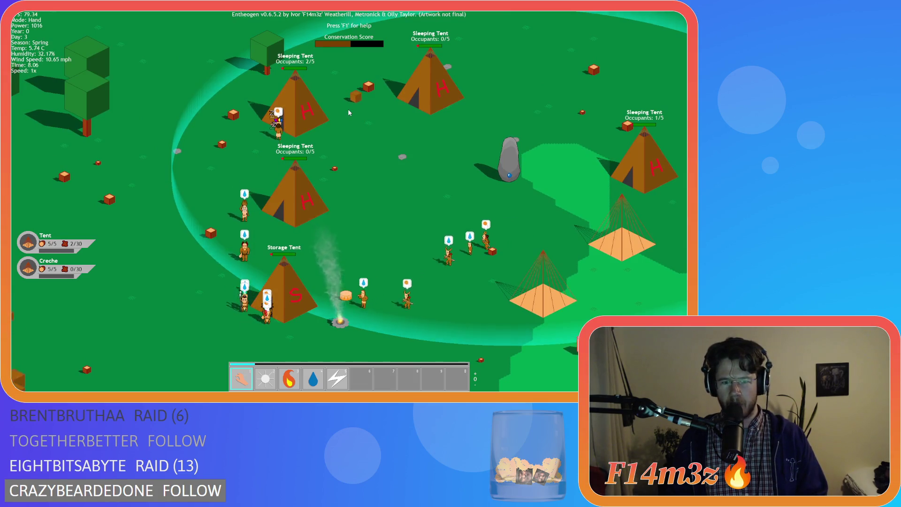
key("d")
key("s")
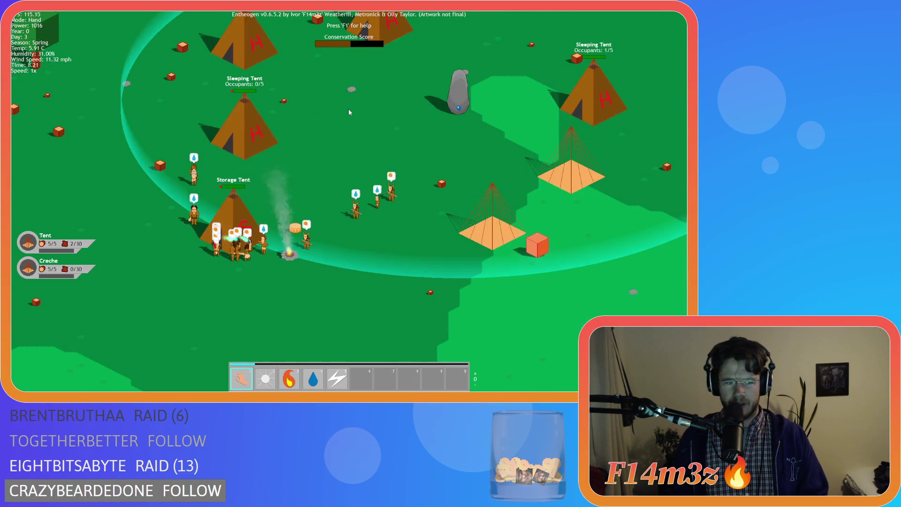
Step: Zoom out over the forest and river, zoom back in, and pan toward the eastern tents
scroll(348, 109, "down", 5)
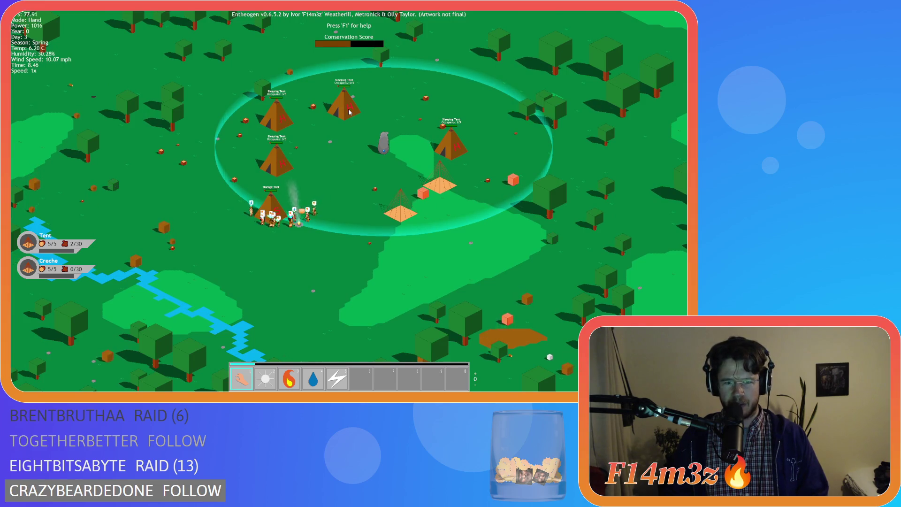
scroll(349, 112, "up", 5)
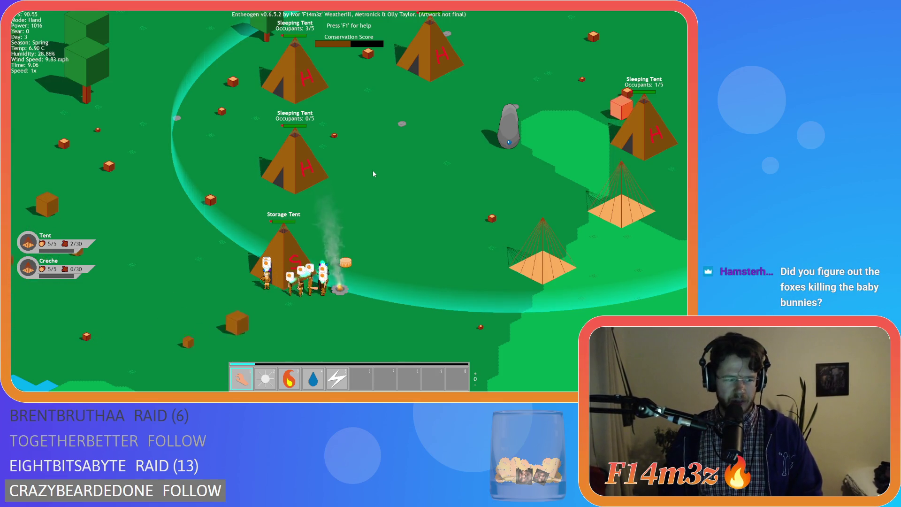
key("d")
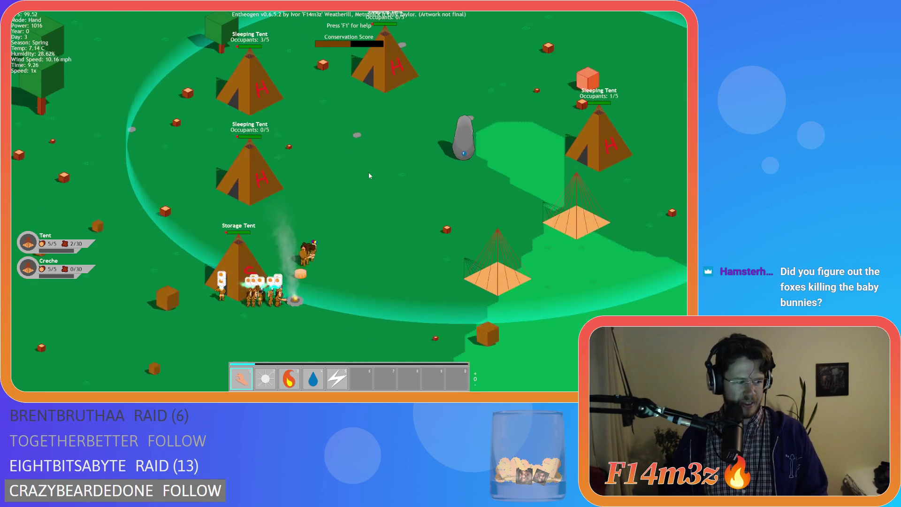
key("w")
key("d")
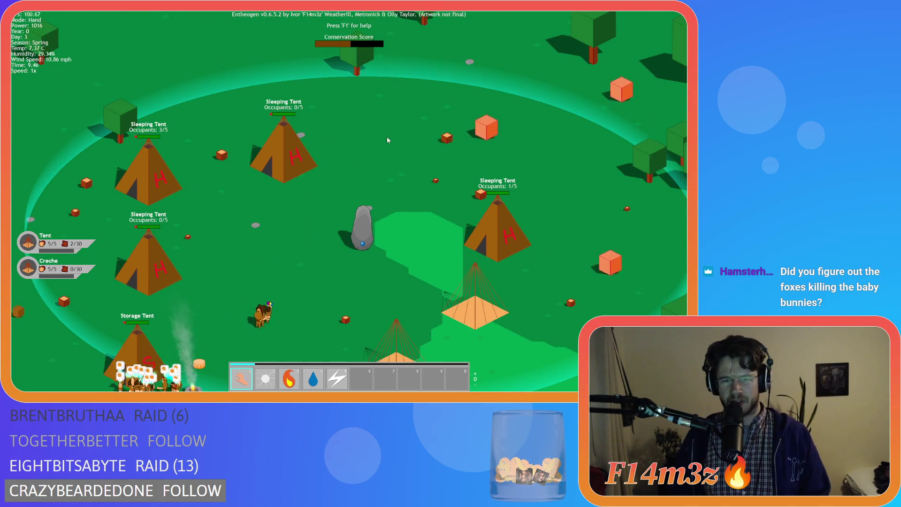
key("s")
key("a")
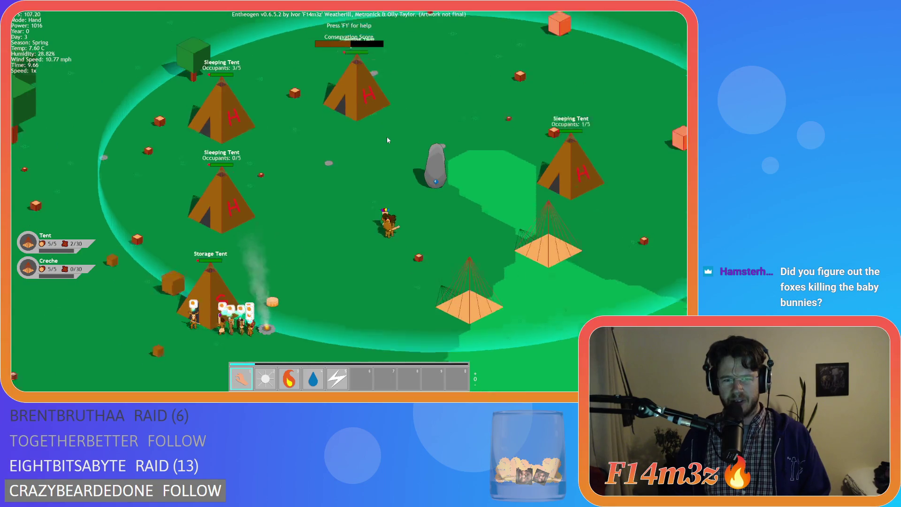
key("s")
key("w")
key("d")
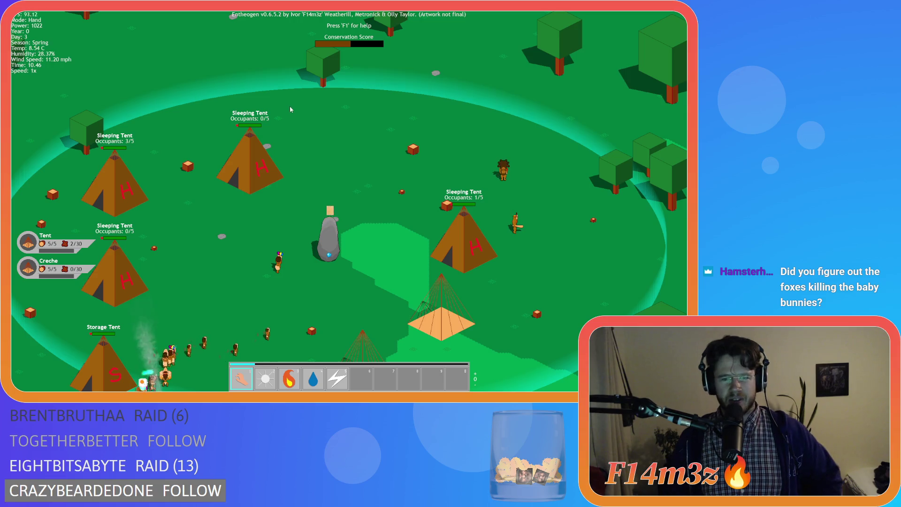
Step: Re-centre the view on the whole village as villagers spread out for the day
key("s")
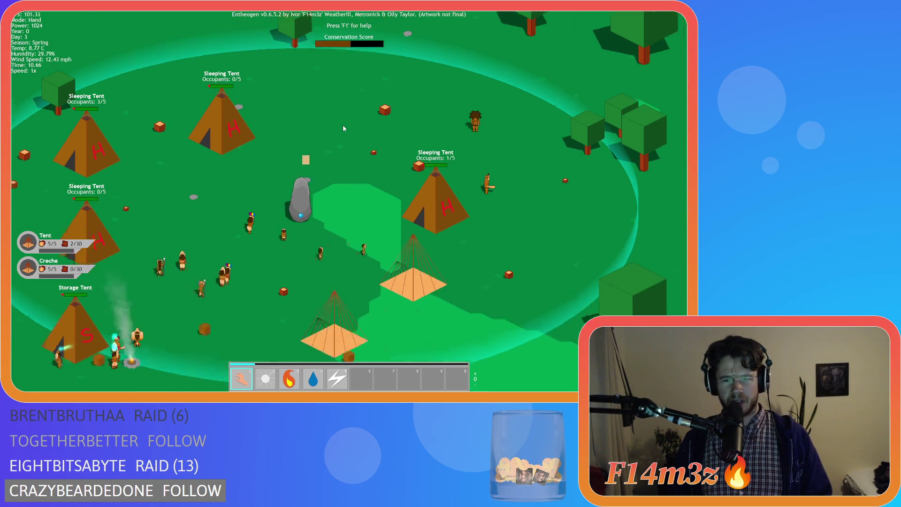
key("a")
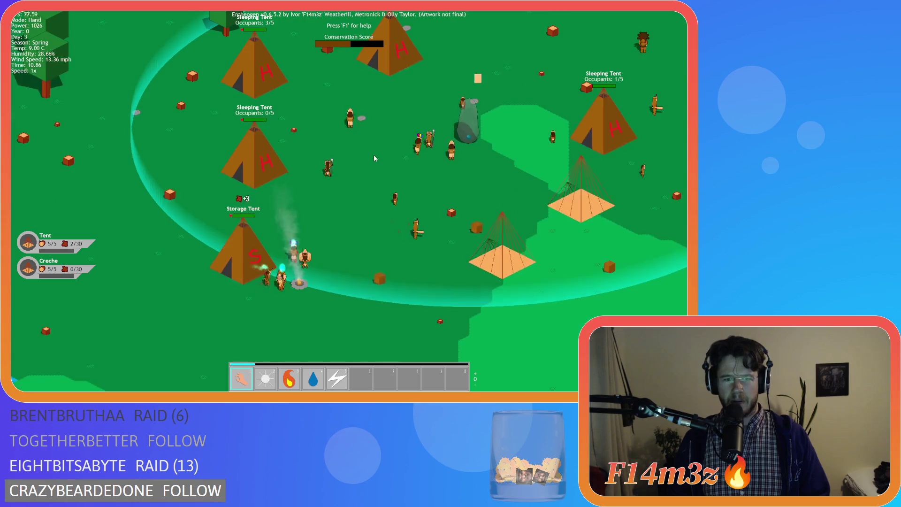
key("d")
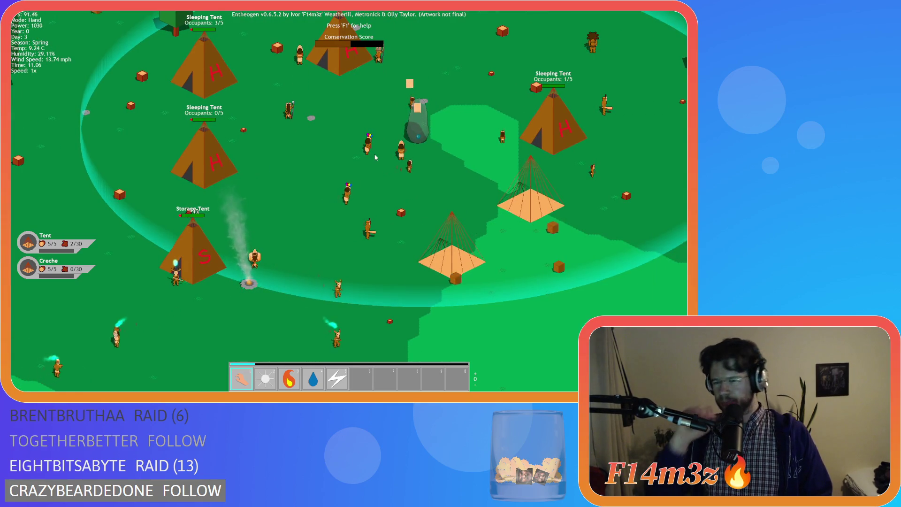
scroll(376, 157, "down", 5)
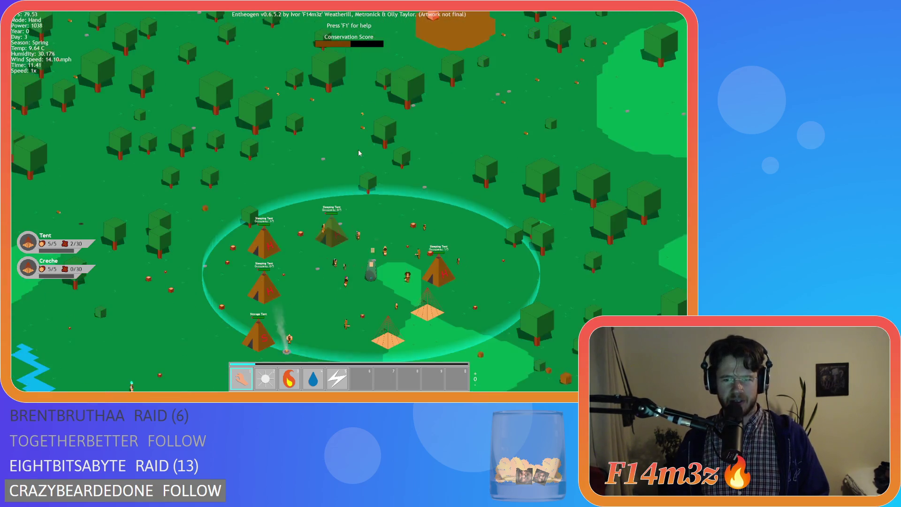
key("w")
key("d")
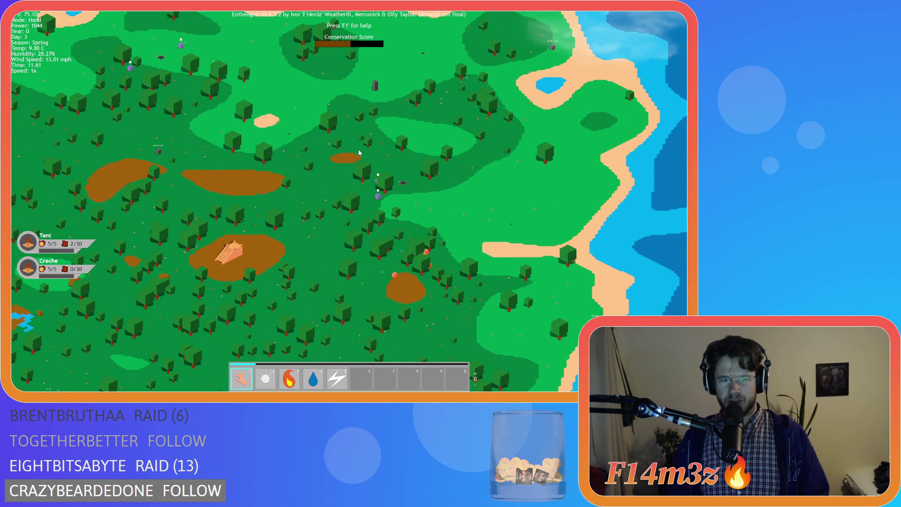
key("a")
key("s")
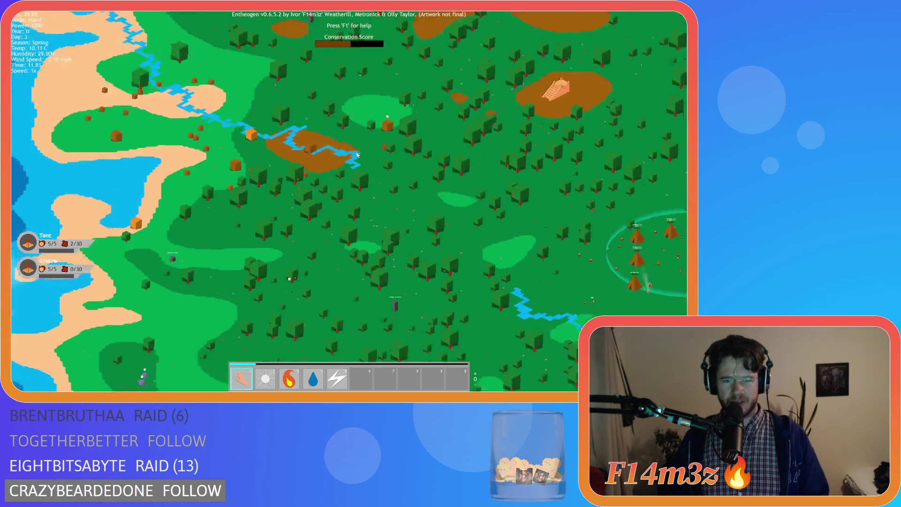
key("s")
key("d")
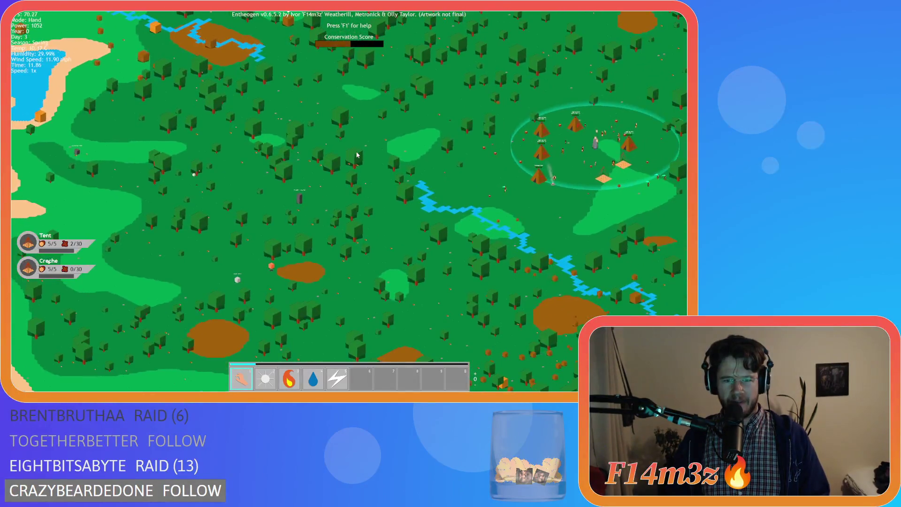
scroll(371, 166, "up", 5)
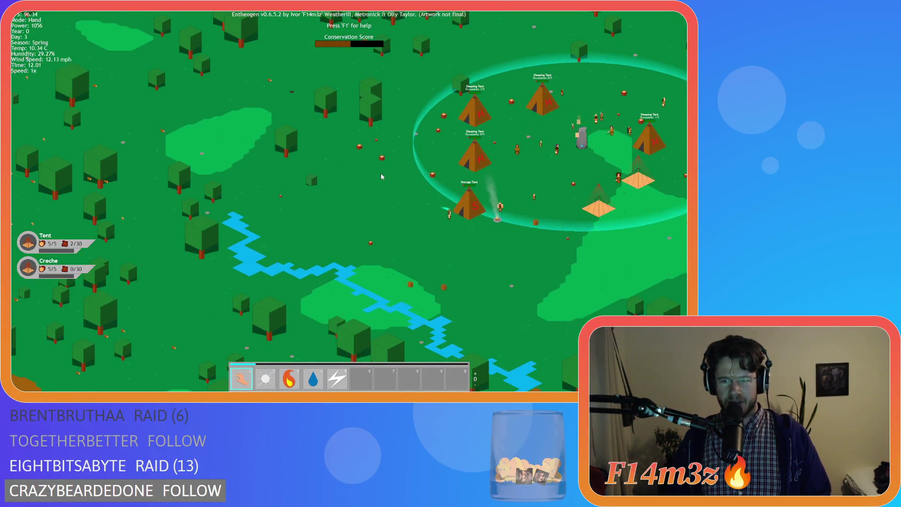
key("a")
key("s")
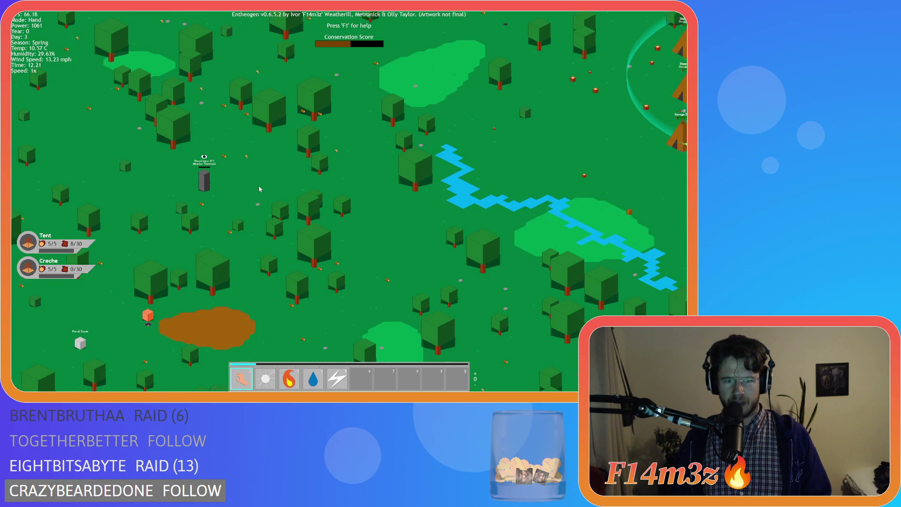
key("d")
key("w")
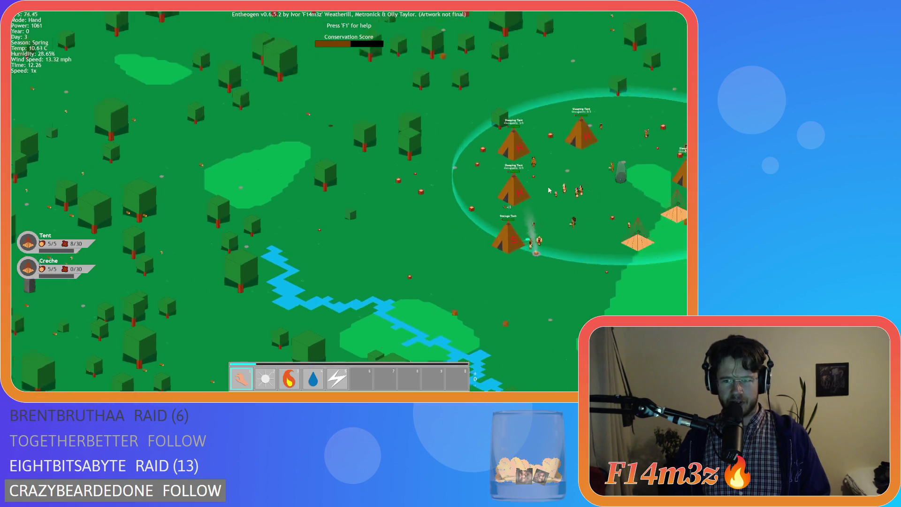
scroll(532, 211, "up", 5)
scroll(466, 276, "down", 5)
scroll(423, 253, "up", 3)
key("a")
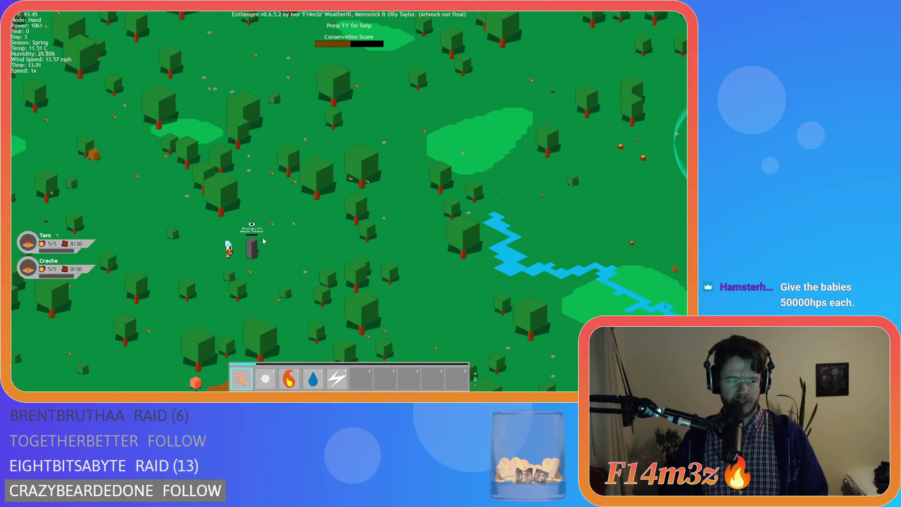
key("d")
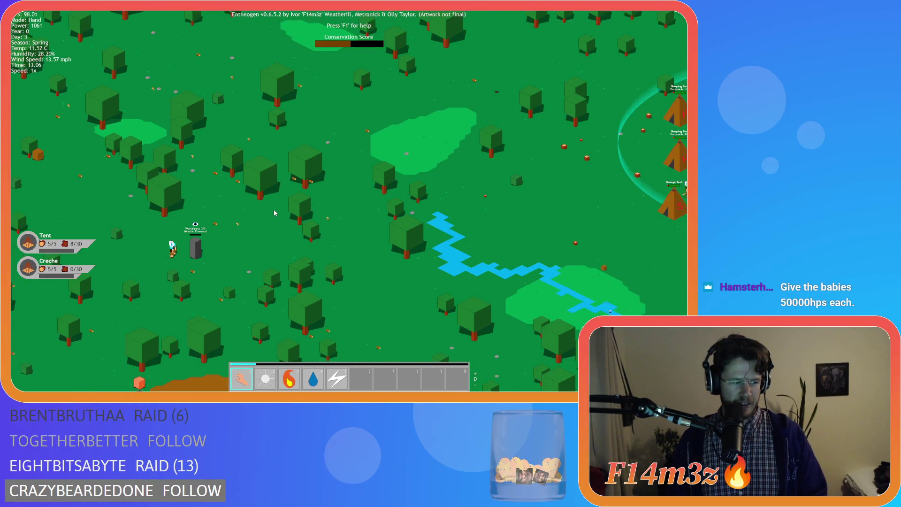
key("s")
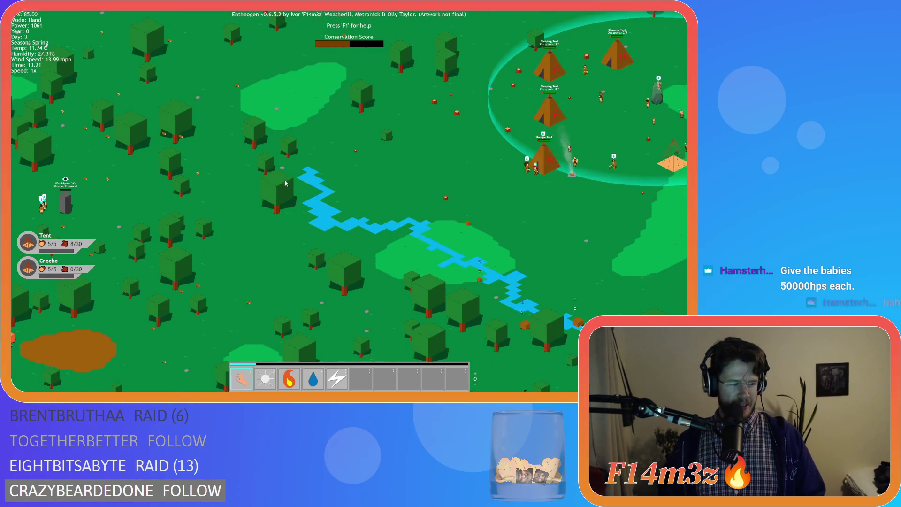
key("d")
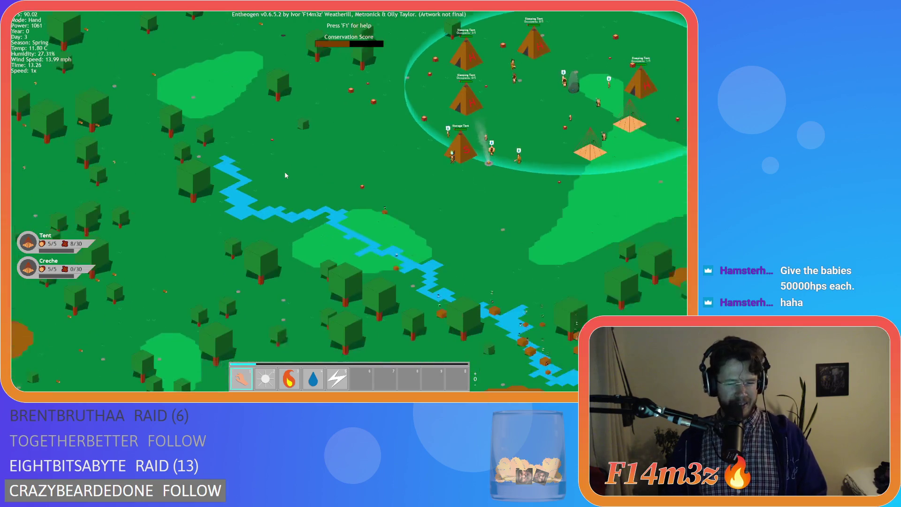
key("w")
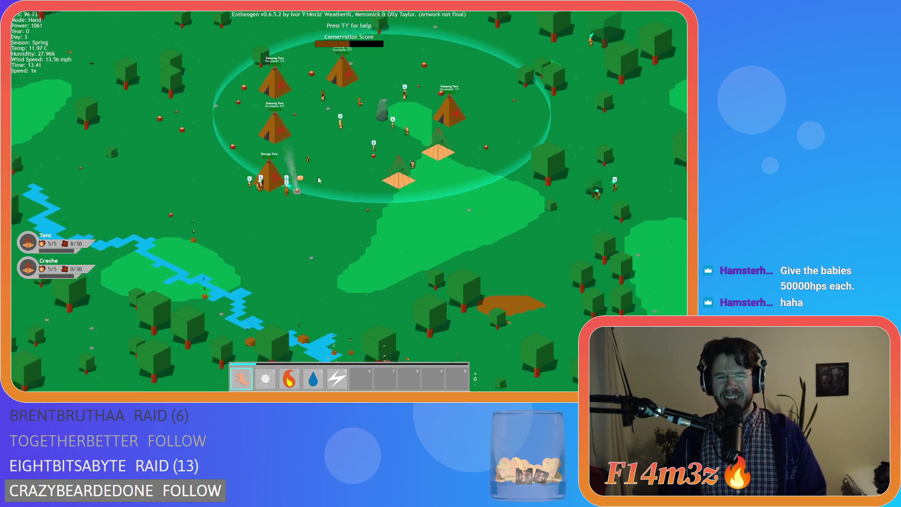
key("d")
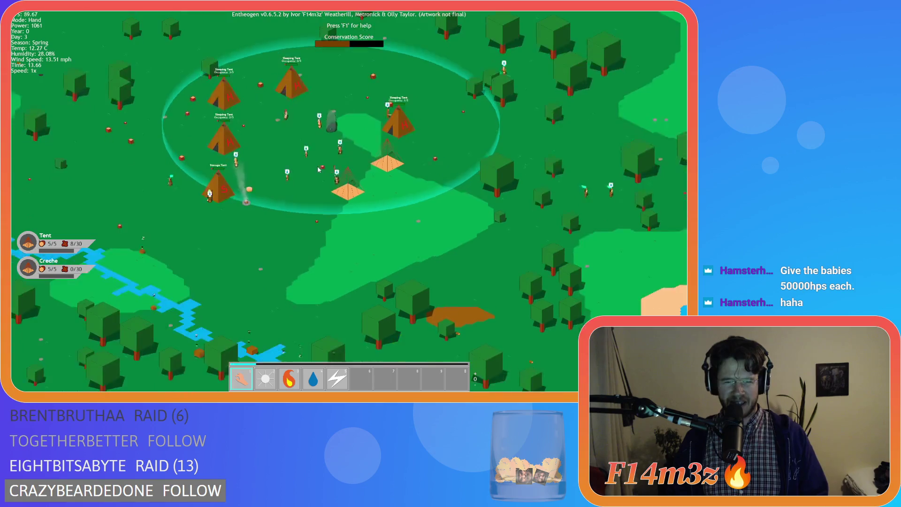
key("a")
key("s")
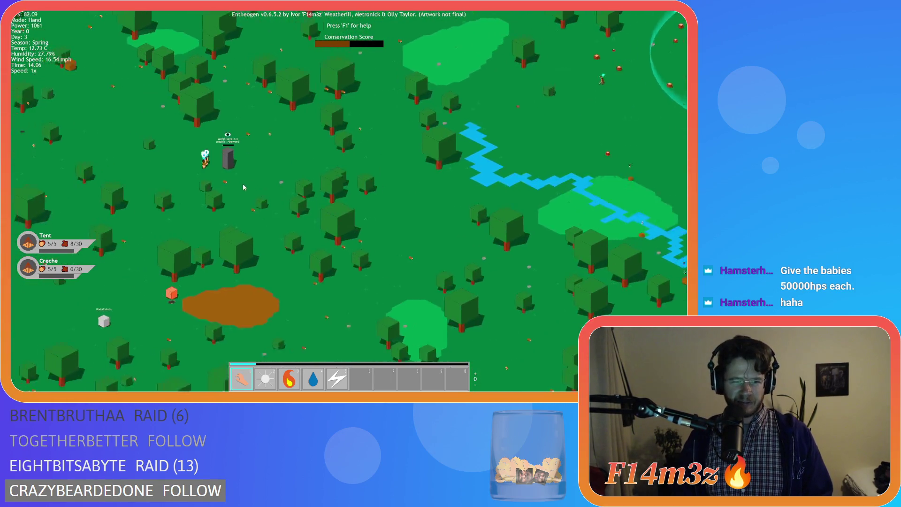
scroll(249, 190, "up", 5)
scroll(249, 191, "down", 5)
key("d")
key("s")
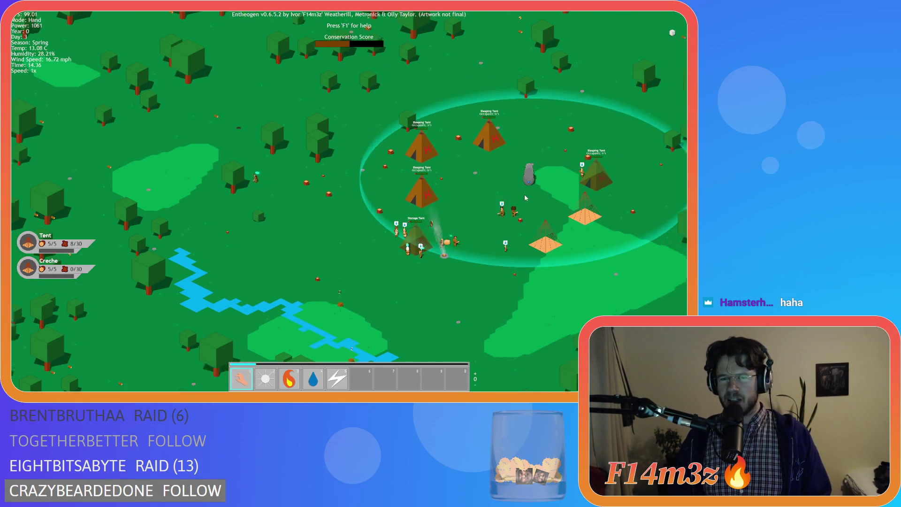
key("d")
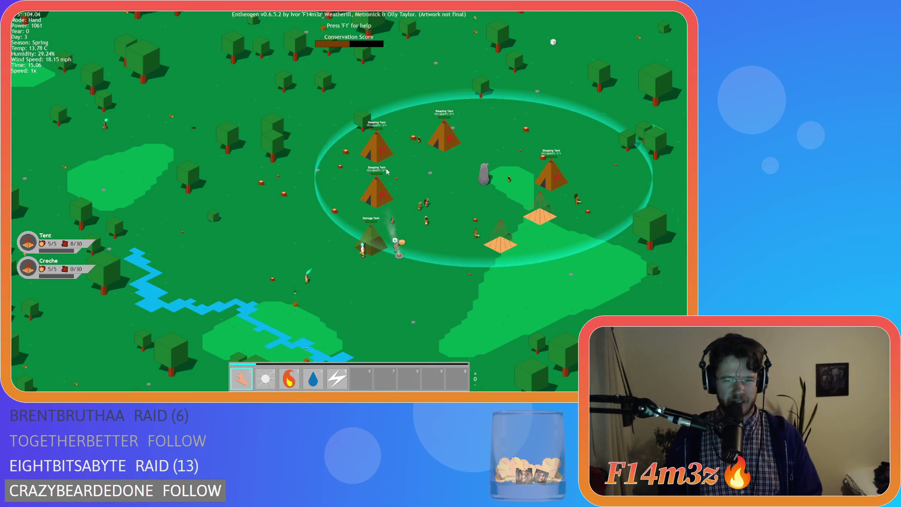
Step: Pan around the settlement's surroundings with WASD until the camp ring and its foundations are centred
key("a")
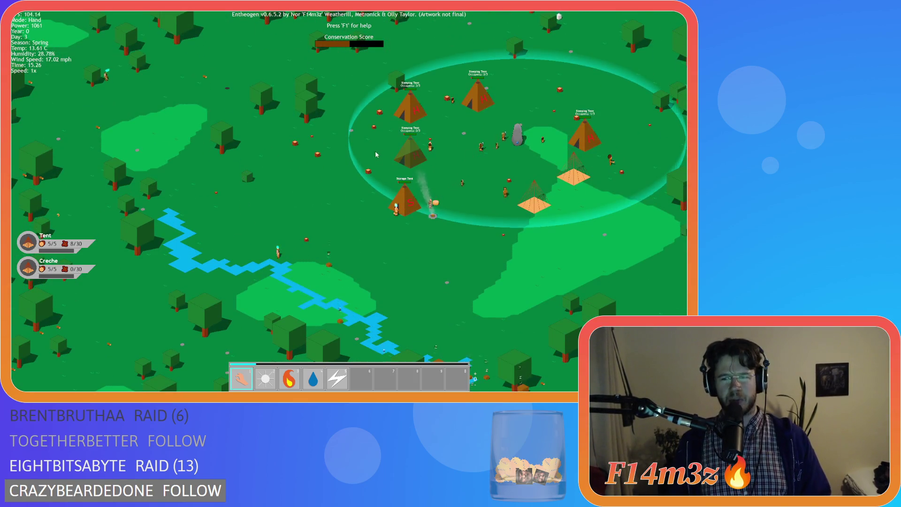
key("w")
key("d")
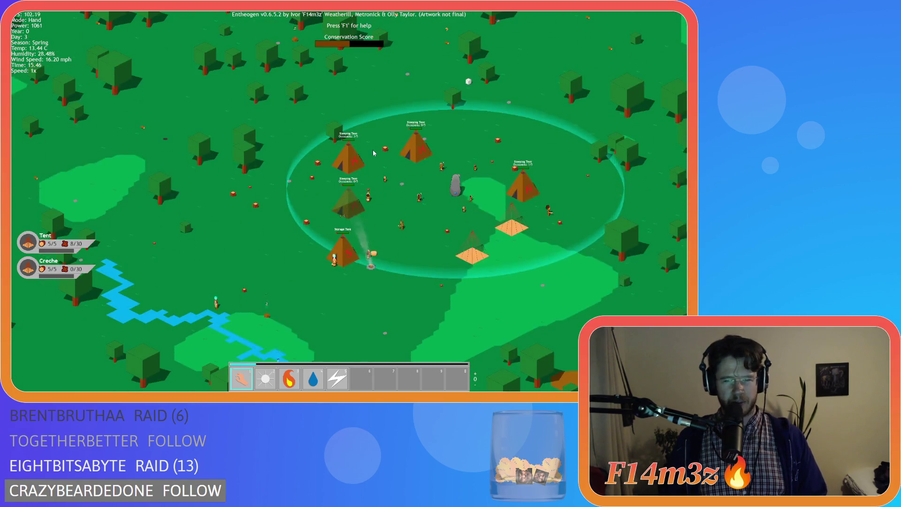
key("a")
key("s")
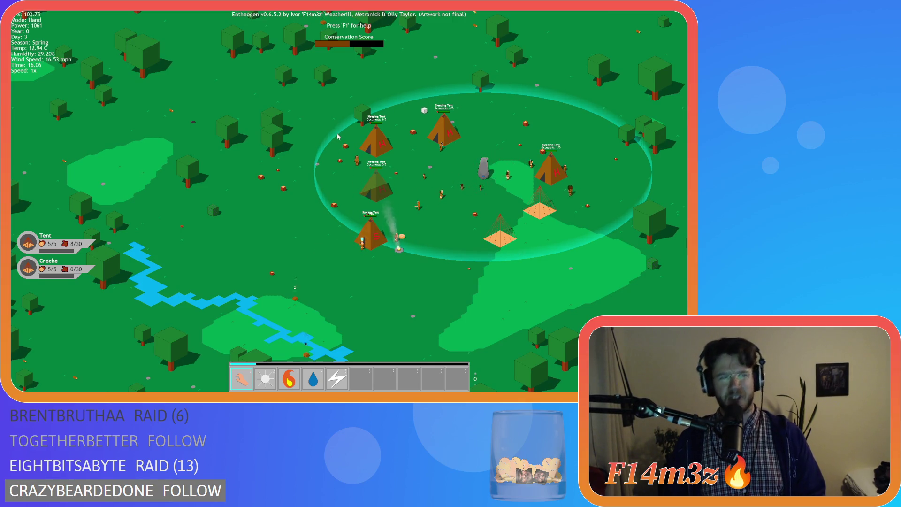
key("w")
key("d")
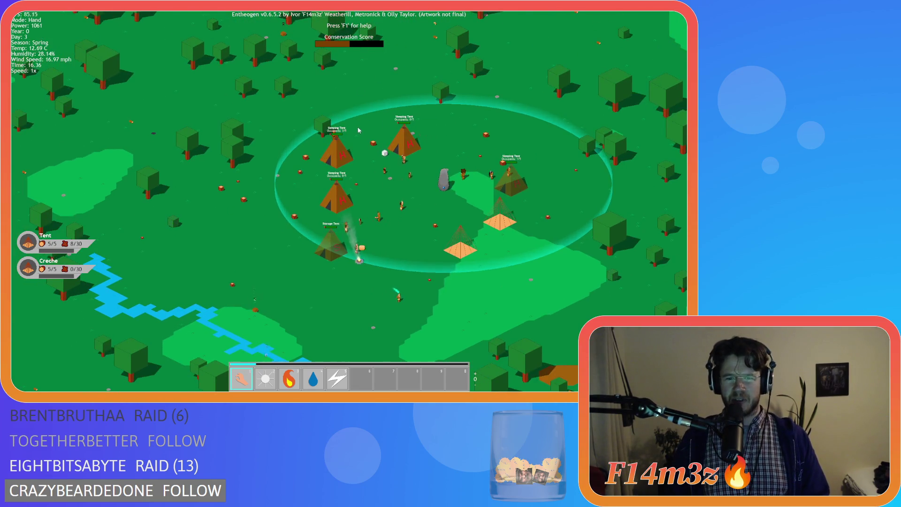
key("w")
key("d")
key("s")
key("a")
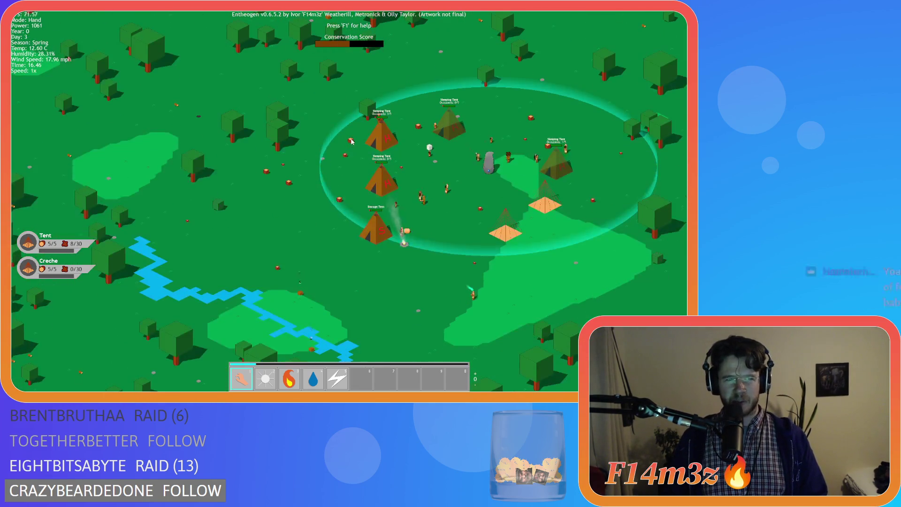
key("d")
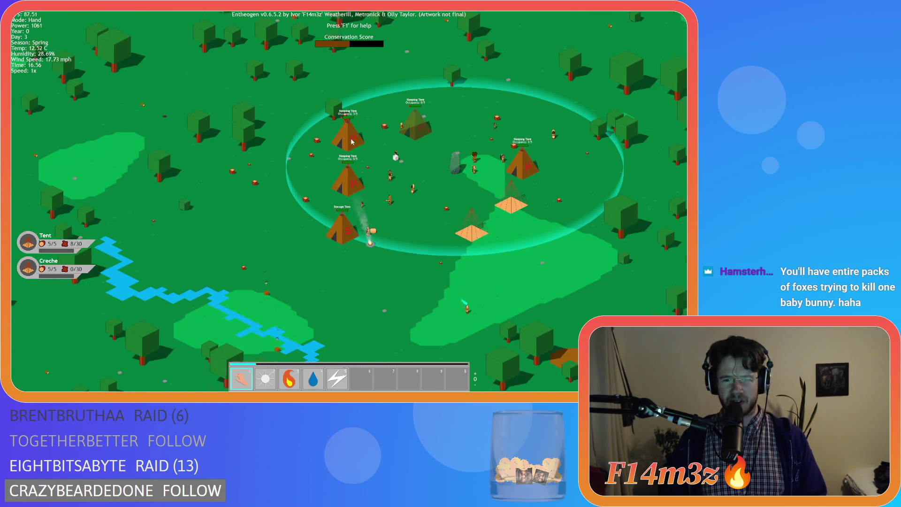
key("a")
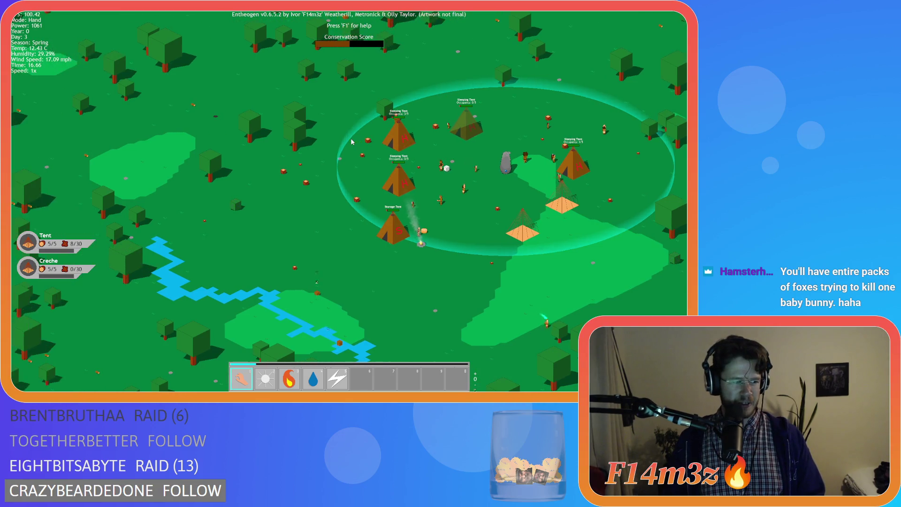
key("d")
key("d")
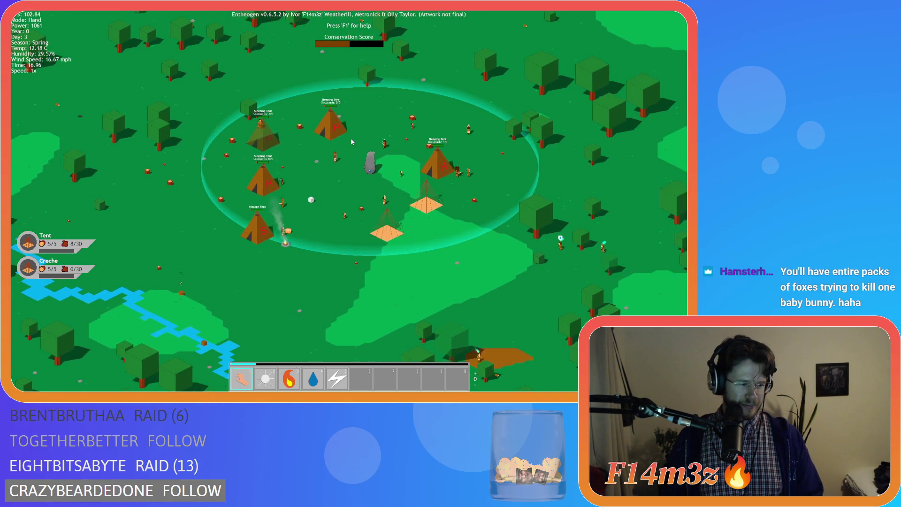
key("a")
key("w")
key("d")
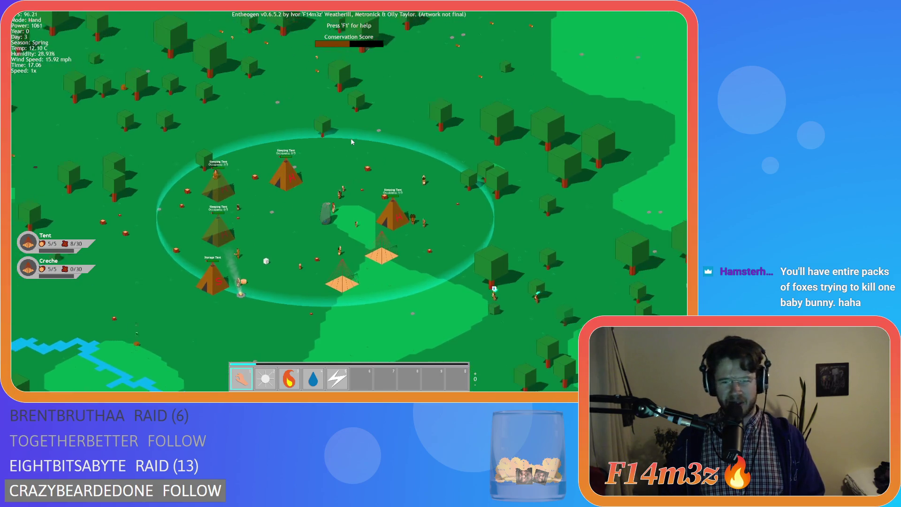
key("a")
key("s")
key("w")
key("a")
key("s")
key("a")
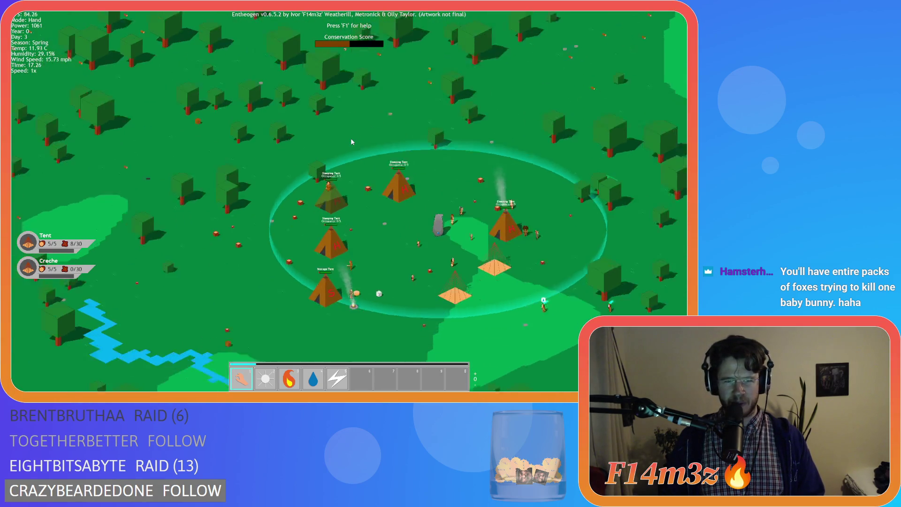
key("s")
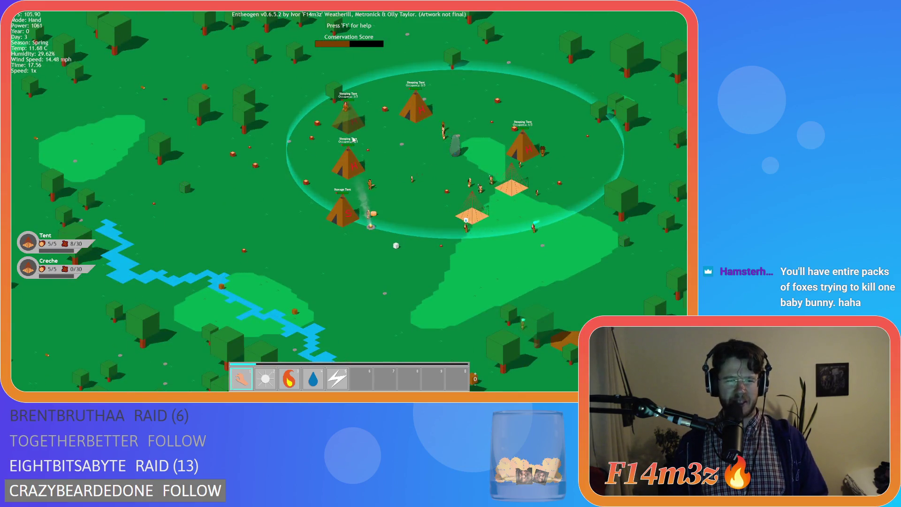
key("a")
key("d")
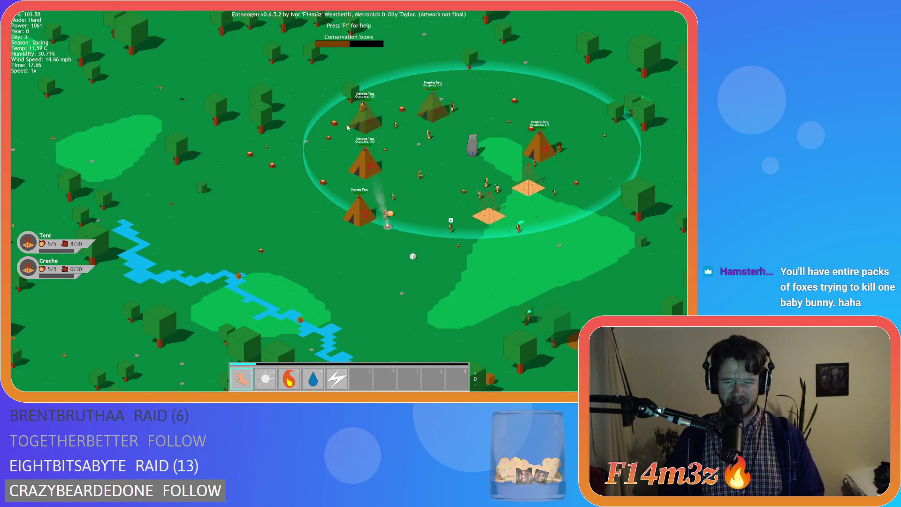
key("s")
key("w")
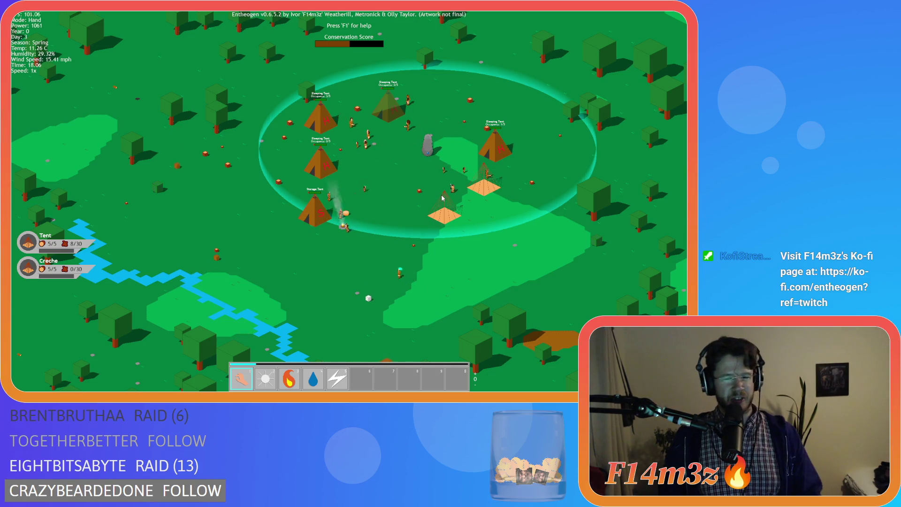
key("d")
key("w")
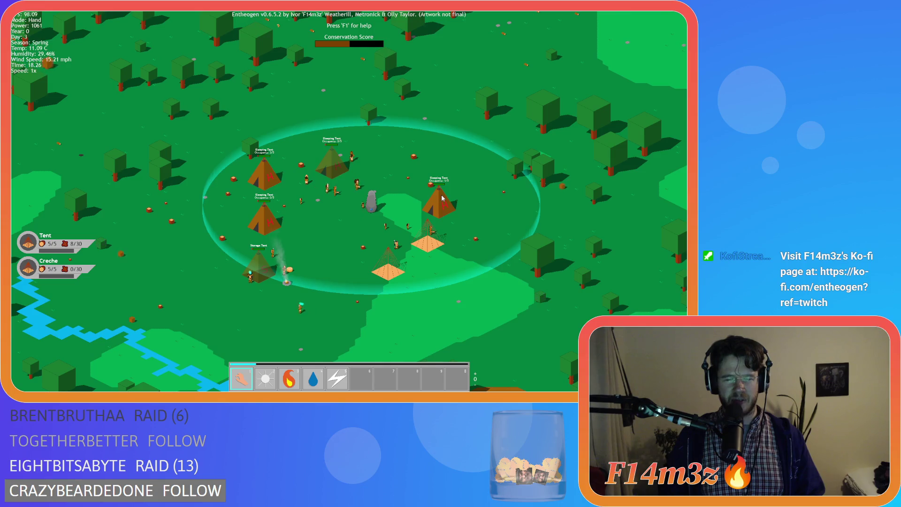
key("a")
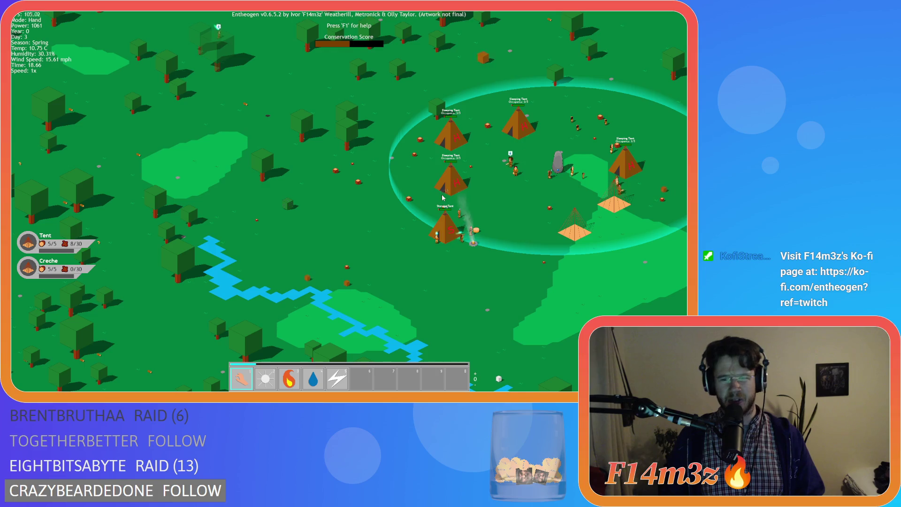
key("d")
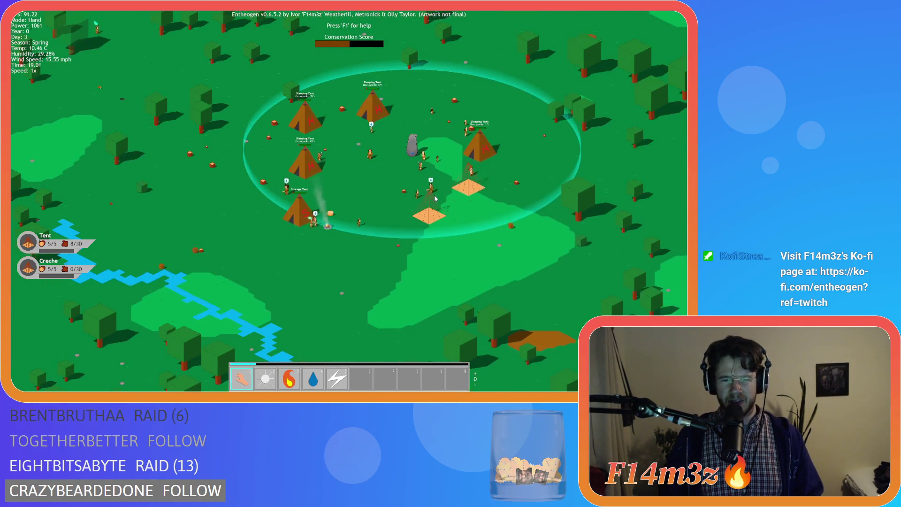
key("s")
key("d")
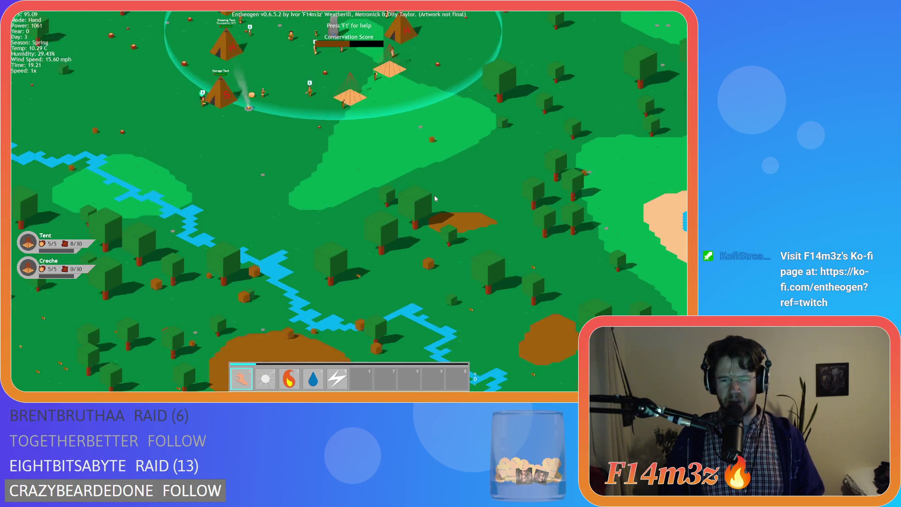
key("w")
key("d")
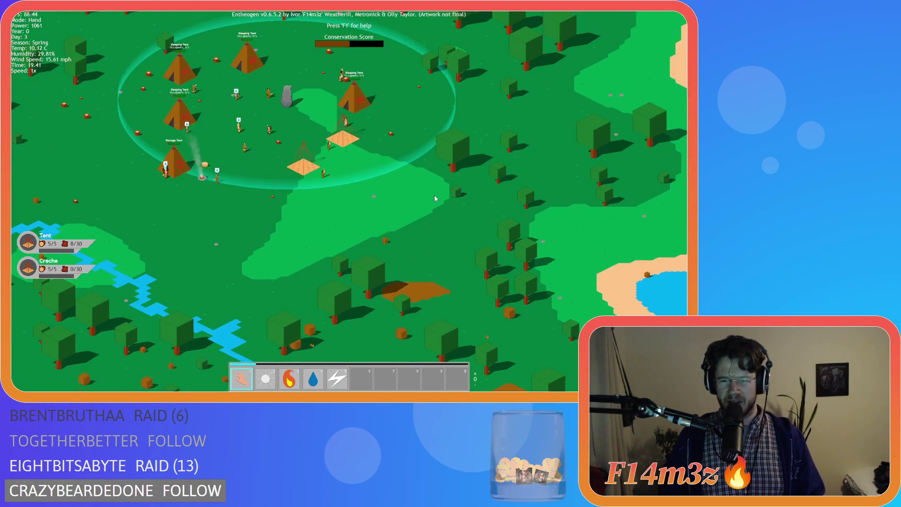
key("w")
key("a")
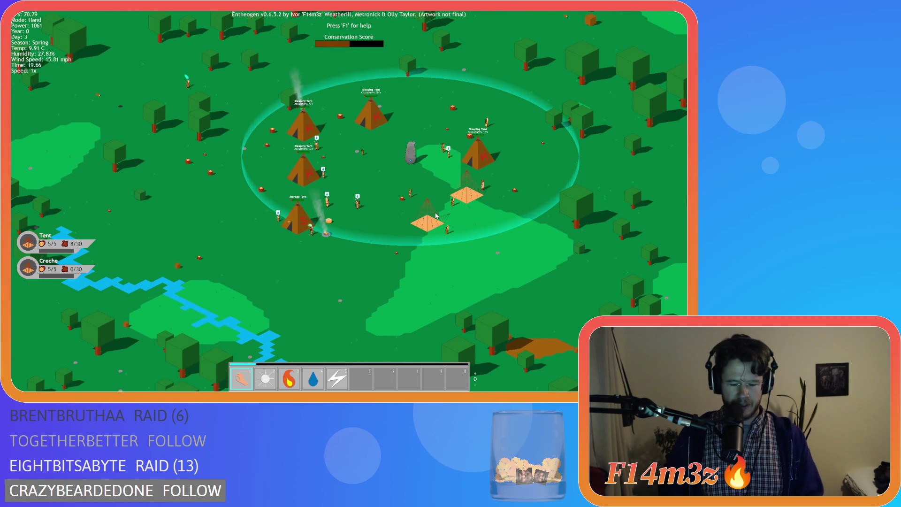
Step: Check the inventory, then open the Camp overview: Menhir 0 worshippers, Store 121, Campfire fuel 49%
key("i")
key("i")
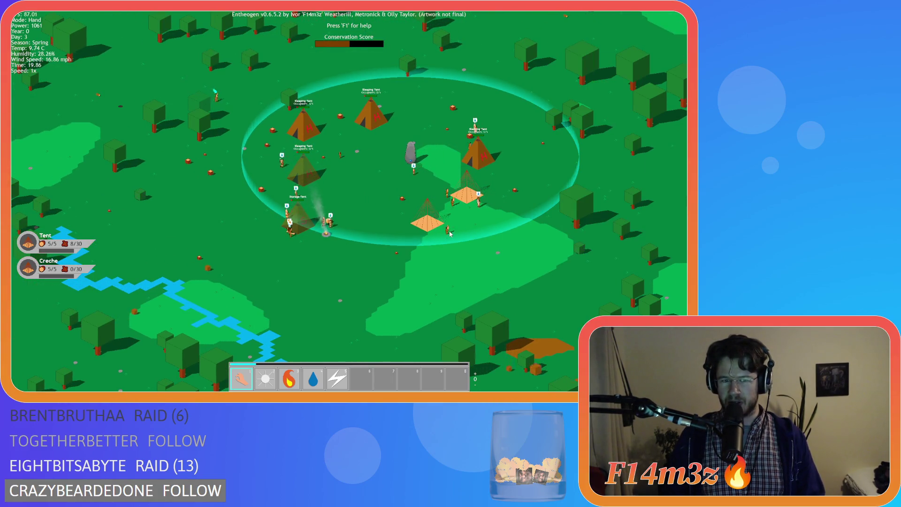
scroll(442, 228, "down", 5)
scroll(432, 229, "up", 6)
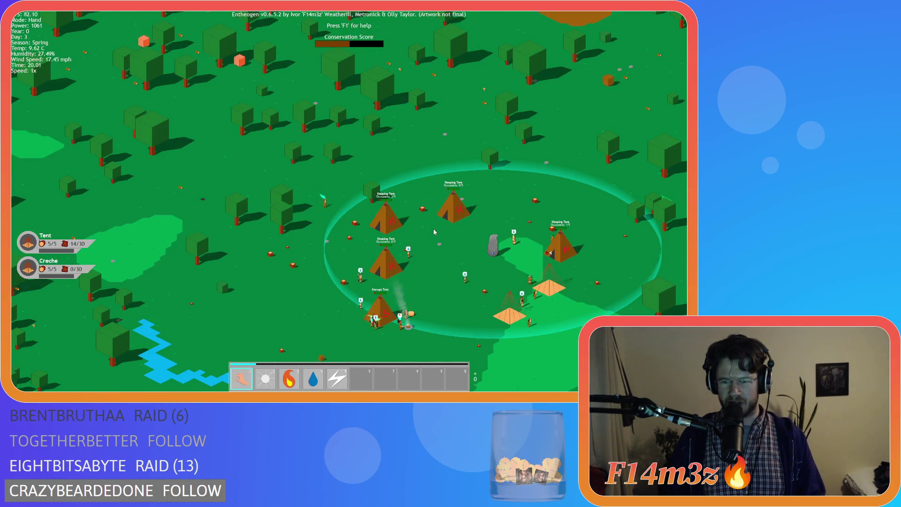
scroll(434, 231, "down", 2)
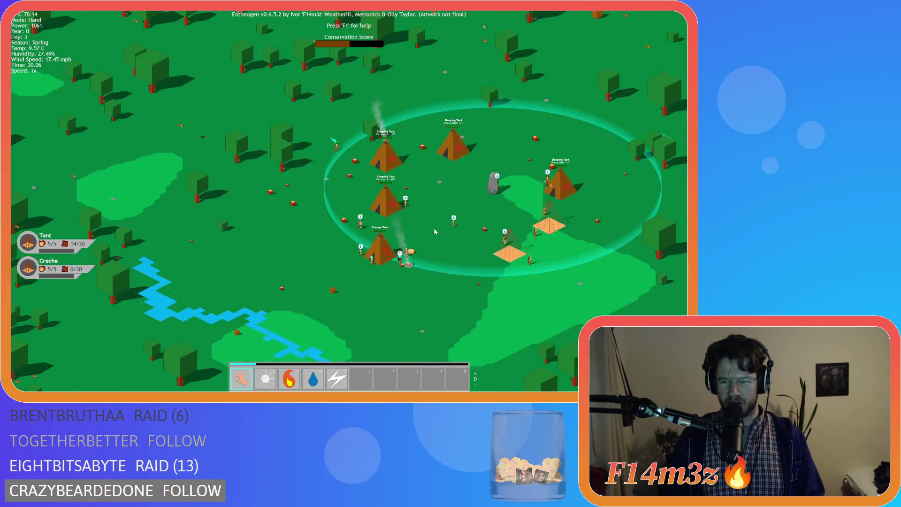
scroll(434, 232, "down", 2)
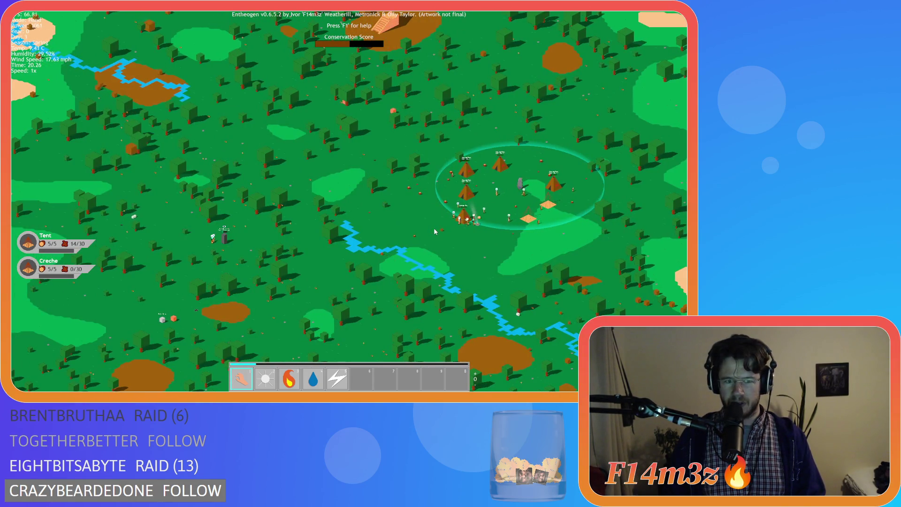
scroll(434, 232, "up", 3)
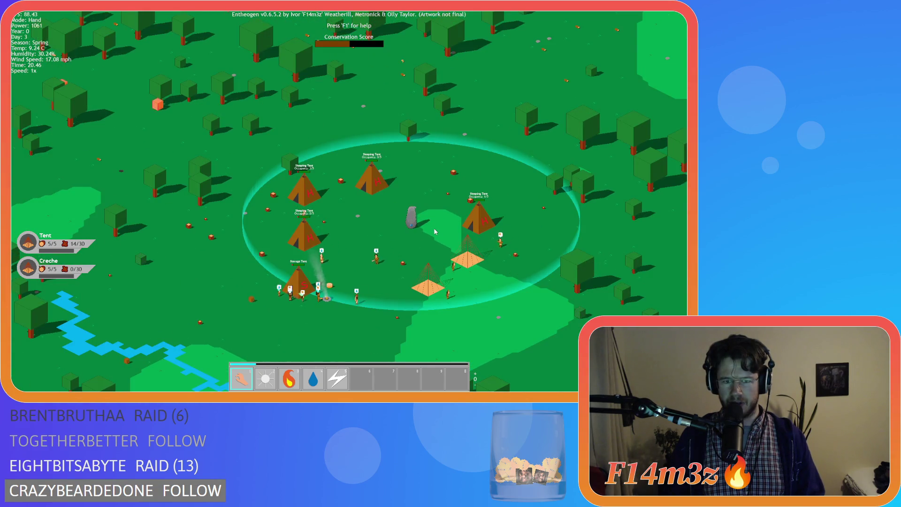
key("s")
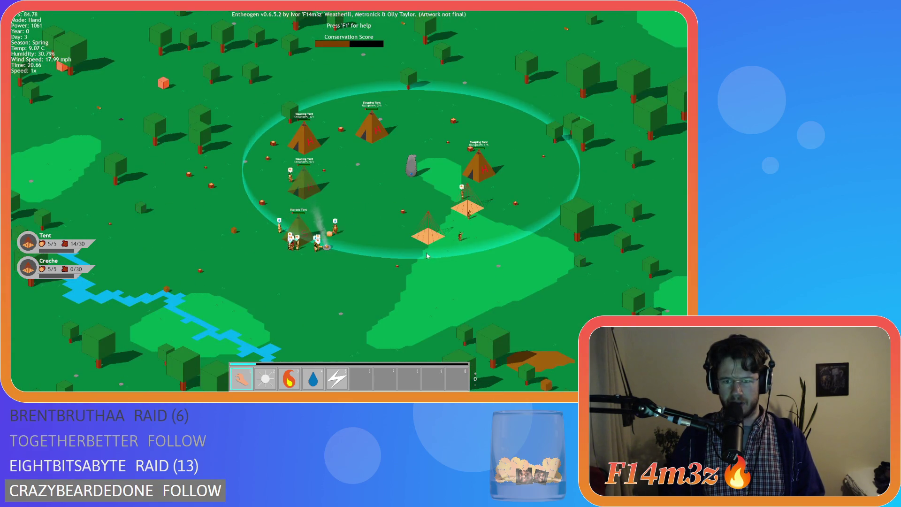
left_click(483, 217)
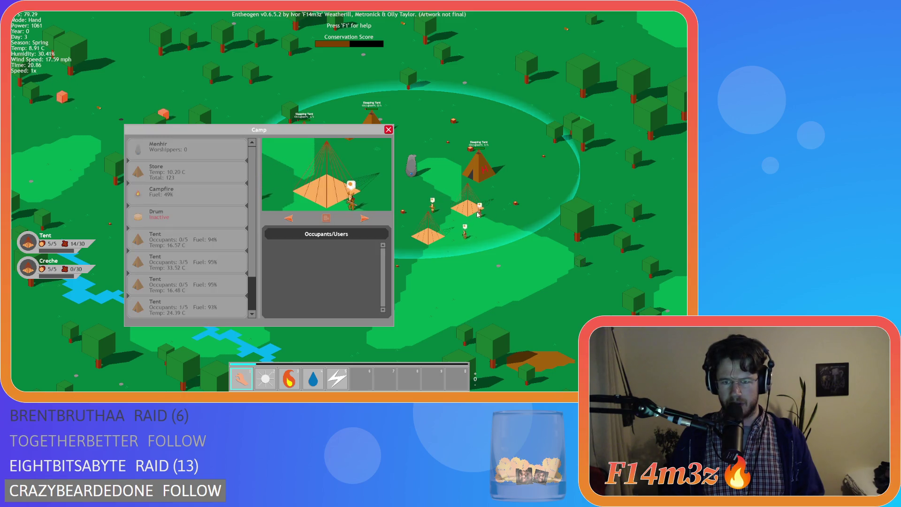
Step: Look over the Tribe overview, then close both the Camp and Tribe overviews
left_click(474, 216)
left_click(388, 129)
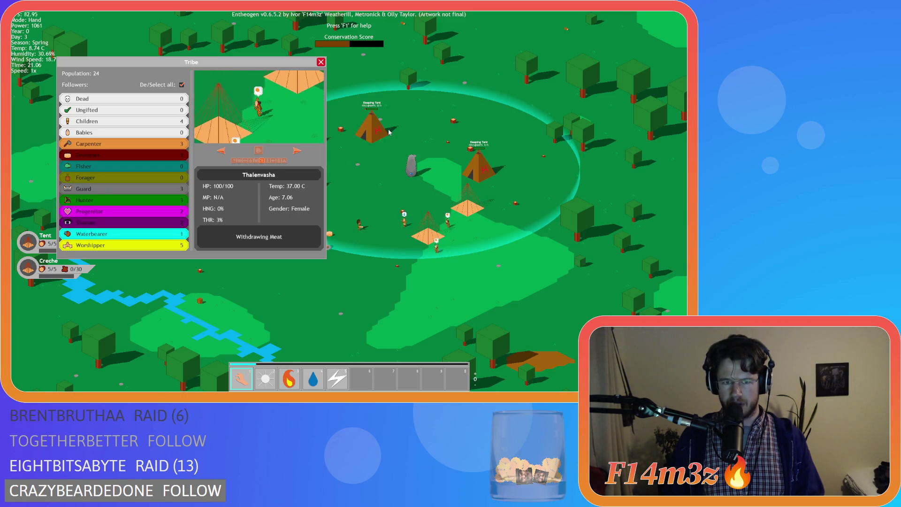
key("a")
key("Escape")
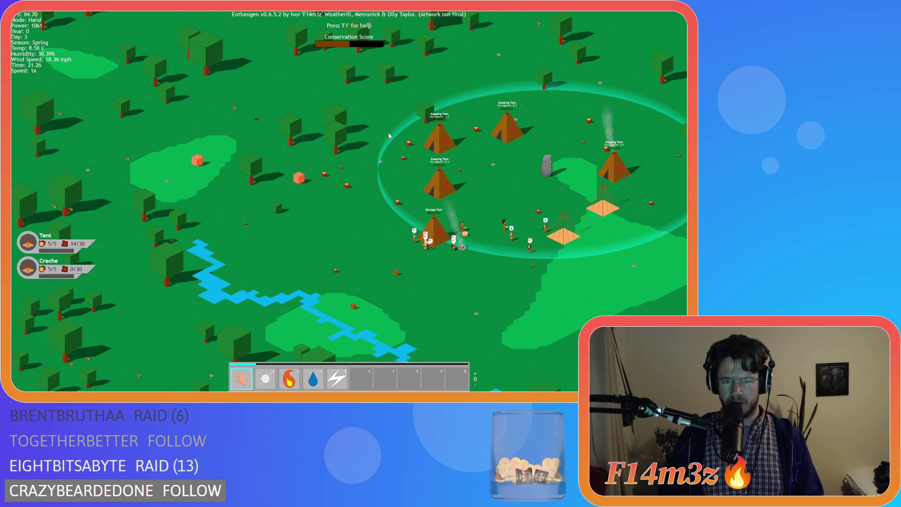
Step: Survey the island by panning north-east and north-west while zooming out and back in
key("w")
key("d")
scroll(390, 139, "down", 5)
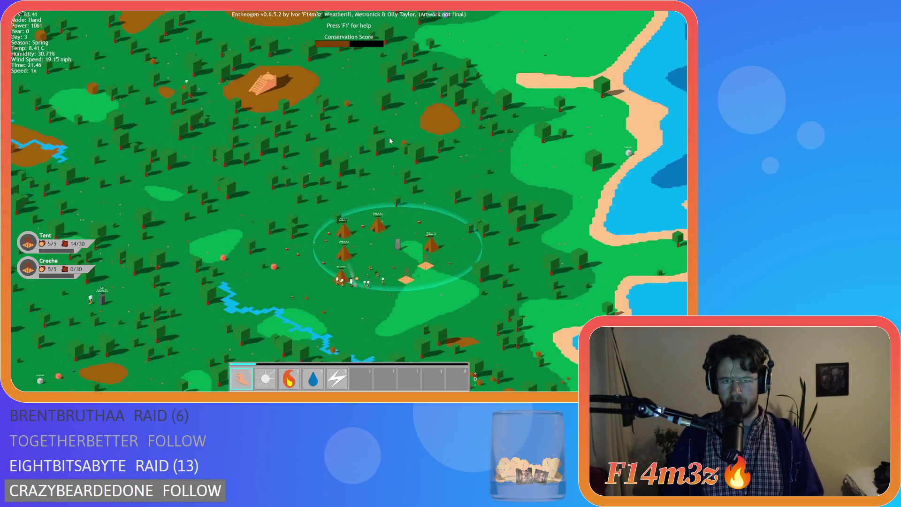
key("w")
key("a")
scroll(389, 140, "down", 8)
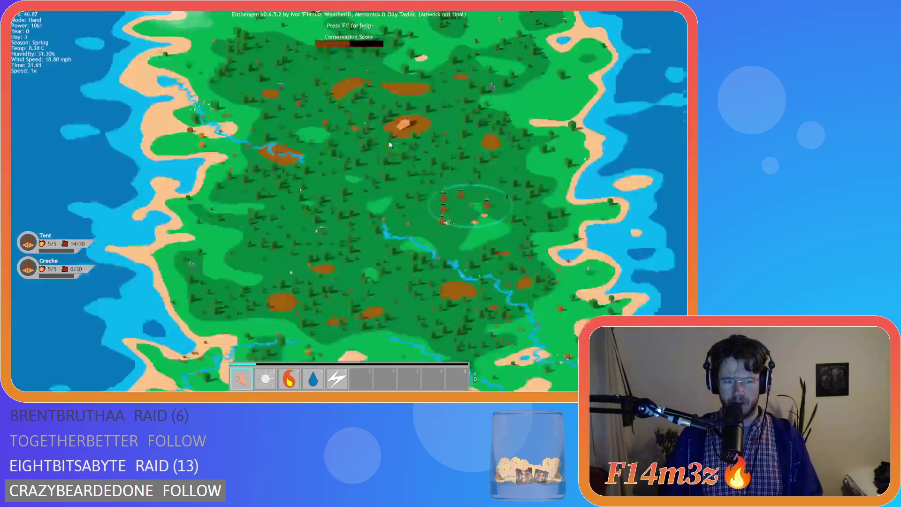
scroll(315, 184, "up", 10)
scroll(305, 190, "down", 3)
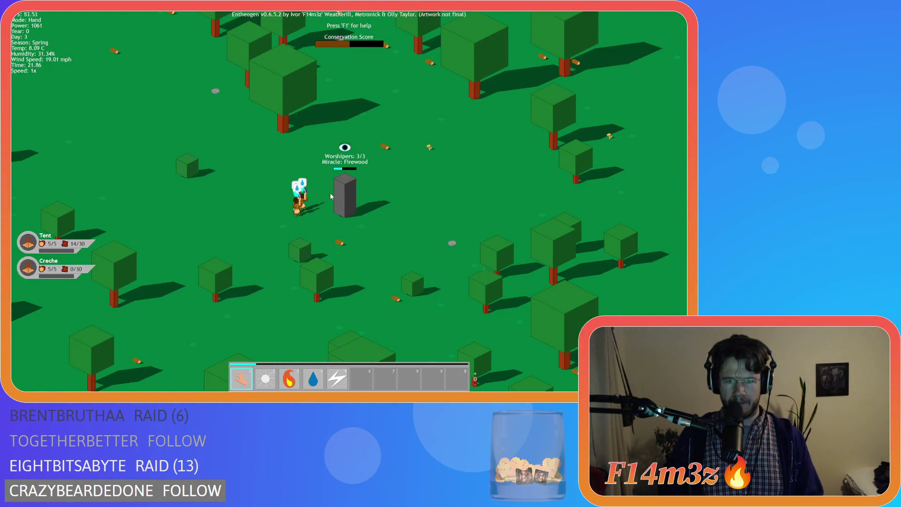
scroll(331, 192, "up", 4)
scroll(331, 193, "down", 8)
scroll(331, 196, "down", 2)
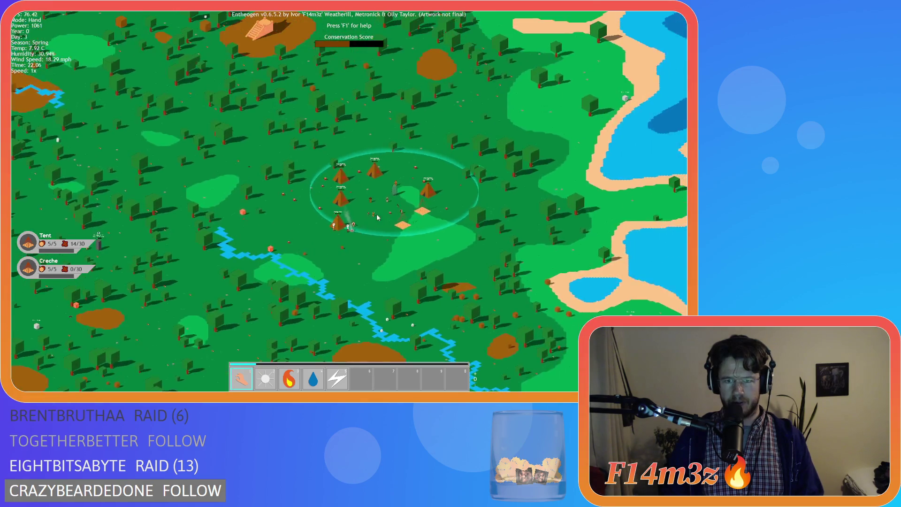
scroll(377, 217, "up", 8)
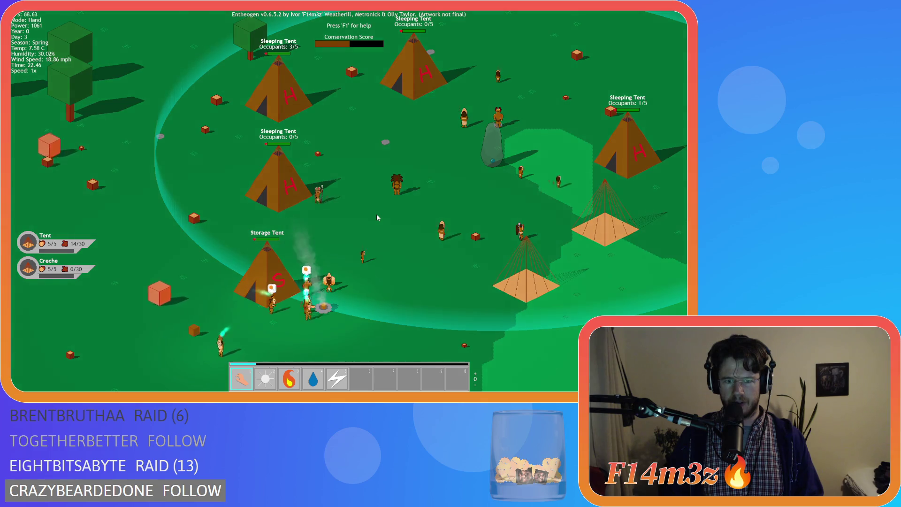
Step: Zoom out and pan to the forest and river just south of the camp
scroll(377, 217, "down", 4)
key("s")
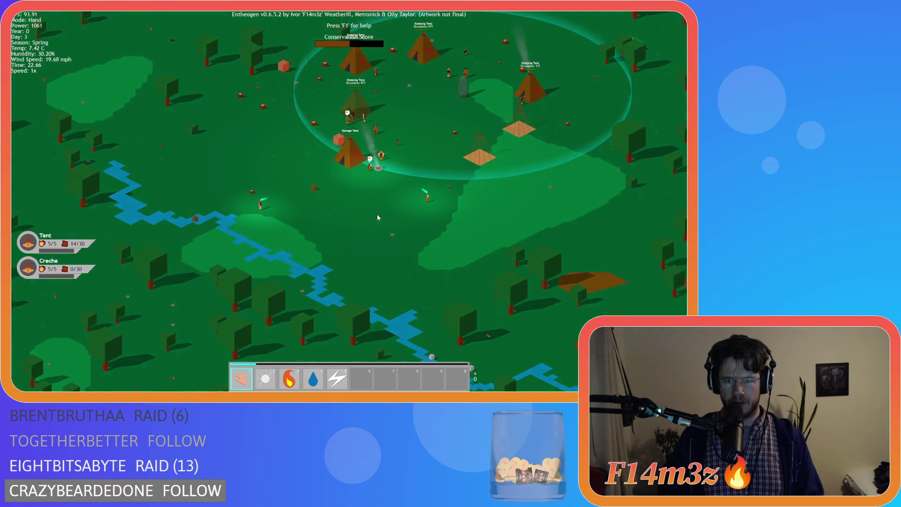
key("d")
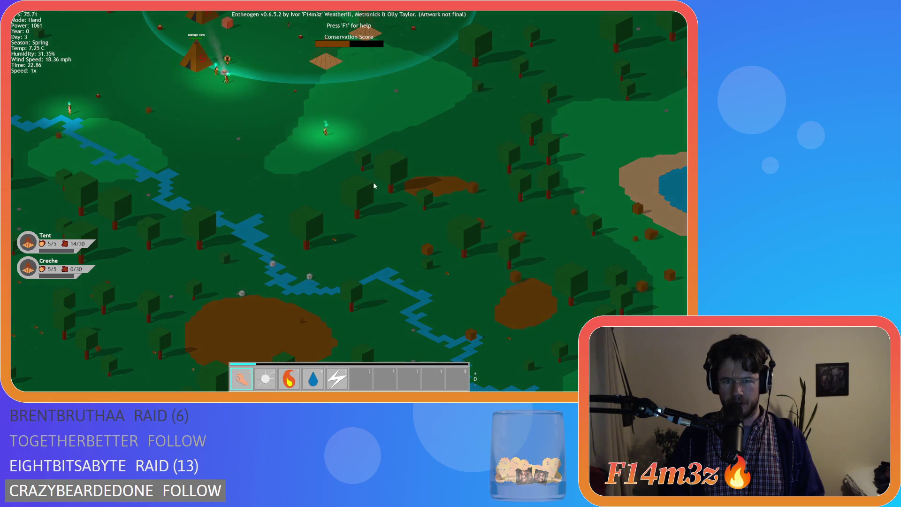
Step: Zoom in and follow the lone villager east through the night forest, then back toward the tents
scroll(328, 169, "up", 3)
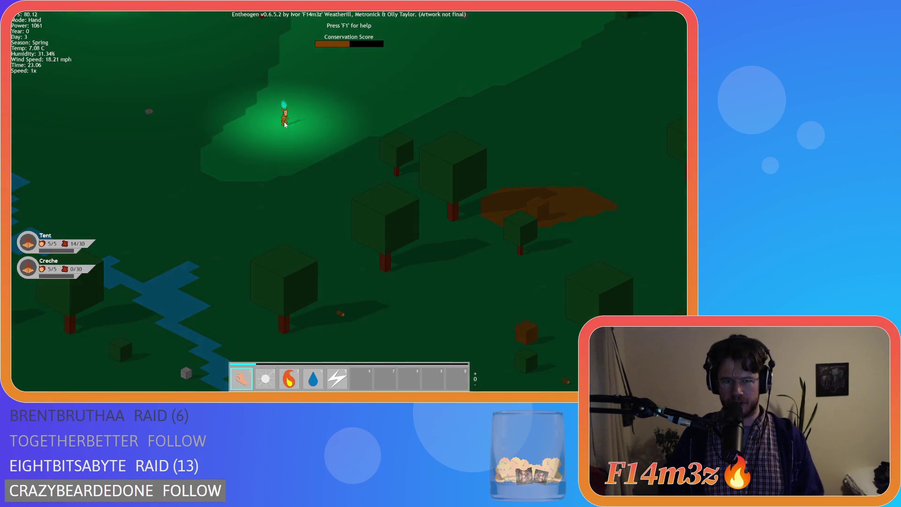
key("d")
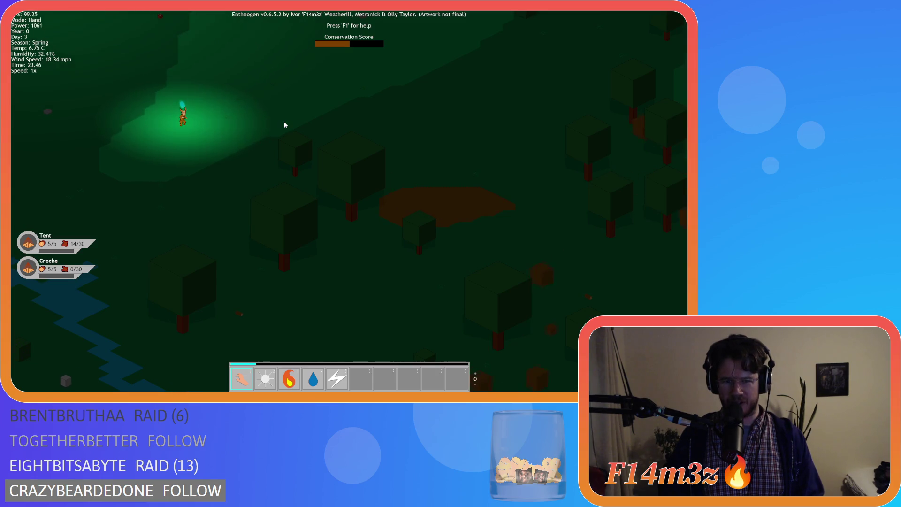
key("w")
key("a")
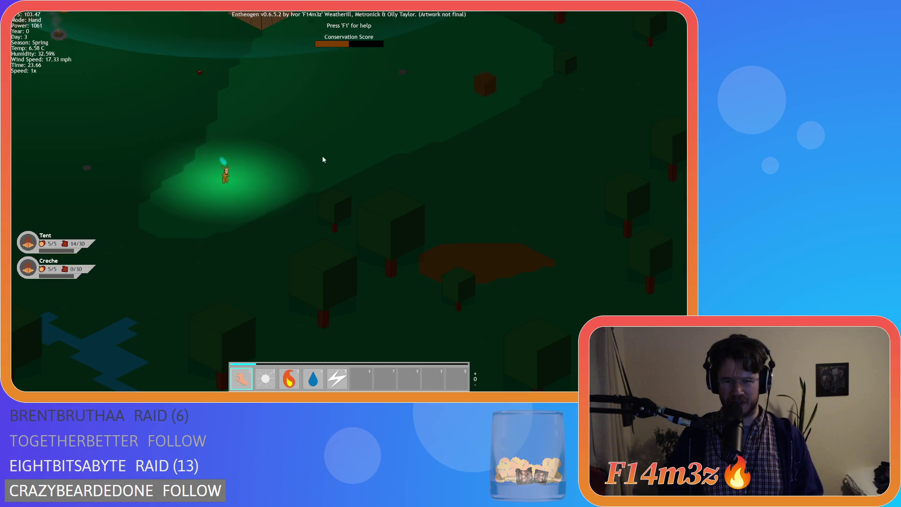
key("a")
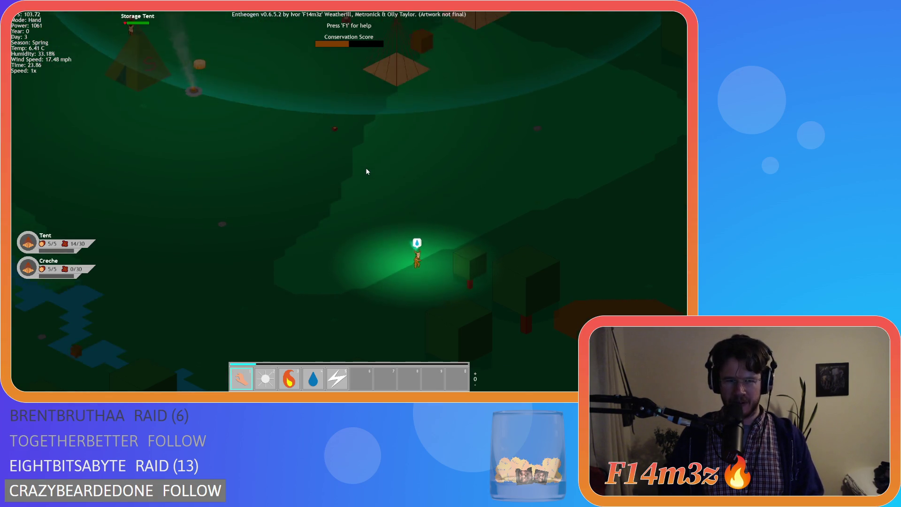
key("w")
Step: Zoom out, pan north to the camp and open its overview: tents 5/5, fuel 7%, Store 107
scroll(357, 170, "down", 5)
key("d")
key("s")
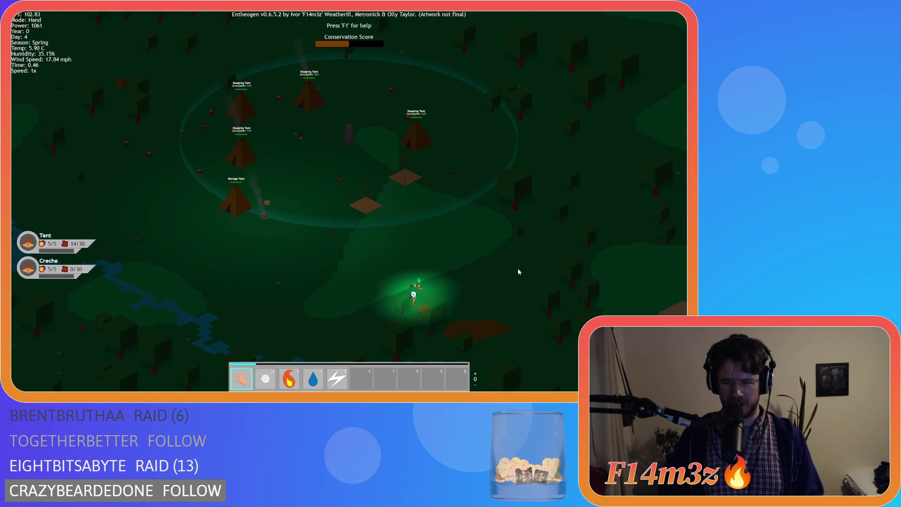
key("w")
scroll(379, 193, "up", 3)
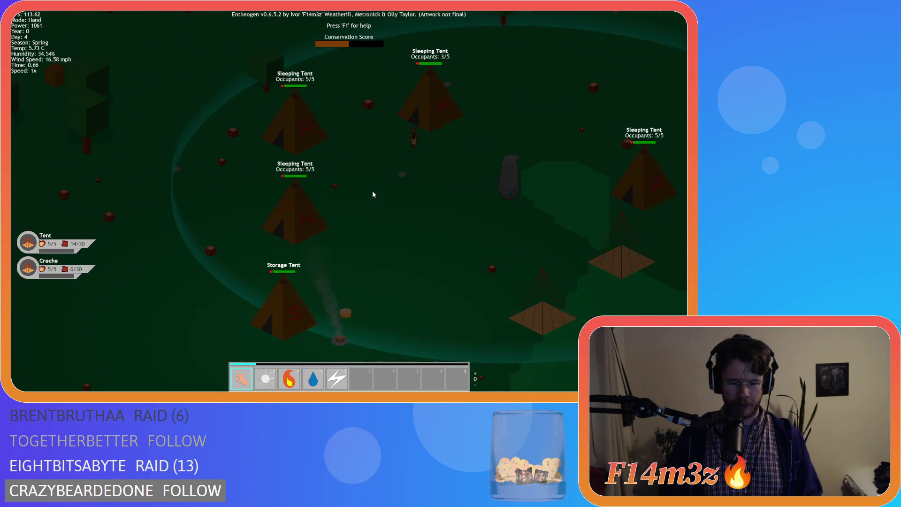
left_click(297, 217)
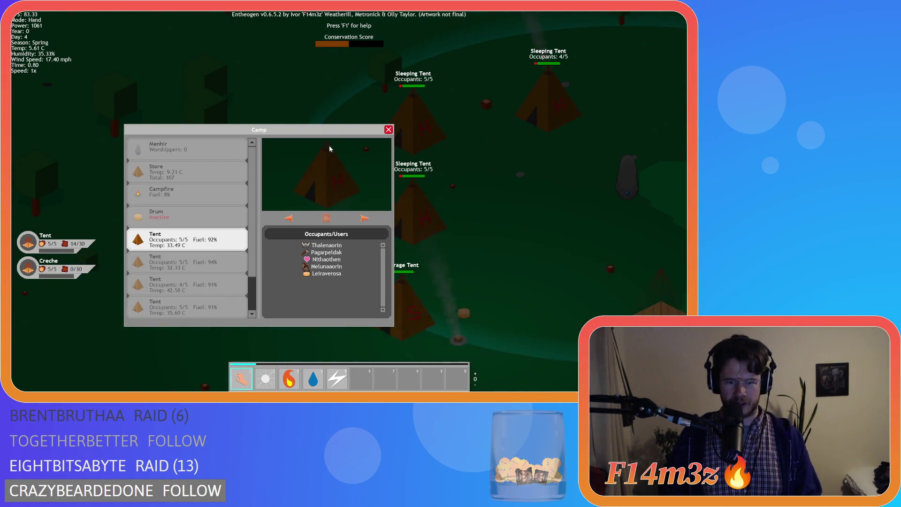
key("w")
key("a")
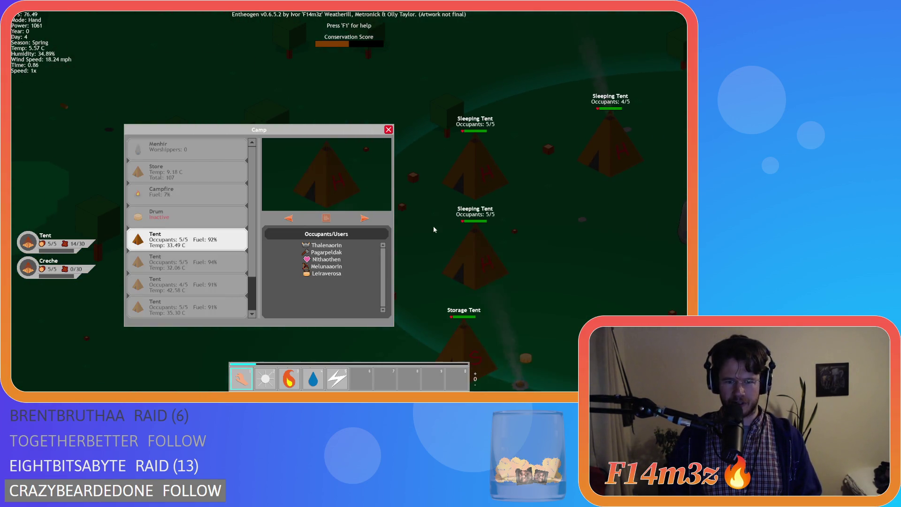
key("s")
key("d")
left_click_drag(359, 129, 318, 53)
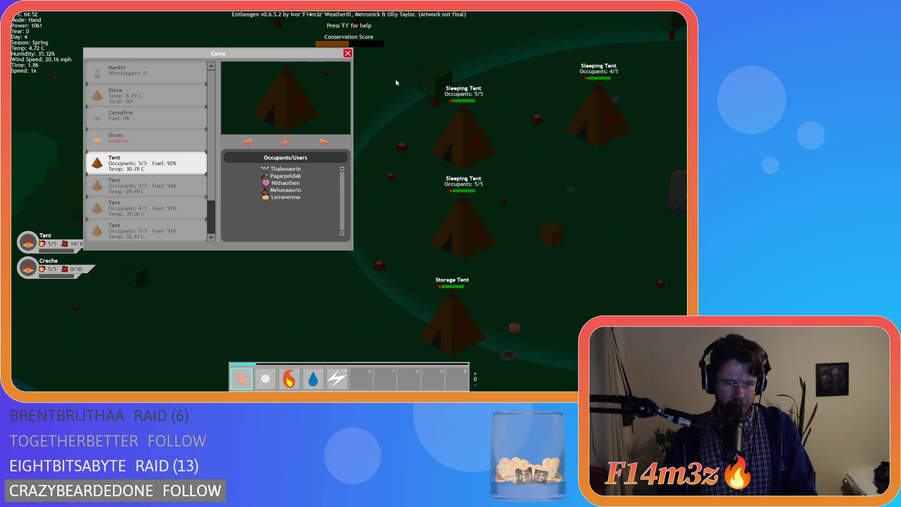
left_click(343, 55)
key("s")
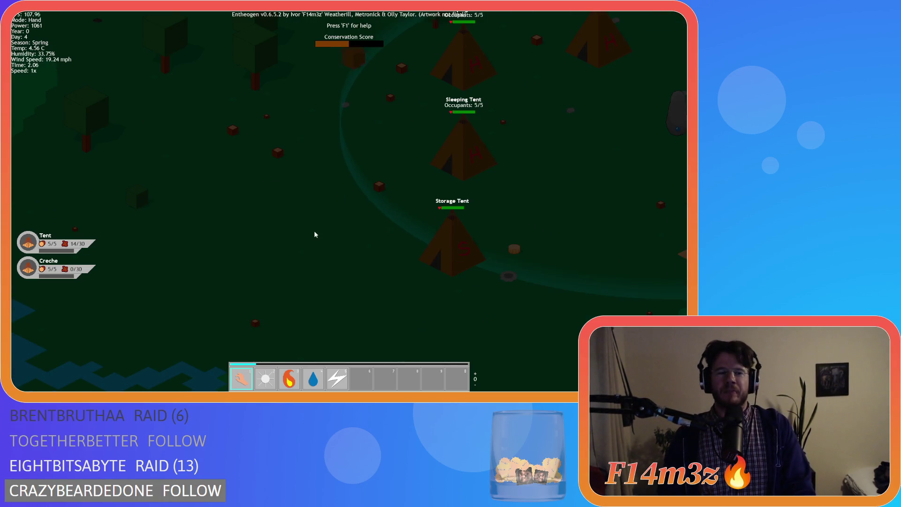
scroll(321, 209, "down", 10)
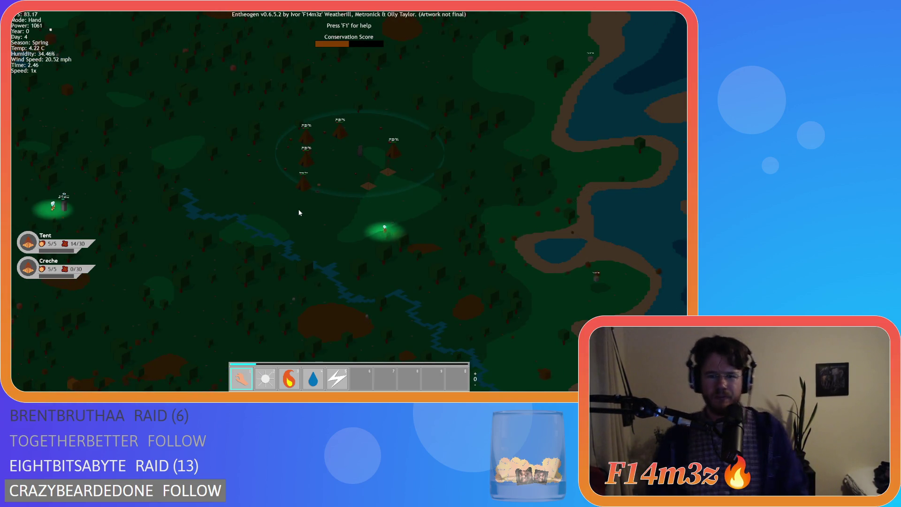
Step: Zoom in and carry the water-carrying villager to the storage tent
scroll(295, 207, "up", 10)
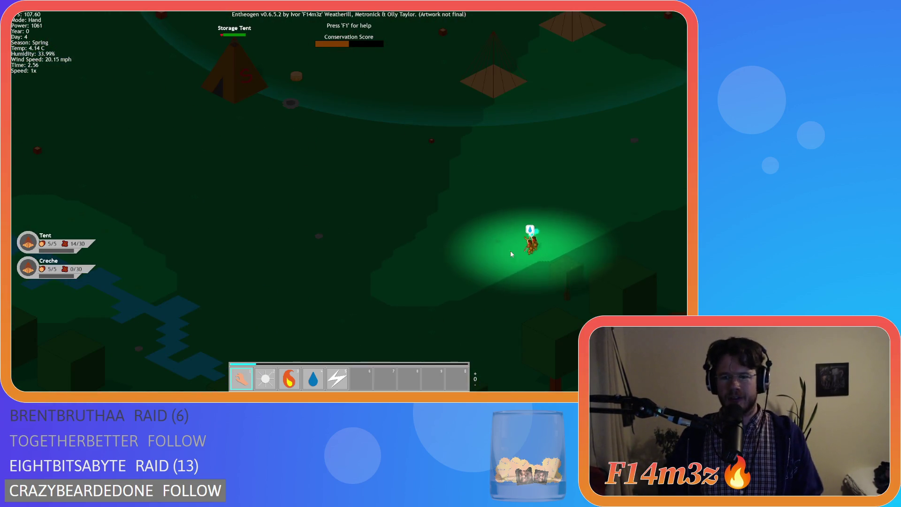
mouse_move(530, 241)
left_mouse_down()
mouse_move(473, 207)
mouse_move(291, 143)
left_mouse_up()
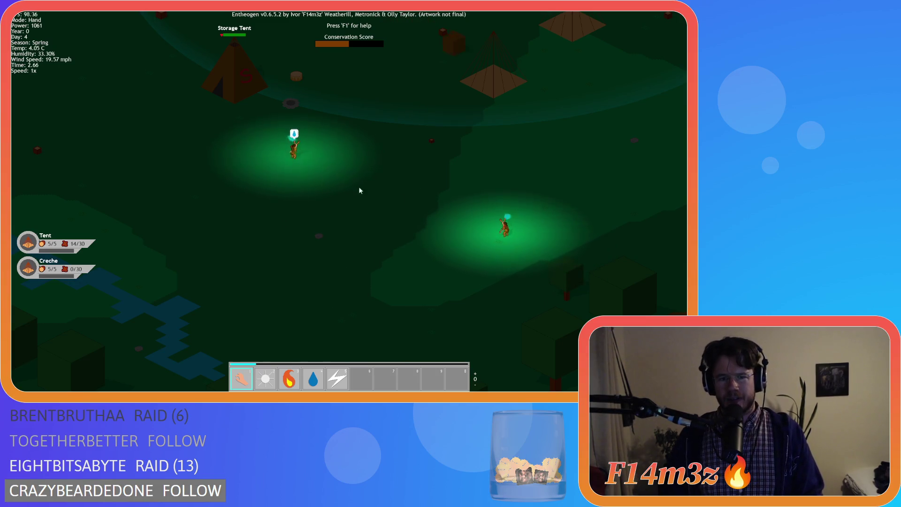
key("Up")
key("Left")
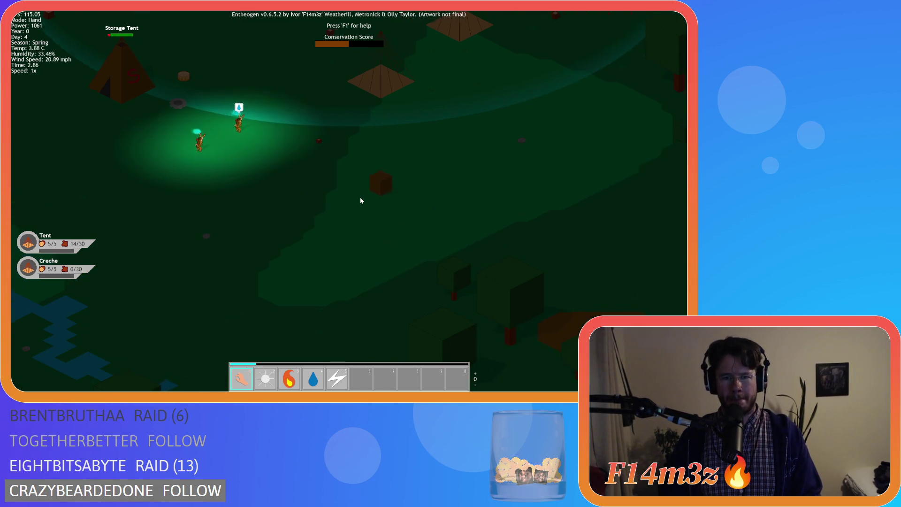
Step: Pan to the standing stone and back until daybreak unlocks Miracle Firewood, with Power at 1097
scroll(359, 196, "down", 5)
key("Left")
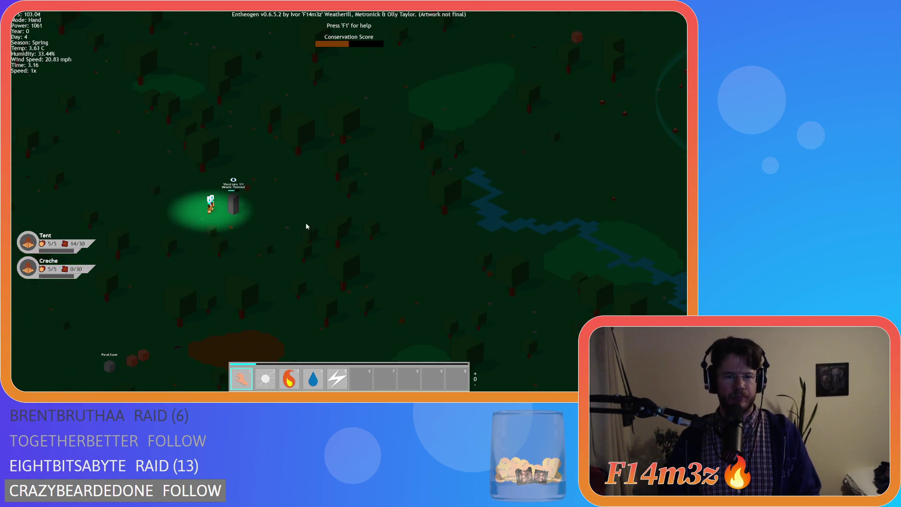
key("Right")
key("Up")
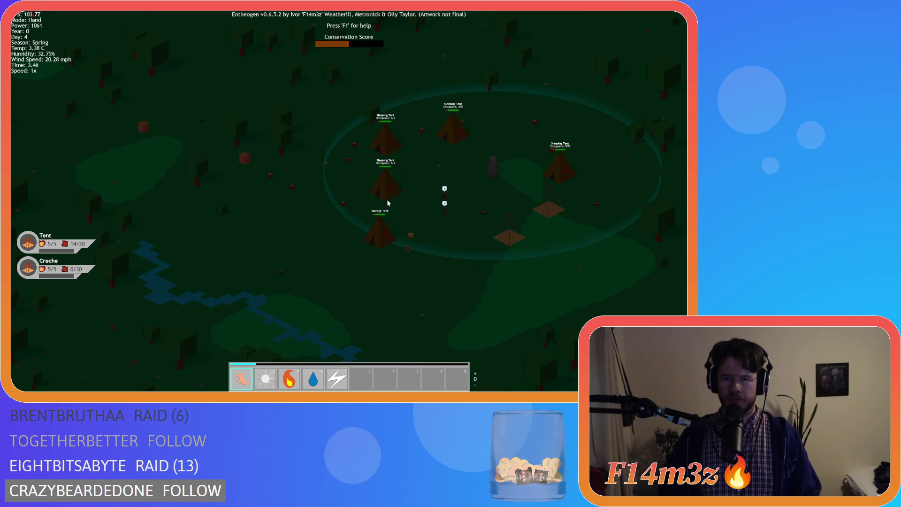
key("Left")
key("Down")
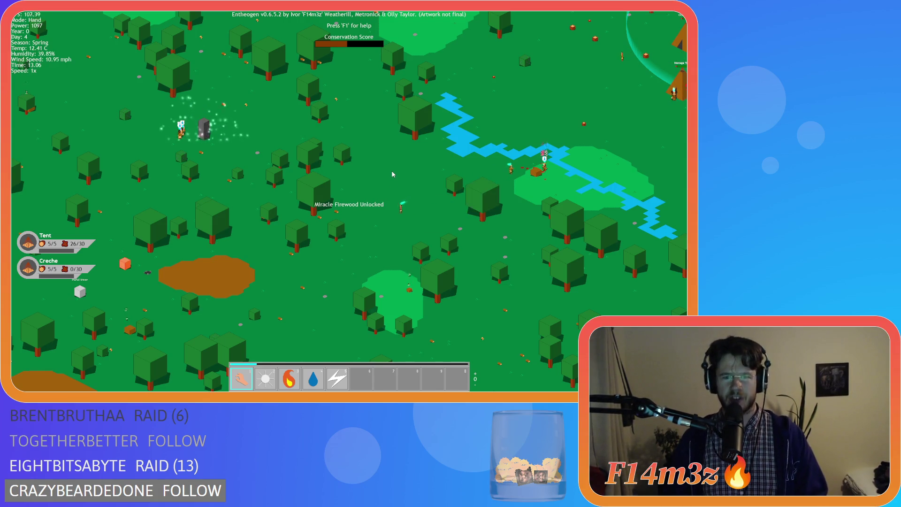
Step: Pan along the river and back to centre the daytime village, then open the Storage and Tribe inventory
key("Right")
key("Up")
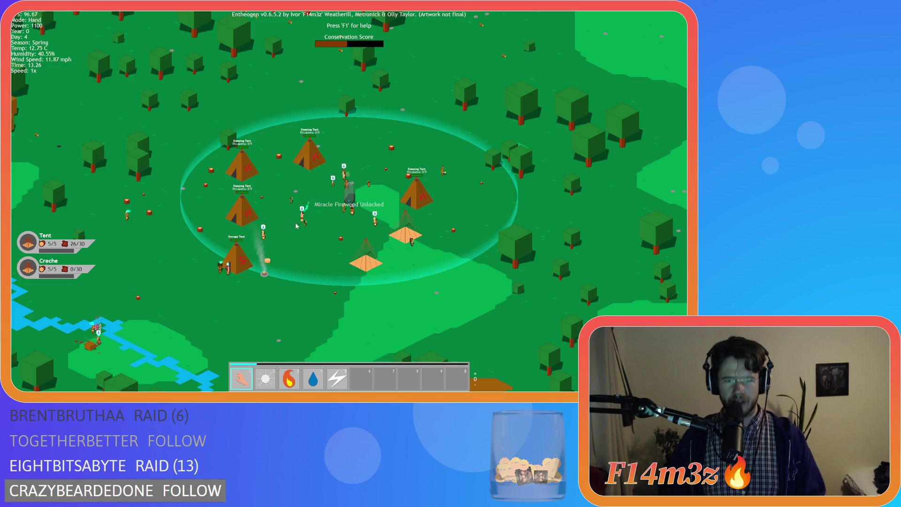
key("Left")
key("Down")
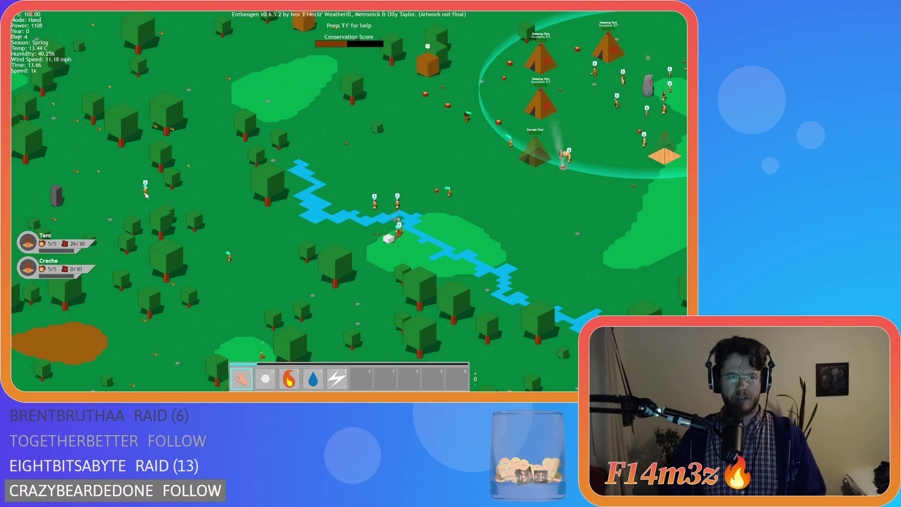
key("Up")
key("Right")
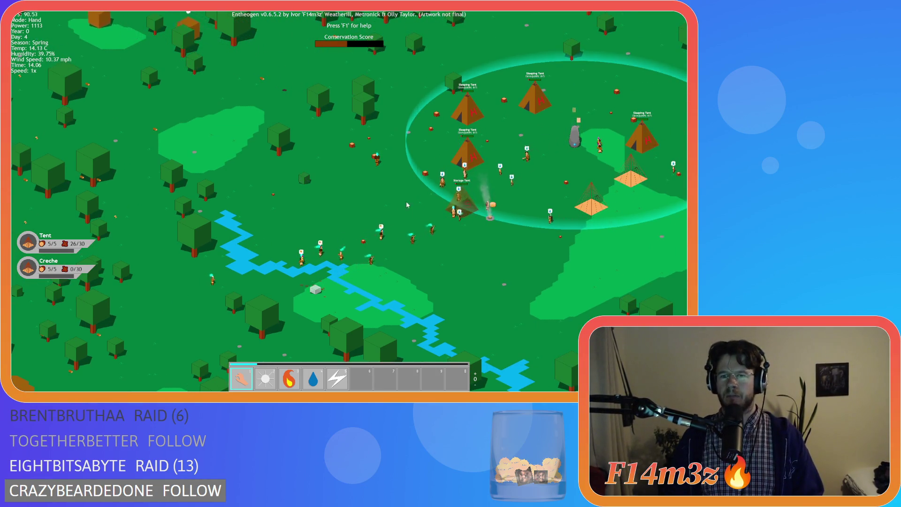
key("Right")
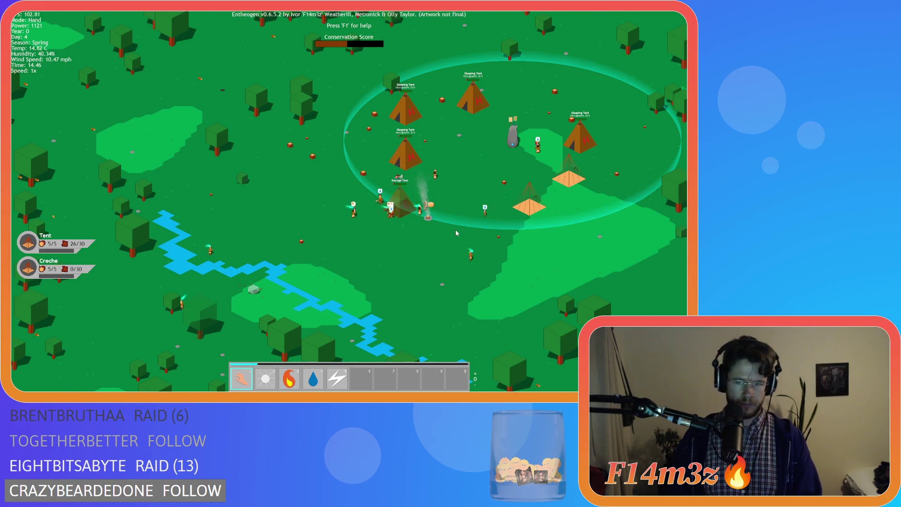
key("i")
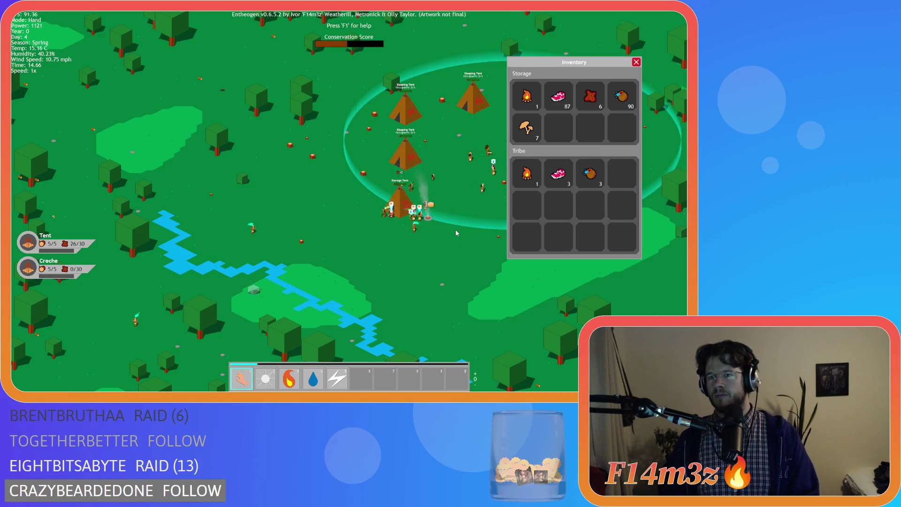
Step: Close the inventory, zoom out and pan north over the forest before re-centring on the village
key("i")
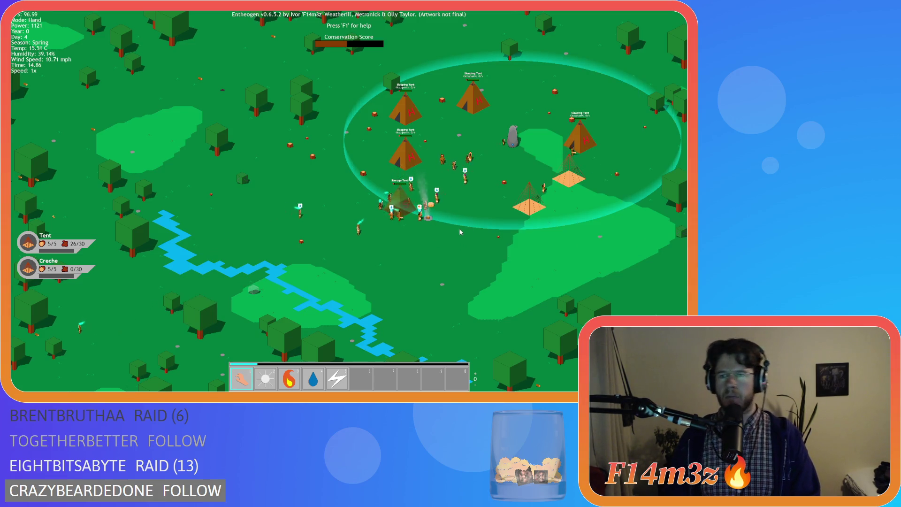
scroll(502, 221, "up", 5)
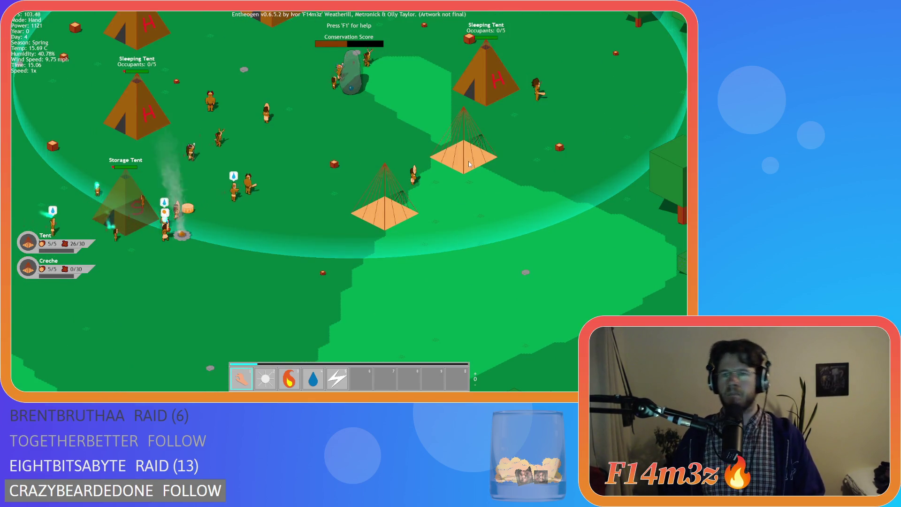
scroll(468, 161, "down", 5)
scroll(502, 77, "down", 5)
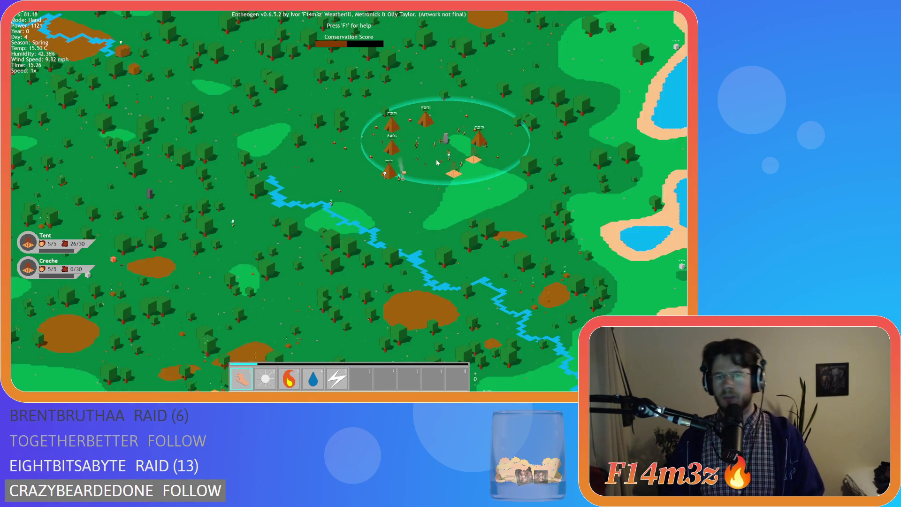
scroll(435, 173, "up", 4)
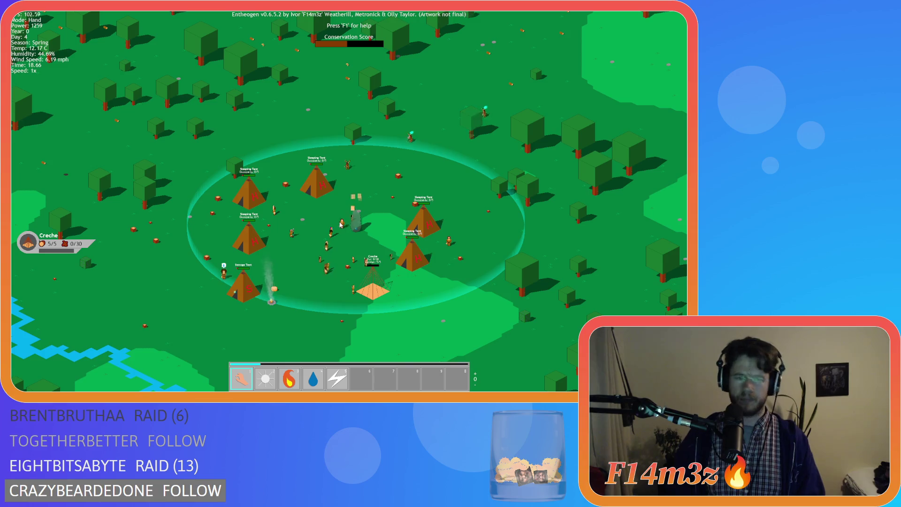
scroll(340, 226, "down", 5)
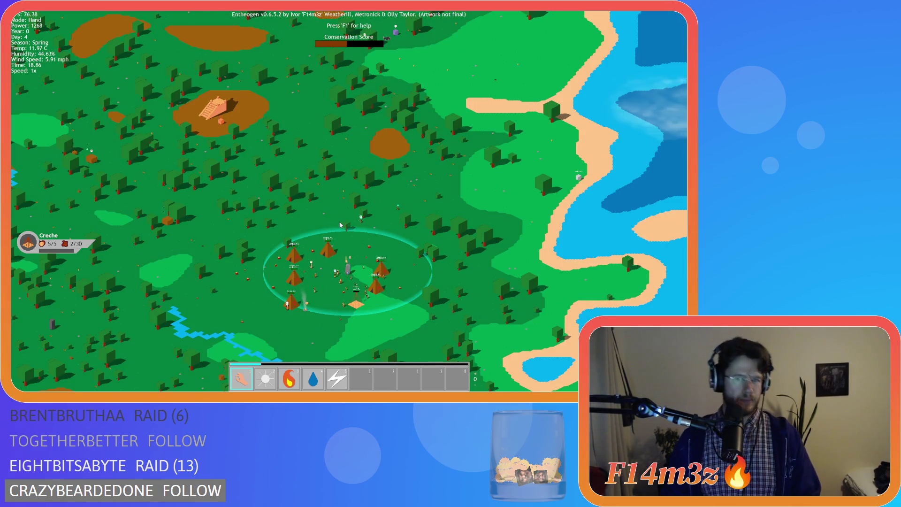
key("w")
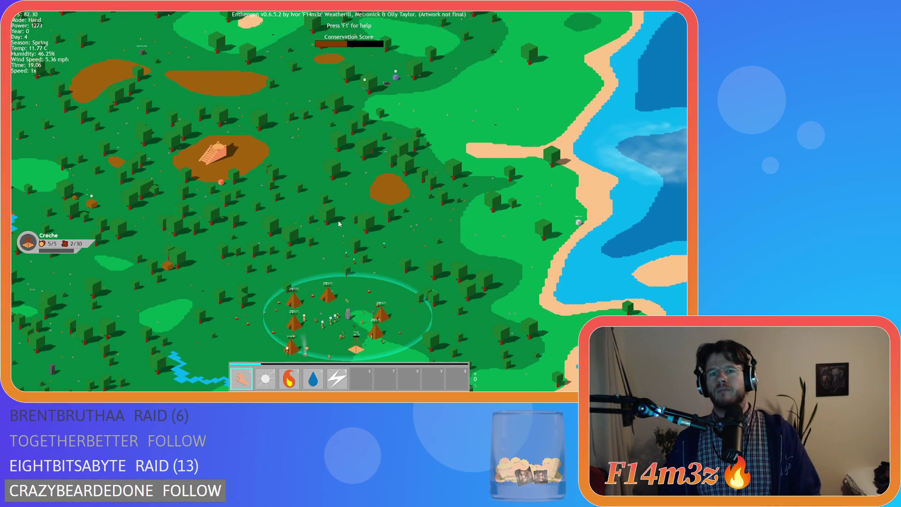
key("a")
key("s")
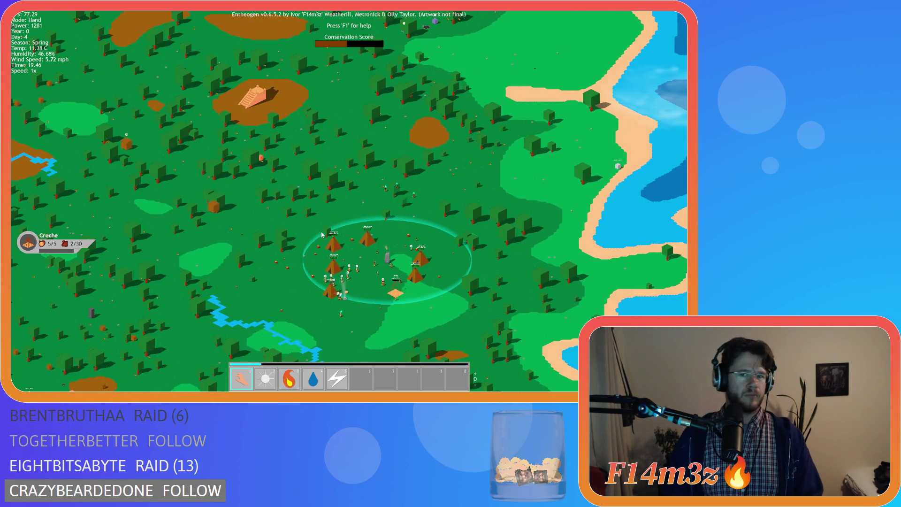
scroll(322, 235, "up", 2)
scroll(331, 238, "up", 3)
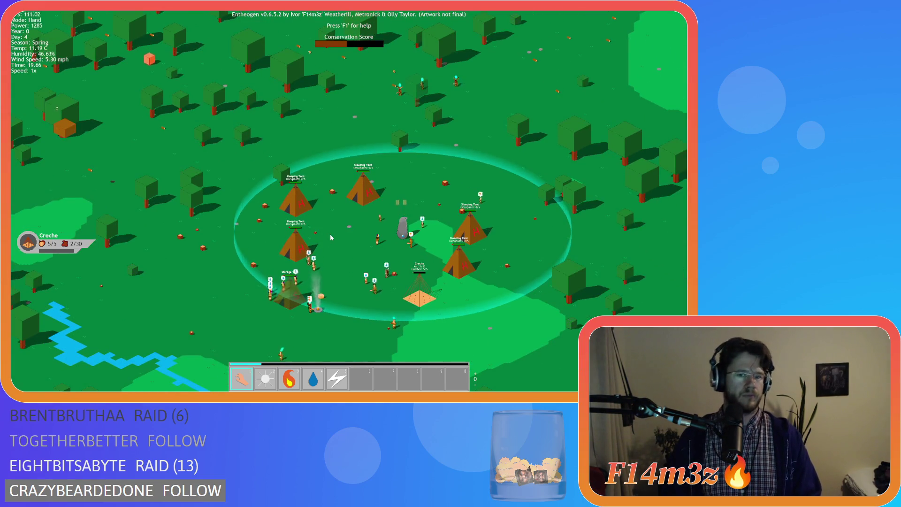
Step: Pan south past the village and across the surrounding terrain, bringing the river and coast into view
key("s")
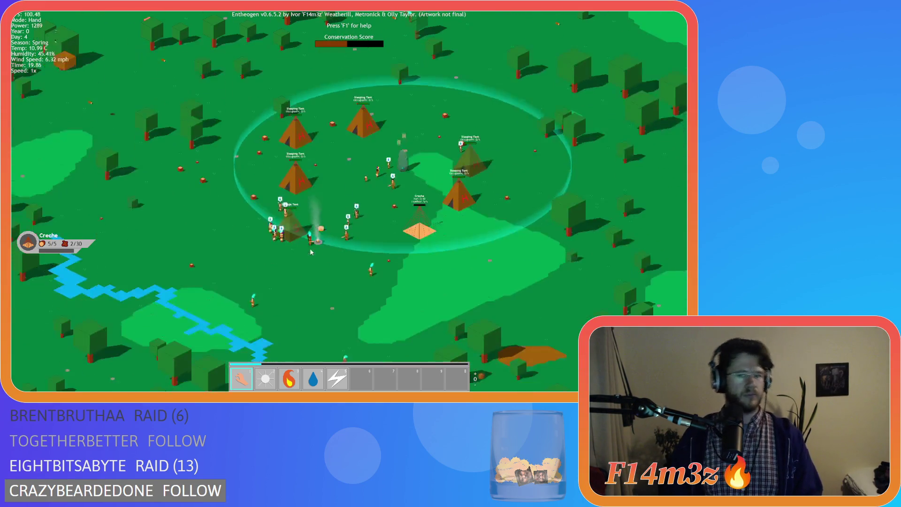
scroll(310, 250, "up", 3)
scroll(309, 247, "down", 3)
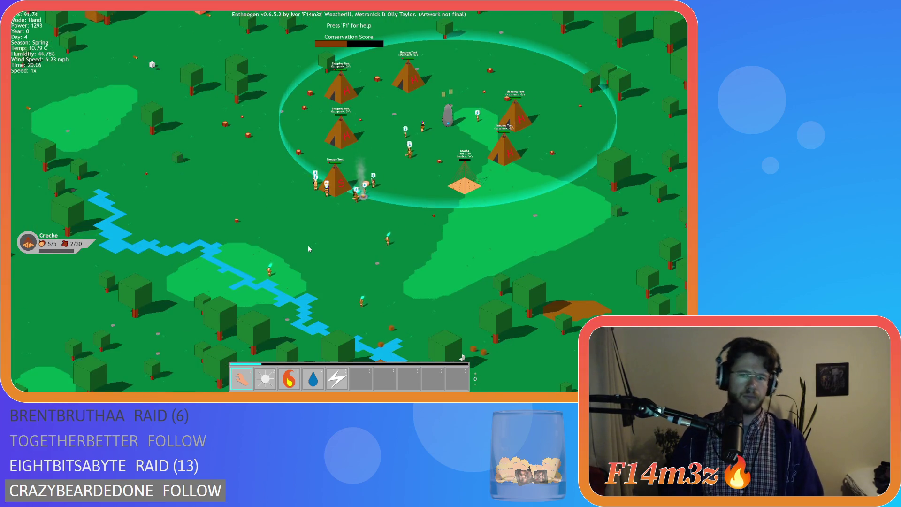
scroll(308, 245, "down", 5)
scroll(308, 245, "down", 2)
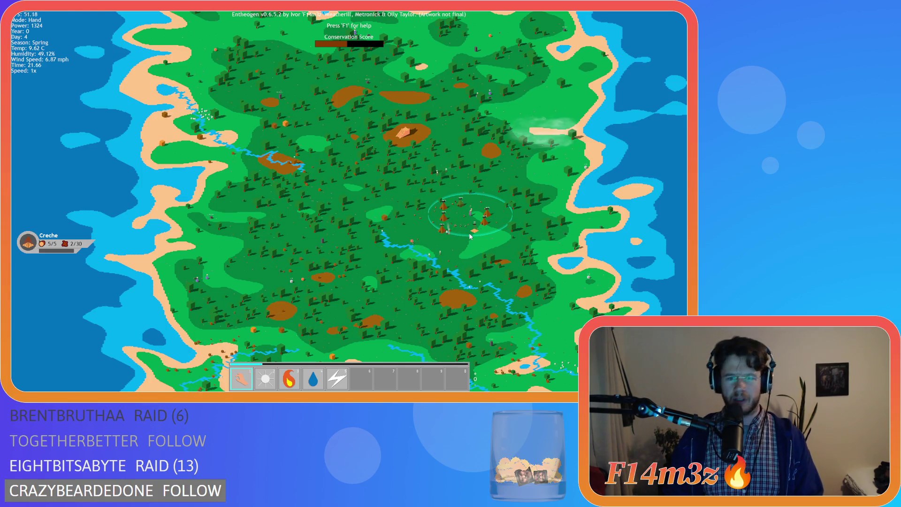
scroll(466, 230, "up", 3)
key("w")
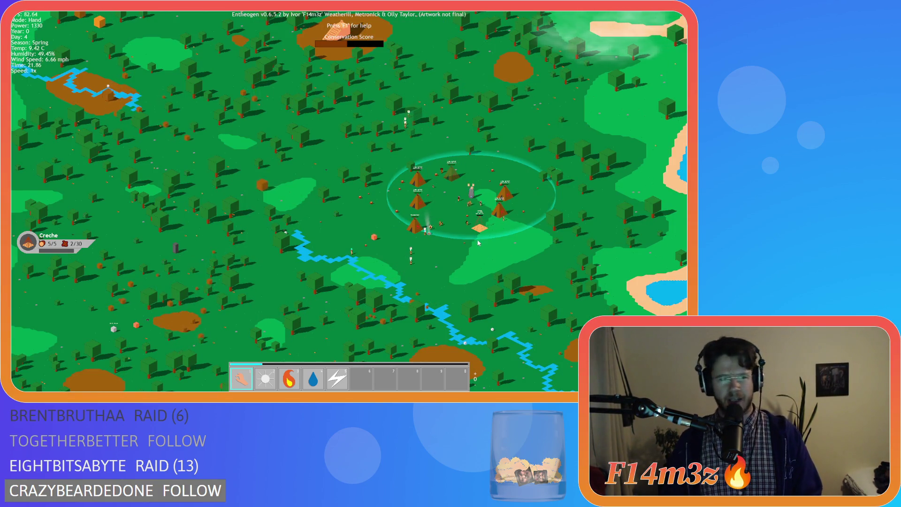
key("w")
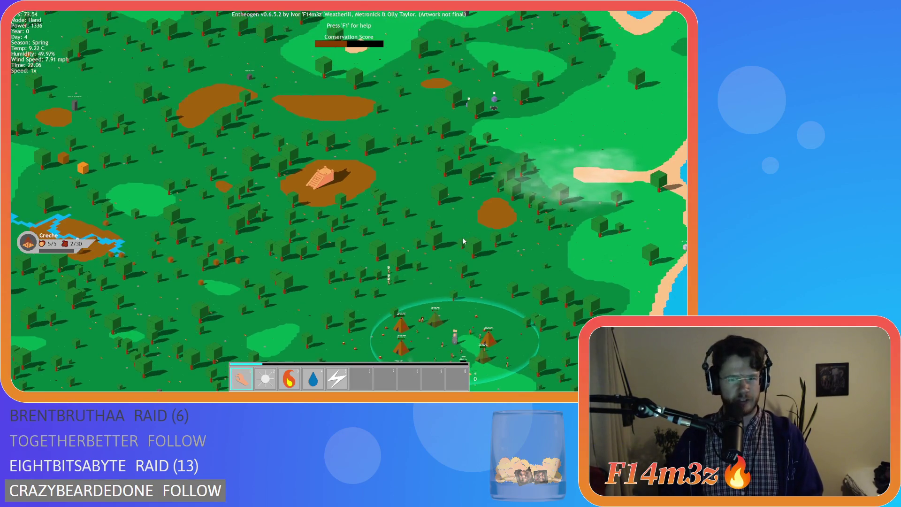
key("a")
key("a")
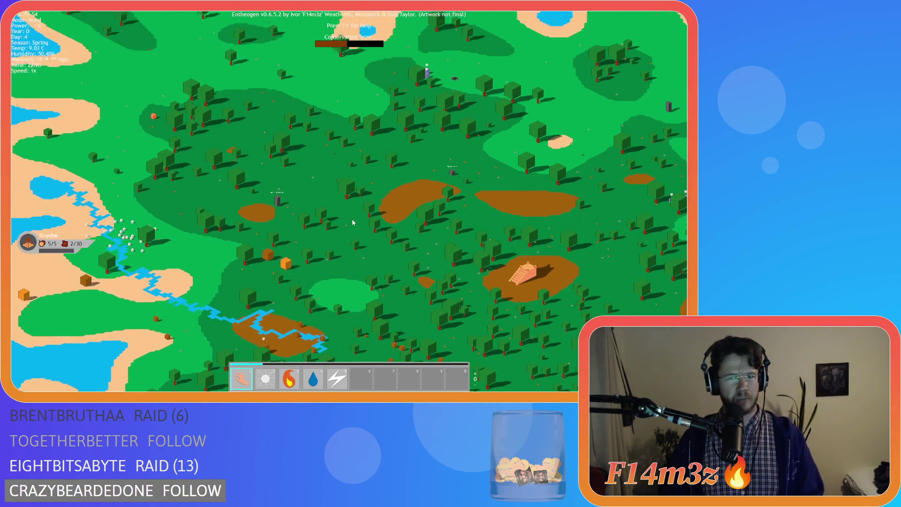
key("s")
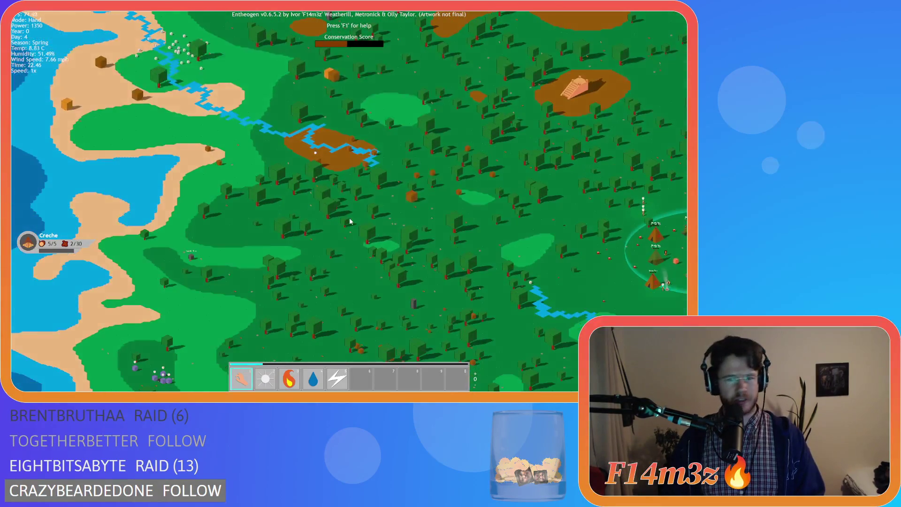
scroll(349, 218, "down", 5)
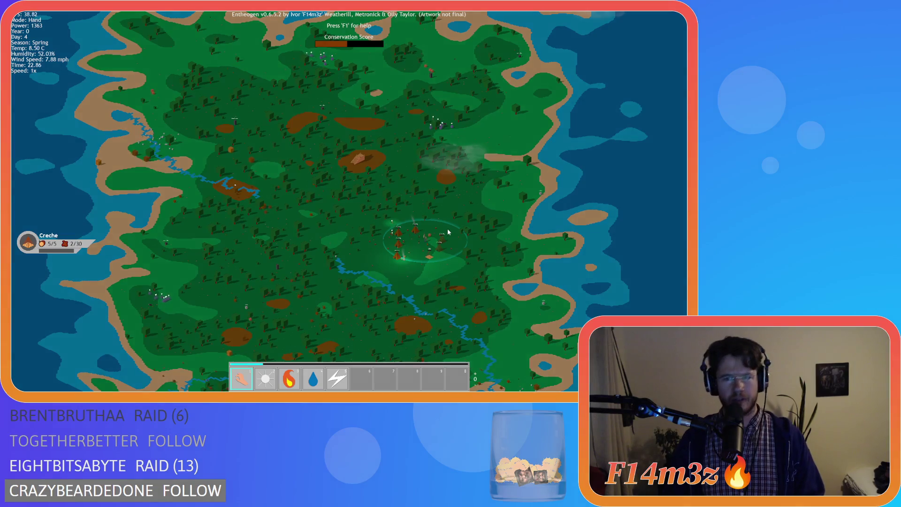
scroll(425, 187, "up", 5)
key("a")
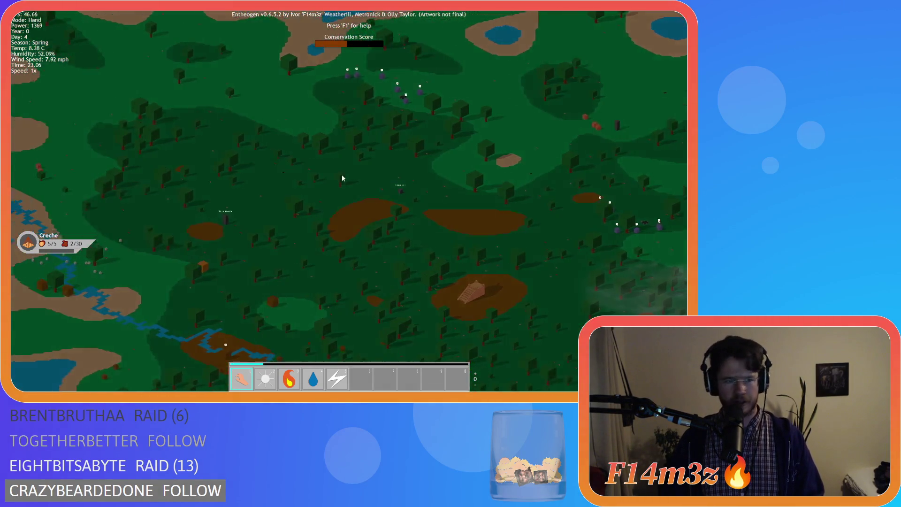
scroll(427, 227, "down", 2)
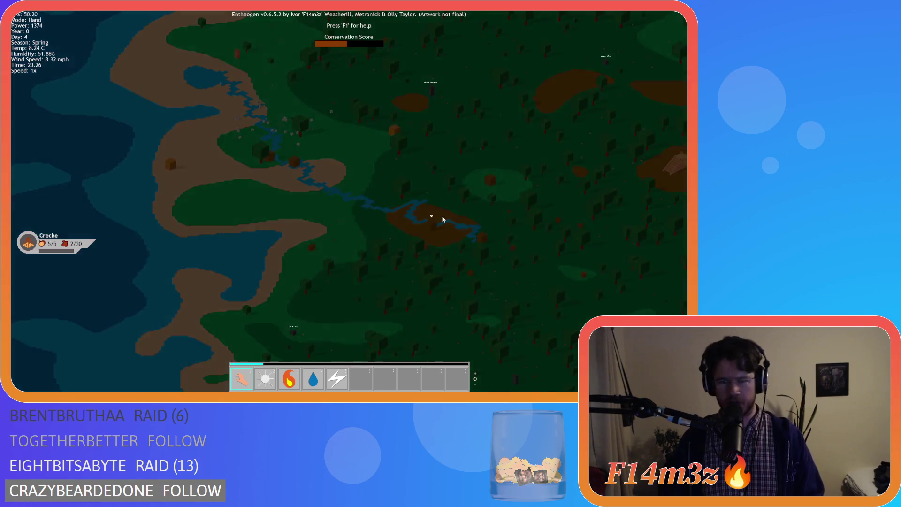
scroll(428, 230, "down", 2)
key("s")
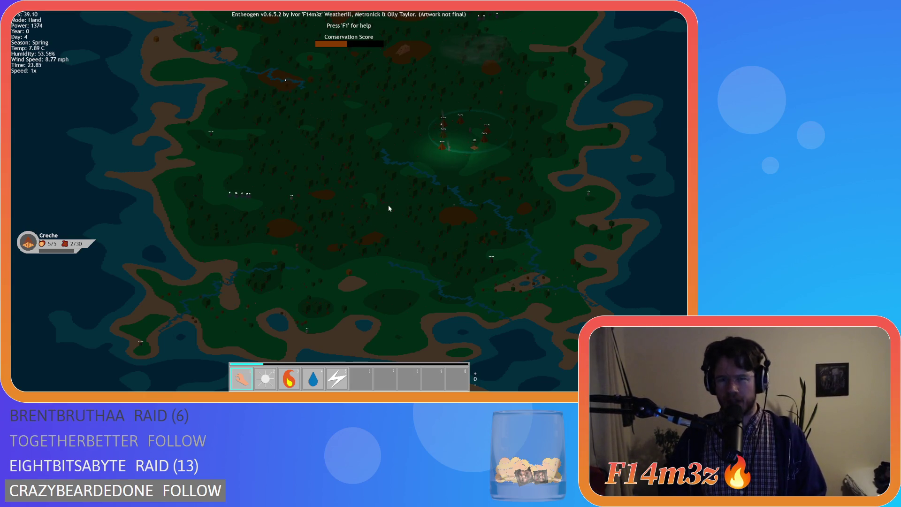
scroll(393, 197, "up", 2)
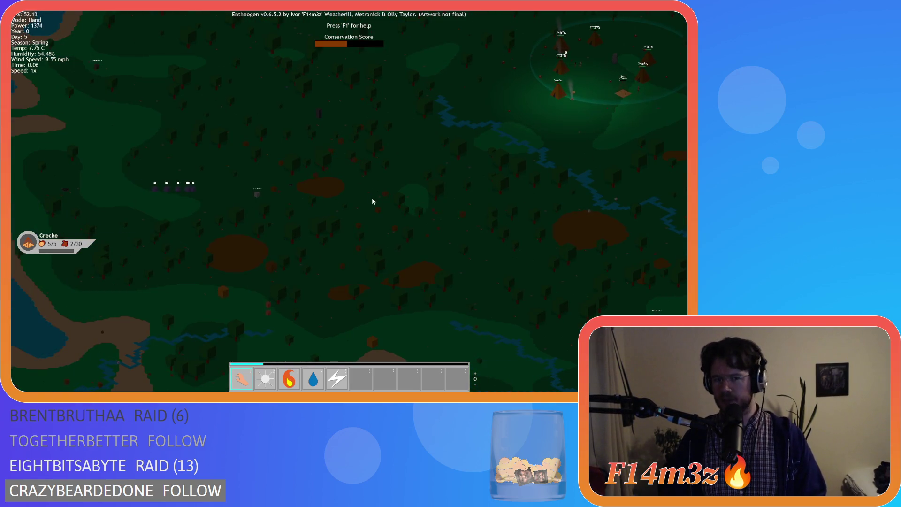
scroll(353, 199, "up", 2)
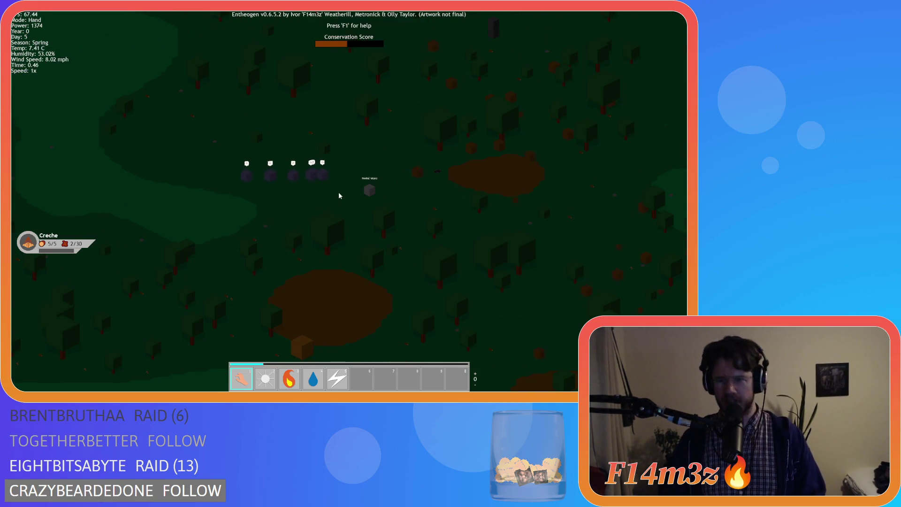
key("w")
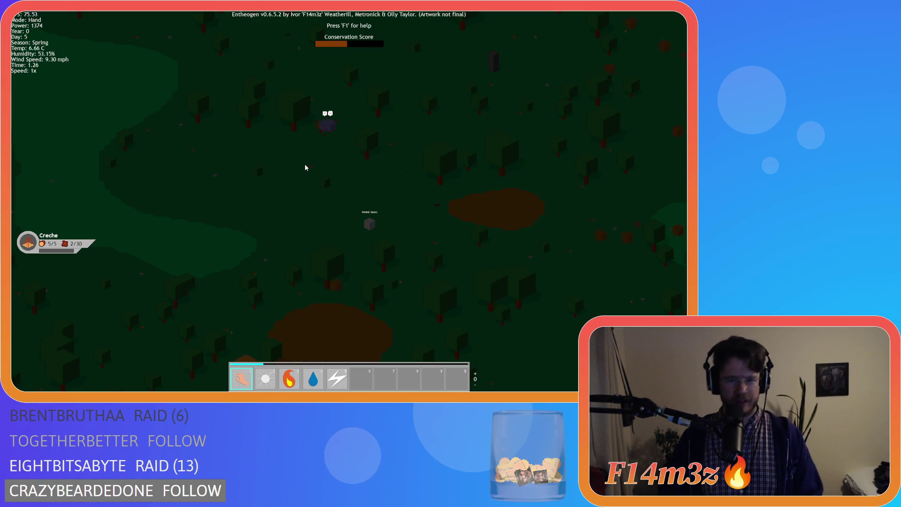
scroll(305, 168, "down", 5)
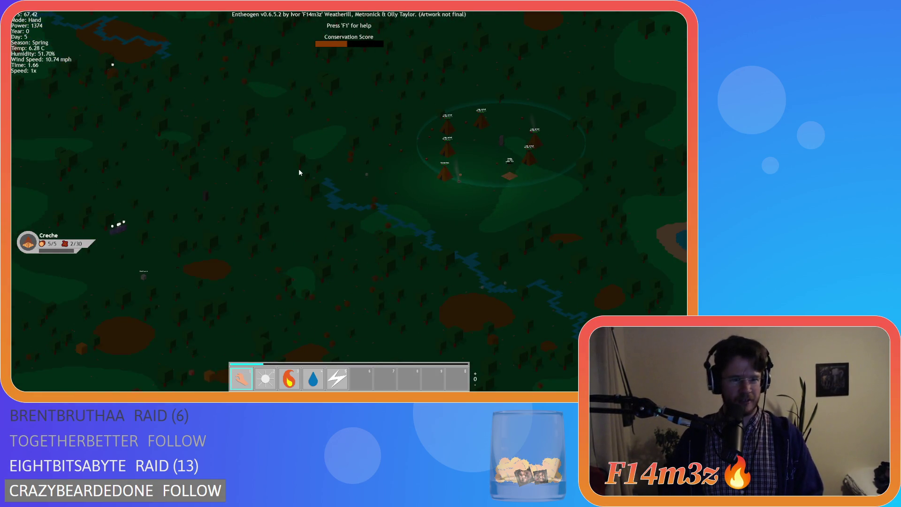
key("s")
key("a")
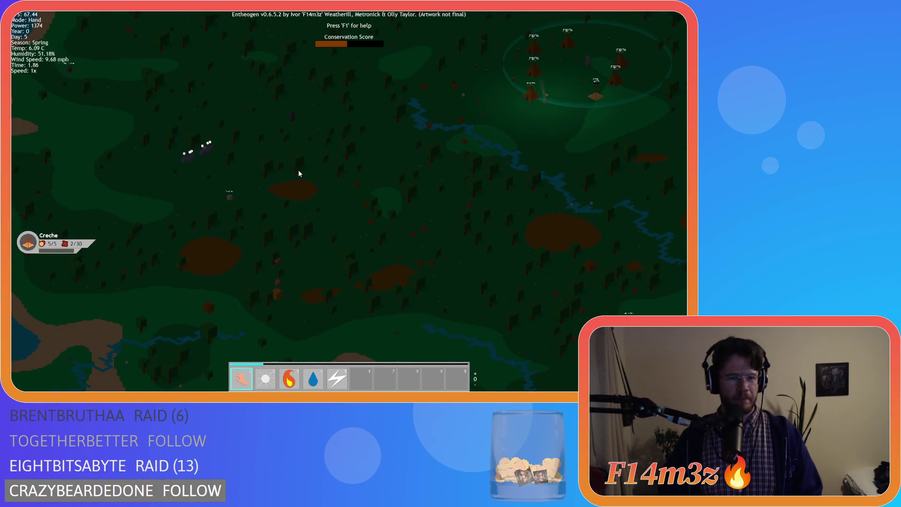
key("d")
key("w")
scroll(350, 191, "down", 5)
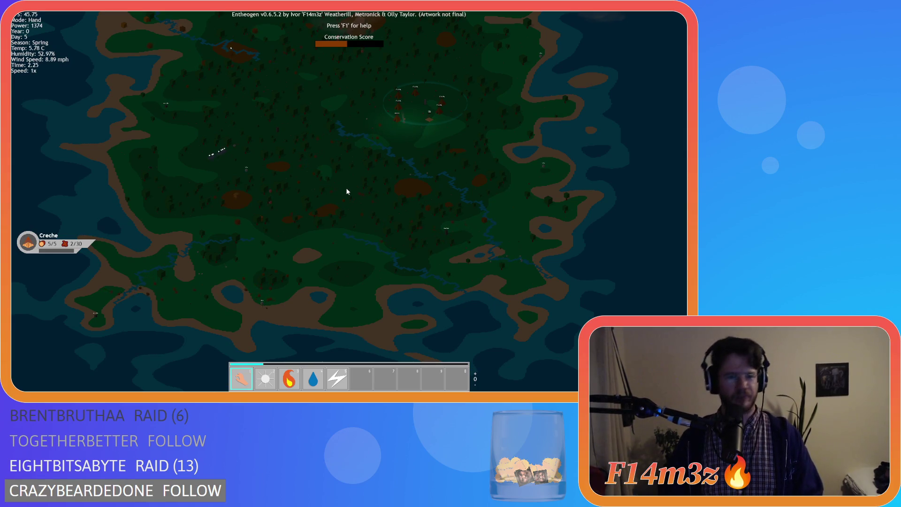
scroll(207, 165, "up", 5)
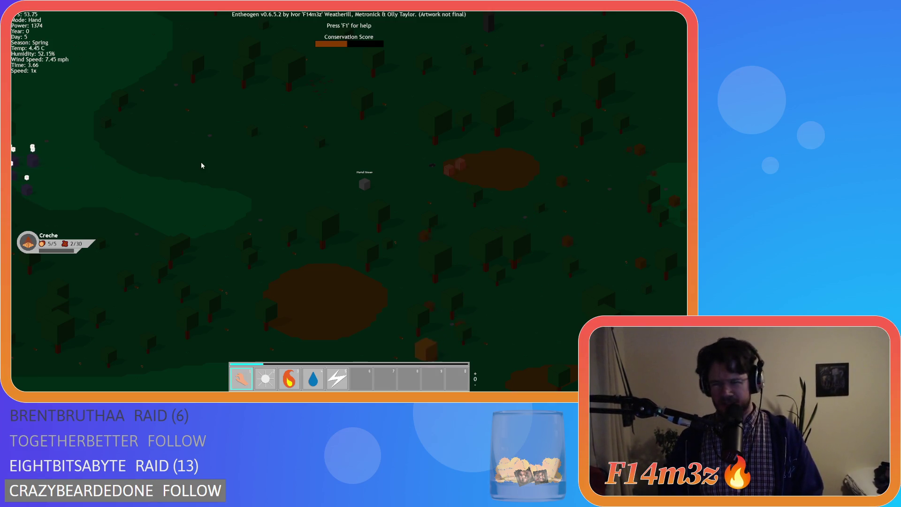
scroll(202, 165, "down", 5)
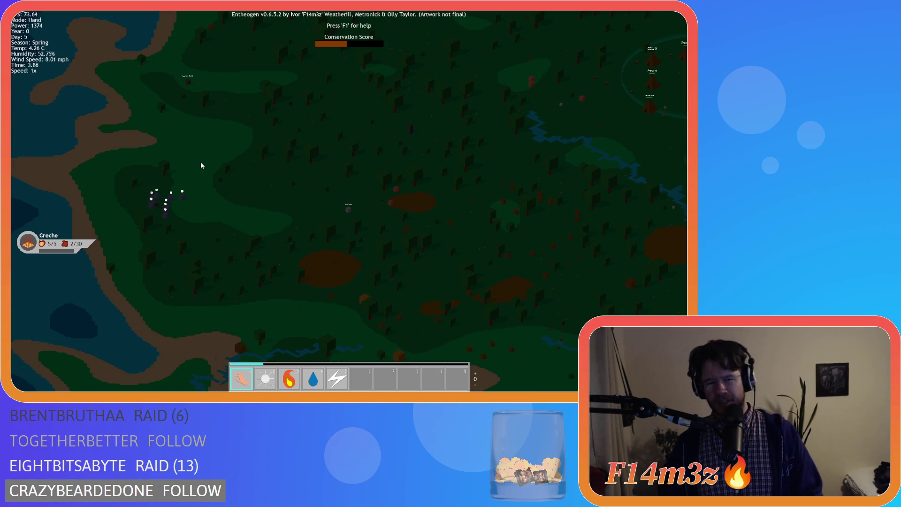
key("d")
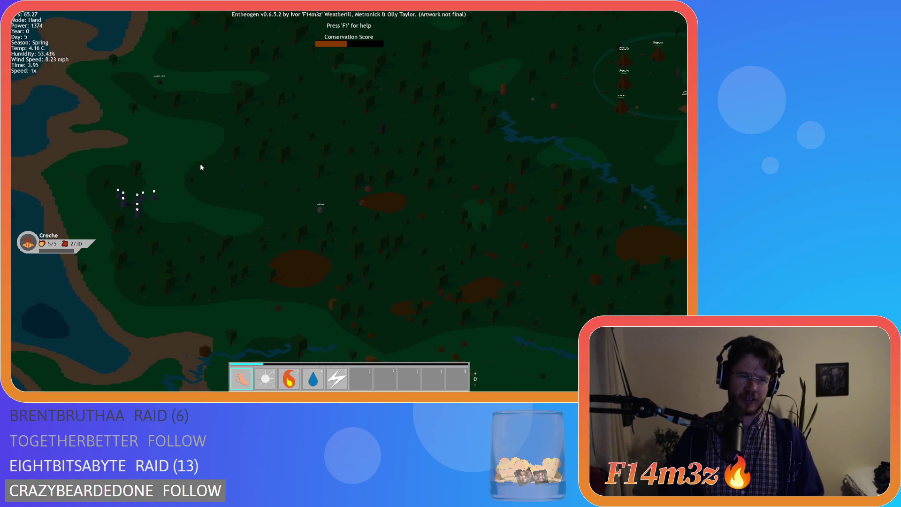
key("d")
key("w")
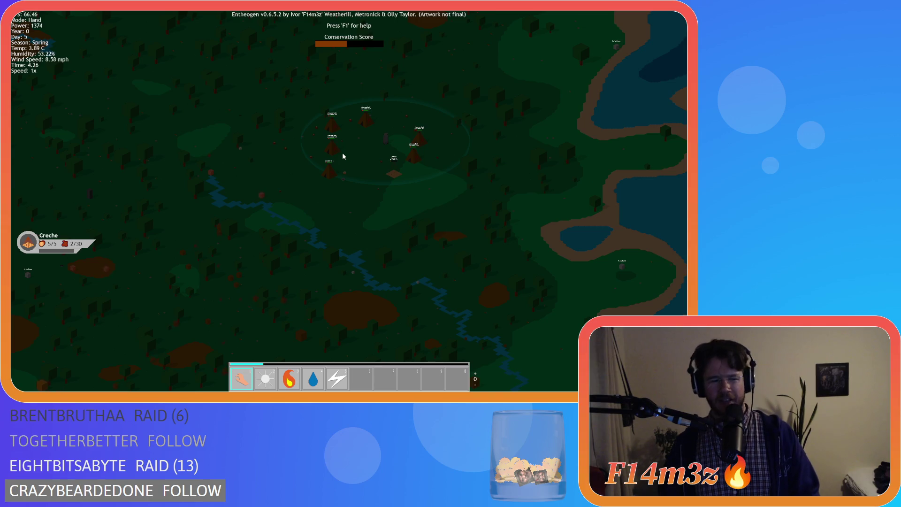
scroll(335, 137, "down", 5)
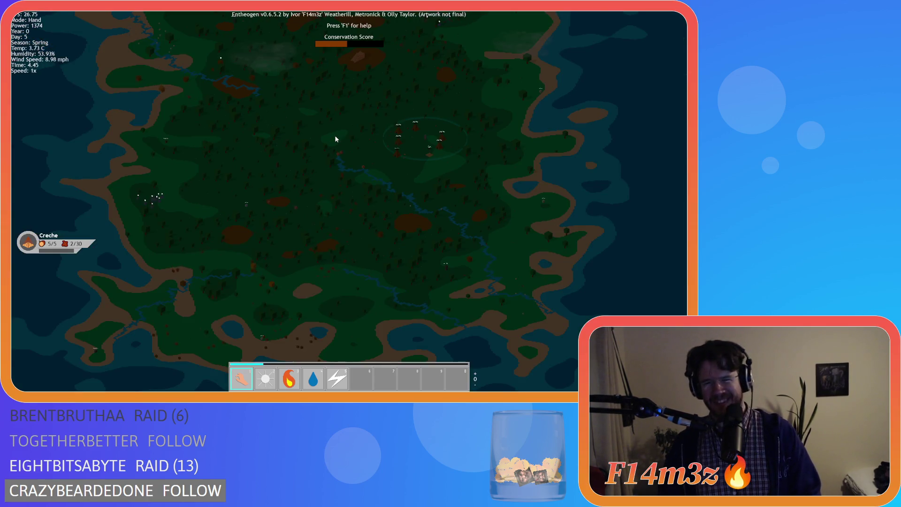
scroll(336, 138, "up", 3)
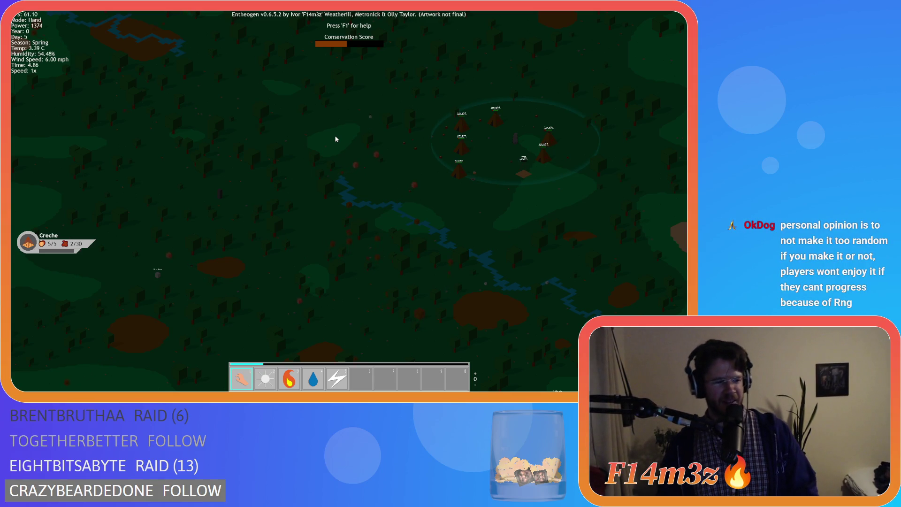
scroll(336, 139, "up", 3)
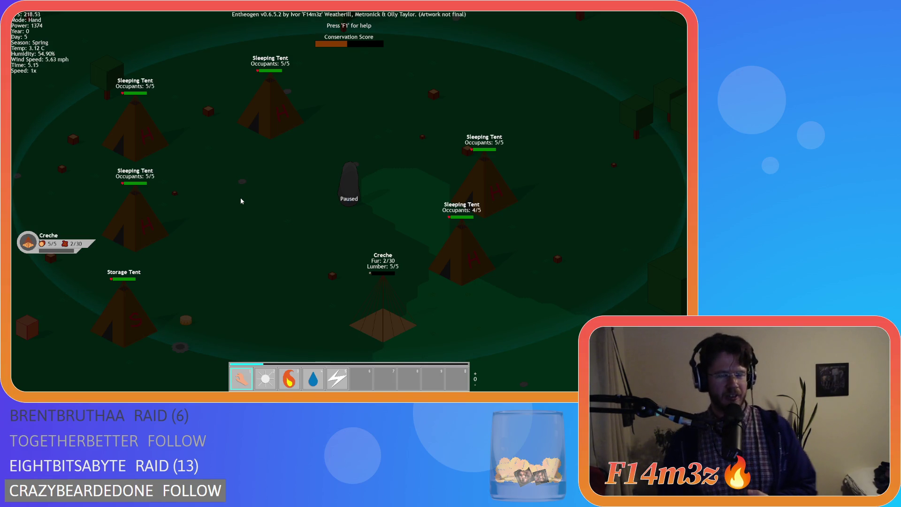
Step: Zoom out over the night-time village and pan west across the forest
scroll(304, 244, "down", 5)
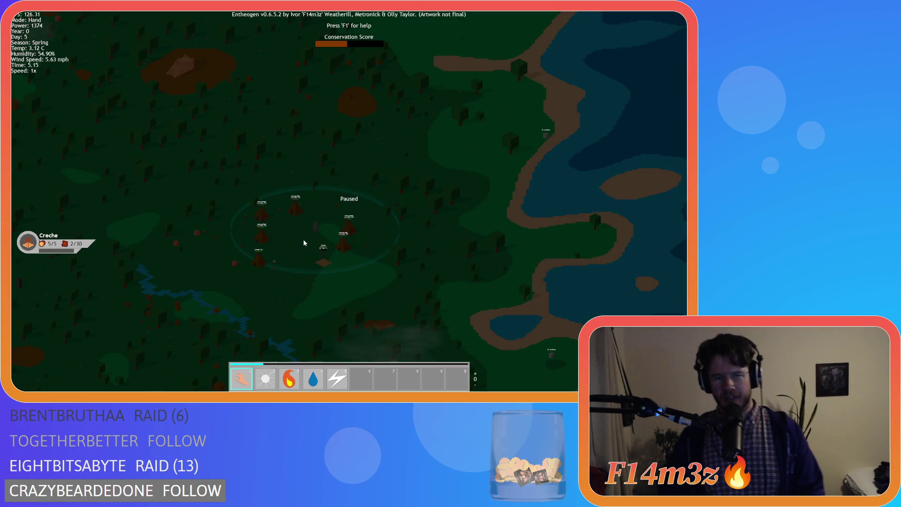
scroll(304, 244, "up", 5)
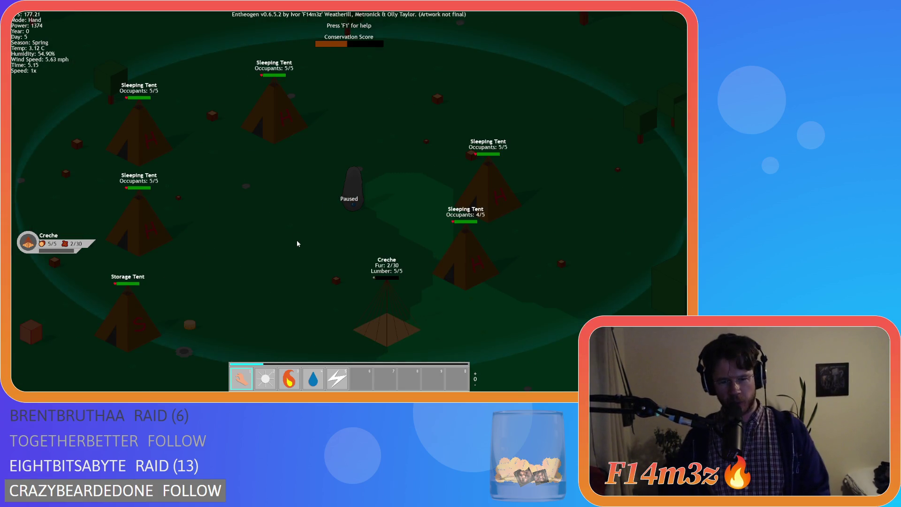
scroll(297, 244, "down", 3)
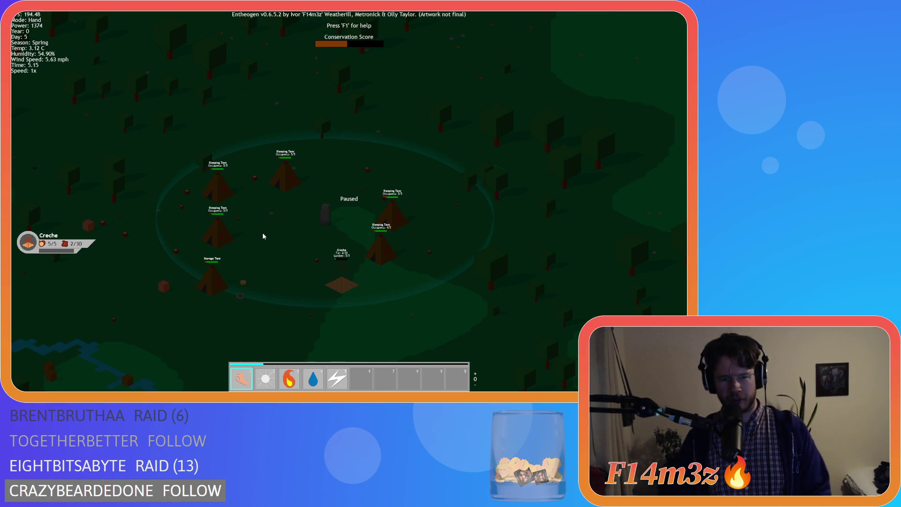
key("w")
key("a")
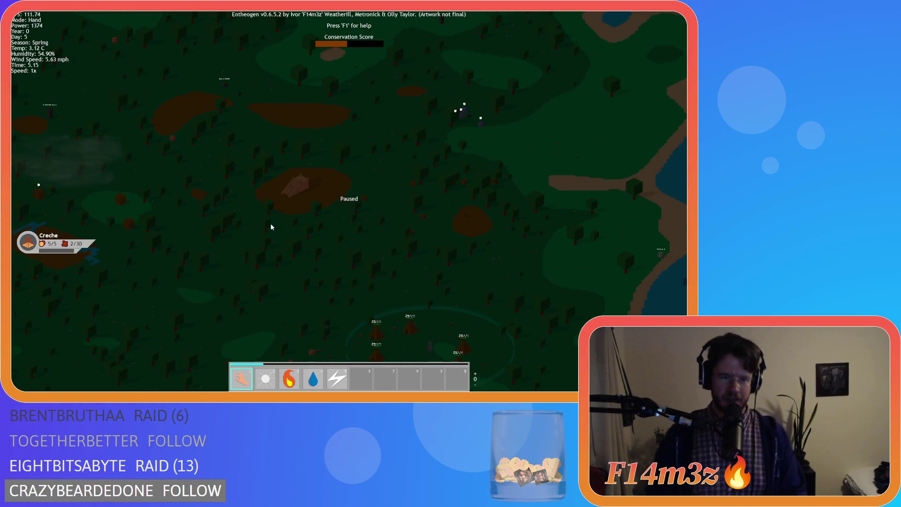
key("a")
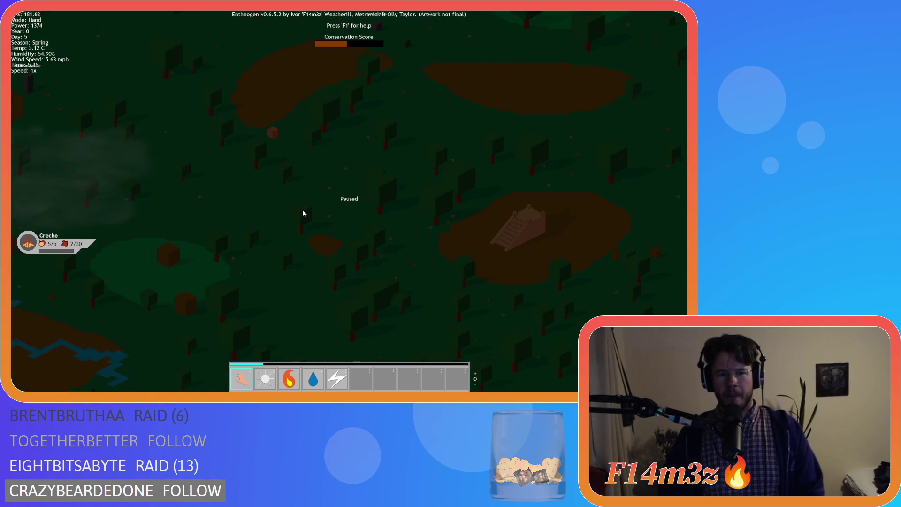
Step: Pan south to bring the village back, then north-west toward the river and shore
key("s")
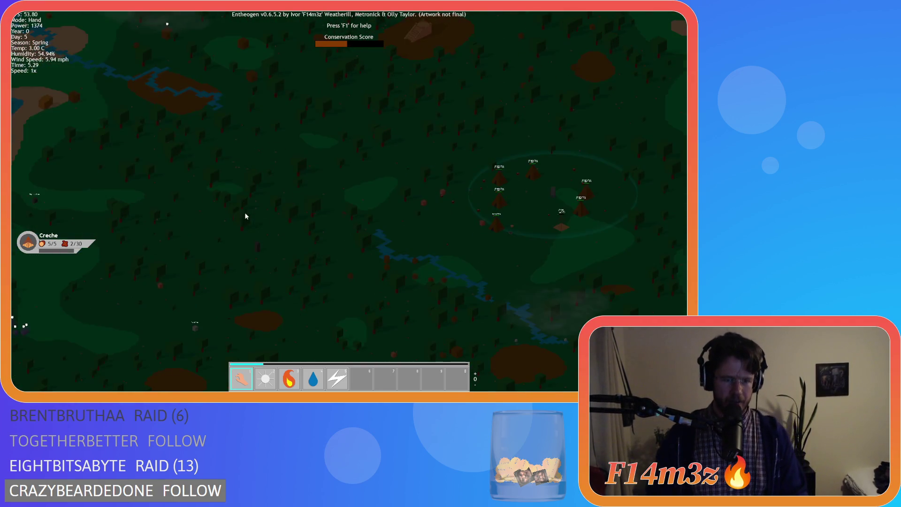
key("s")
key("d")
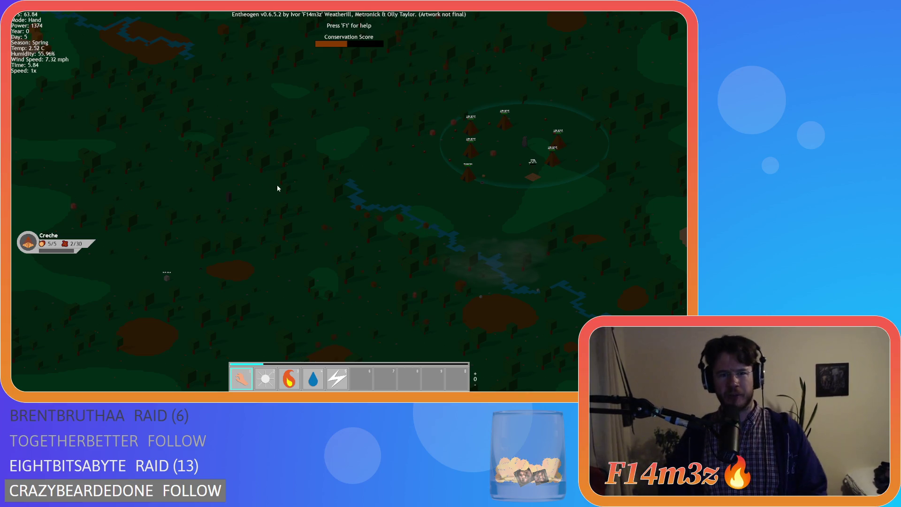
key("w")
key("a")
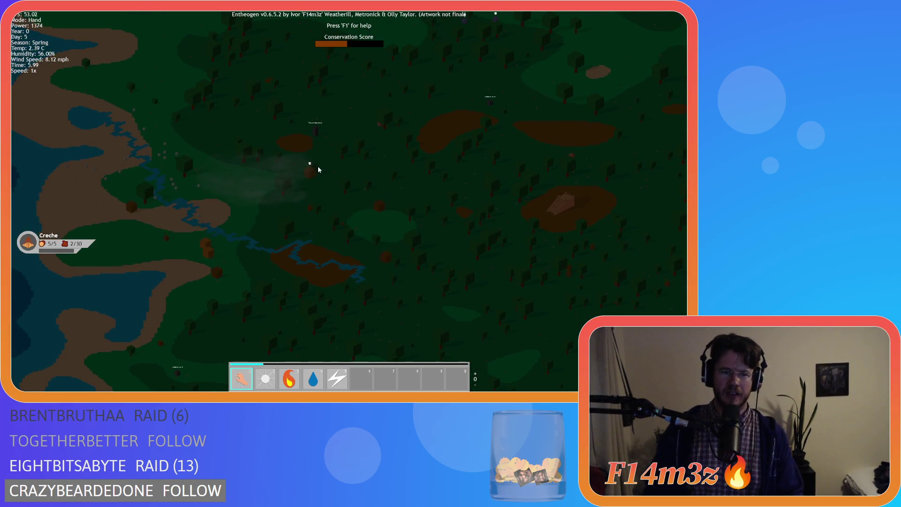
key("w")
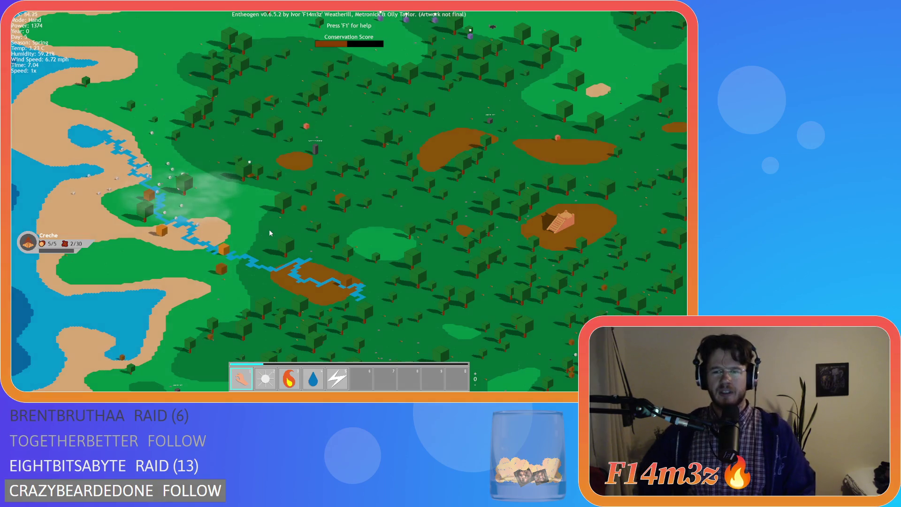
Step: Survey the daylit island, panning southeast and north while zooming out and in
key("s")
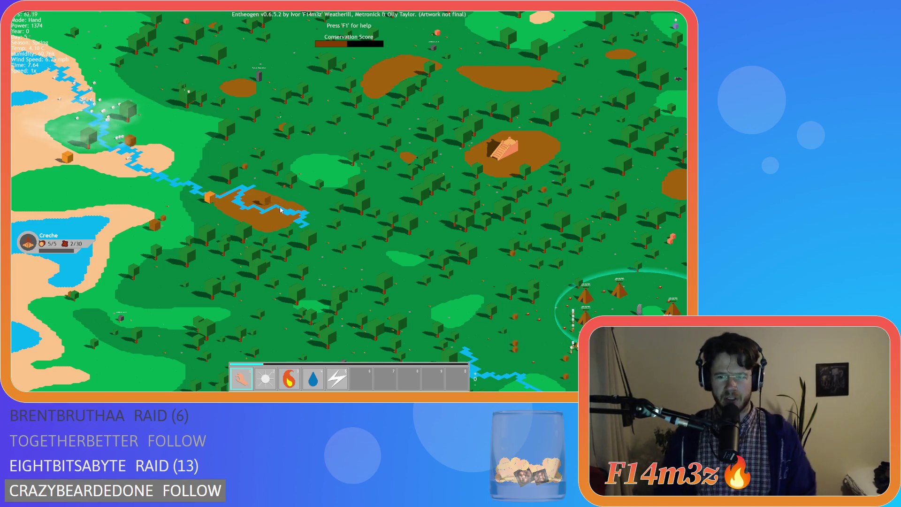
key("s")
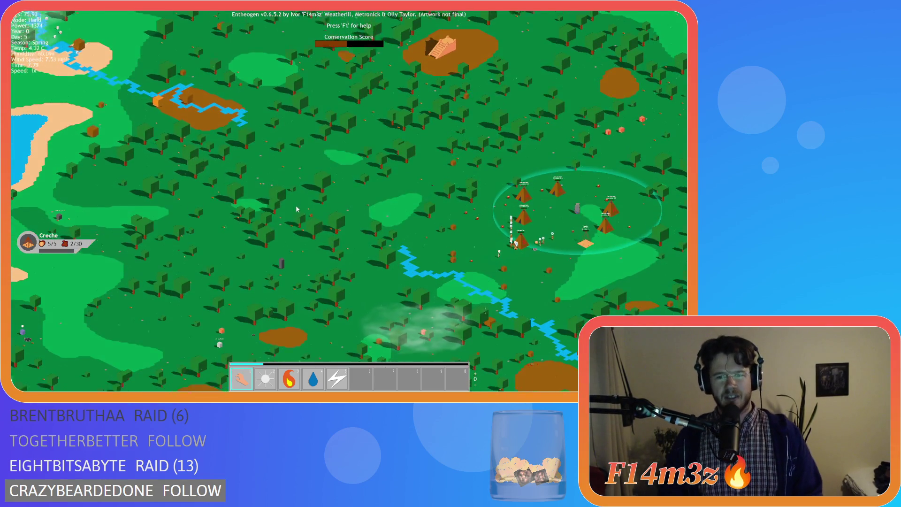
key("s")
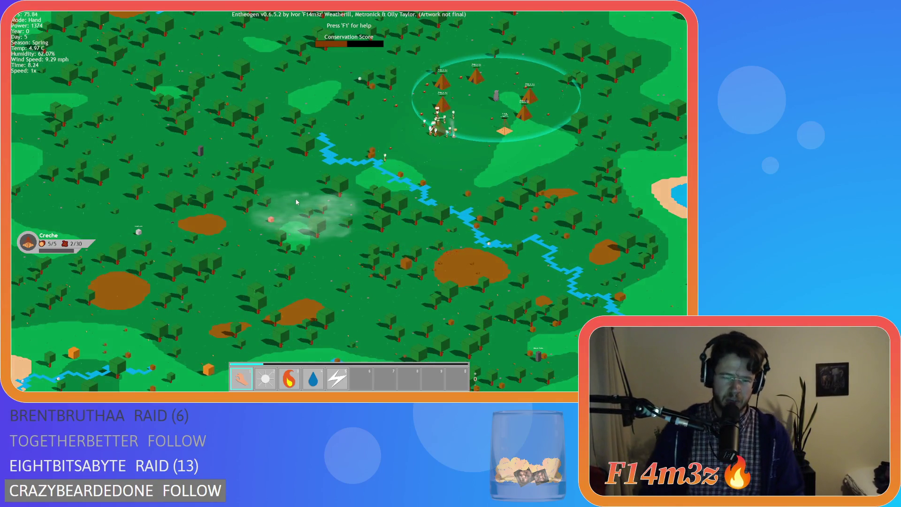
scroll(297, 201, "down", 5)
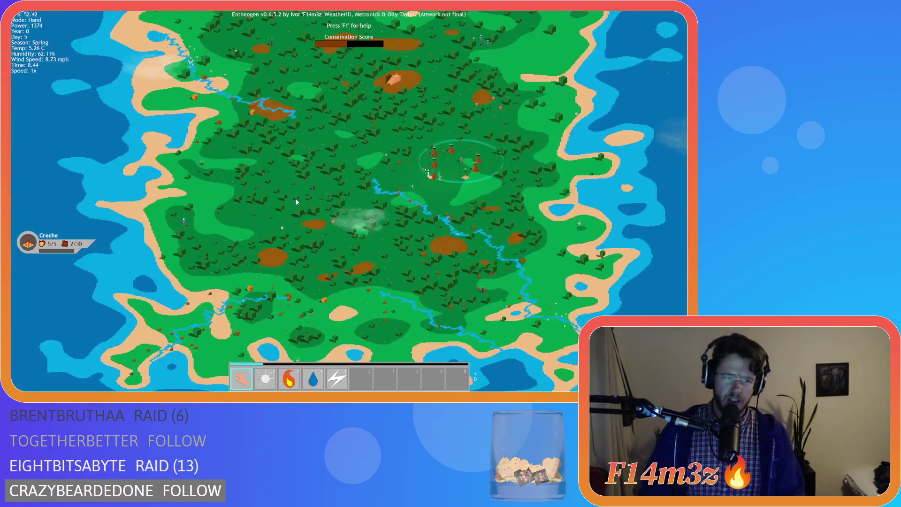
key("w")
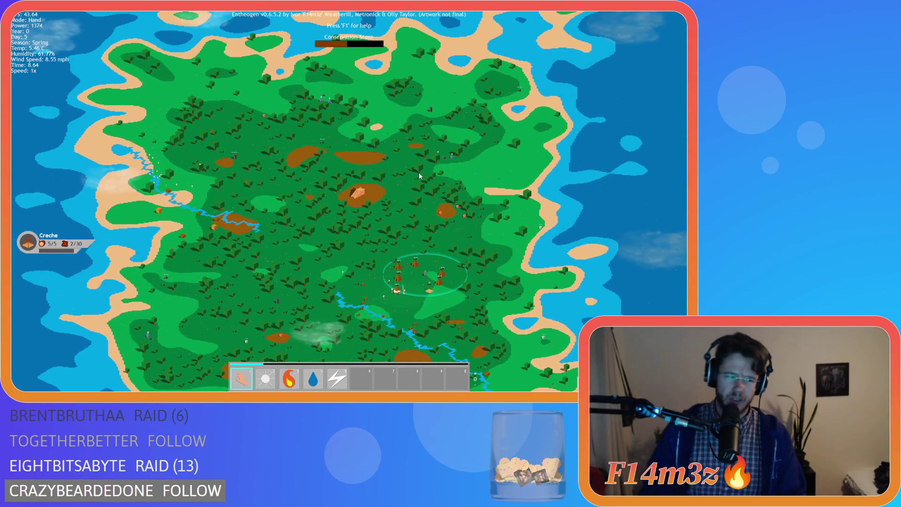
scroll(440, 182, "up", 3)
scroll(422, 181, "up", 2)
scroll(422, 182, "down", 5)
scroll(250, 258, "up", 3)
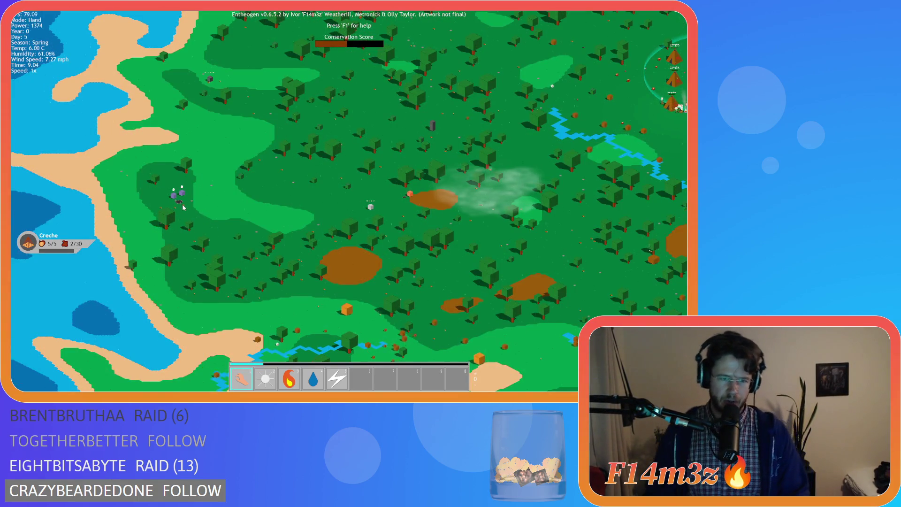
scroll(184, 207, "up", 3)
scroll(178, 204, "up", 2)
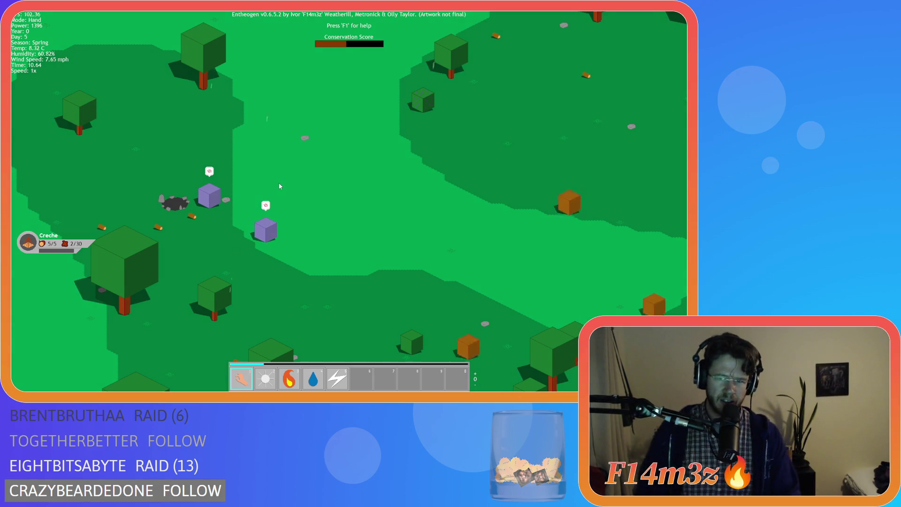
scroll(280, 187, "down", 5)
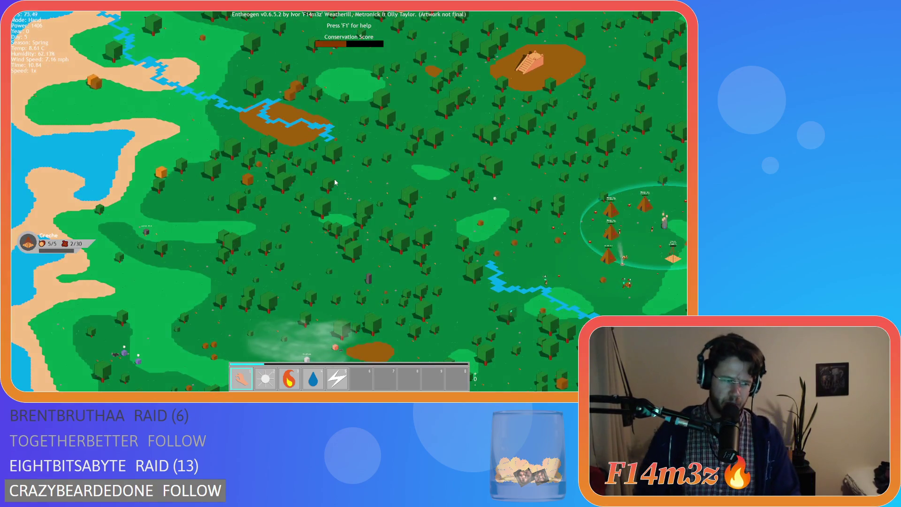
scroll(342, 175, "up", 3)
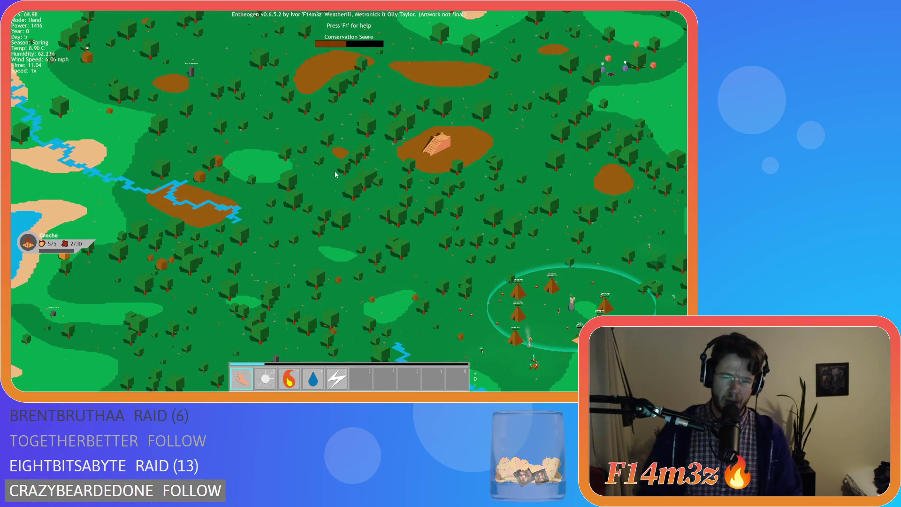
Step: Centre the camera on the tent village at a mid-range zoom
key("s")
key("d")
scroll(336, 175, "down", 3)
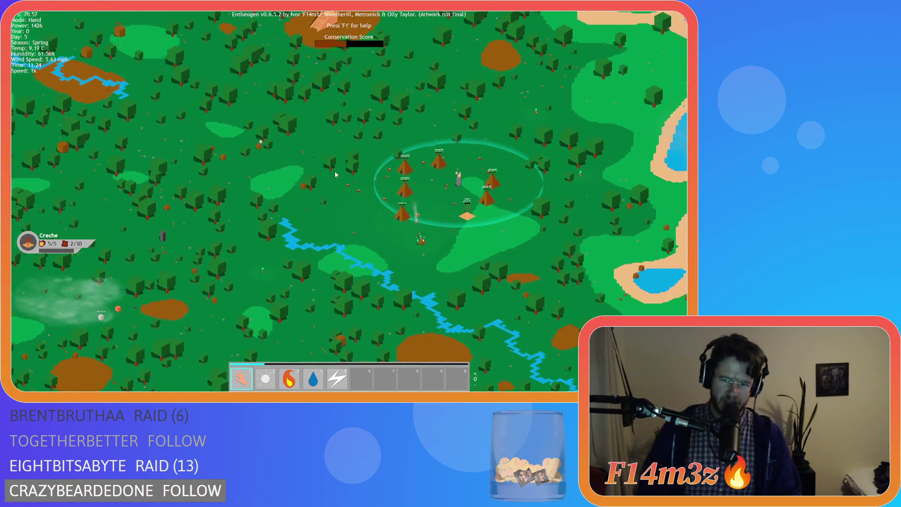
scroll(336, 175, "up", 3)
key("s")
key("d")
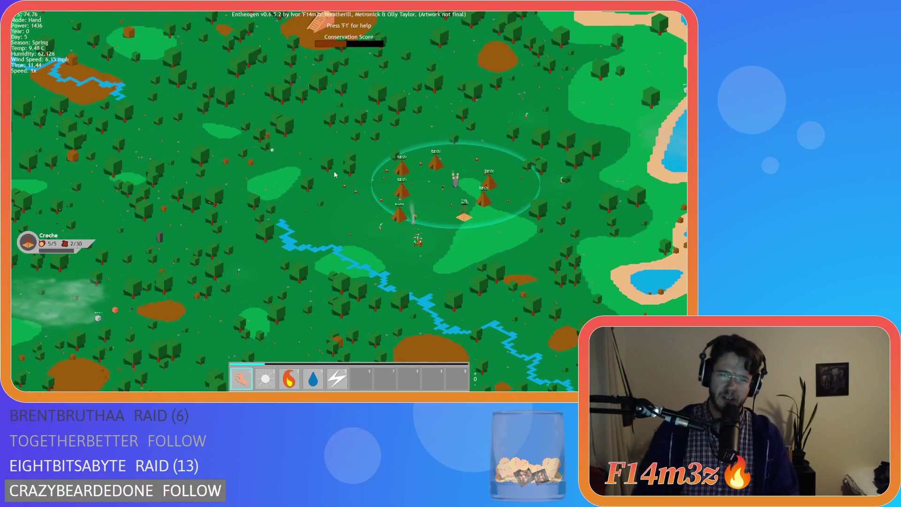
key("a")
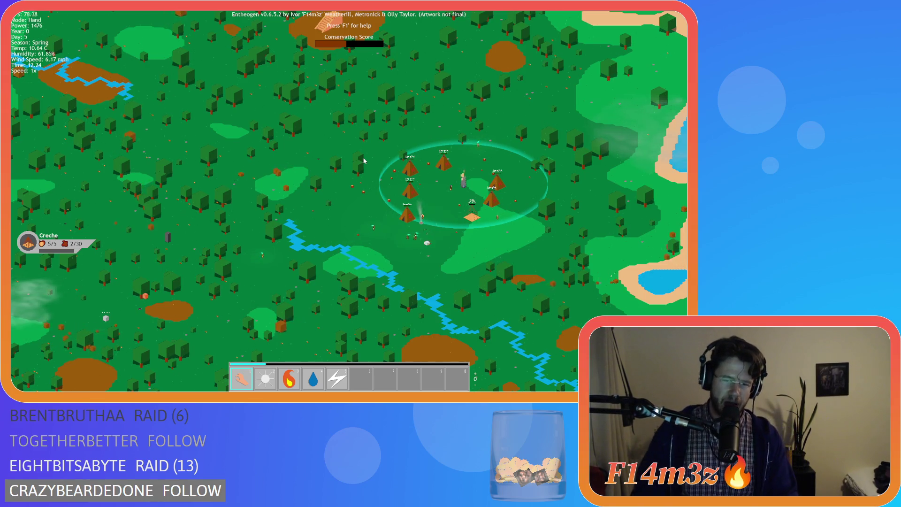
key("d")
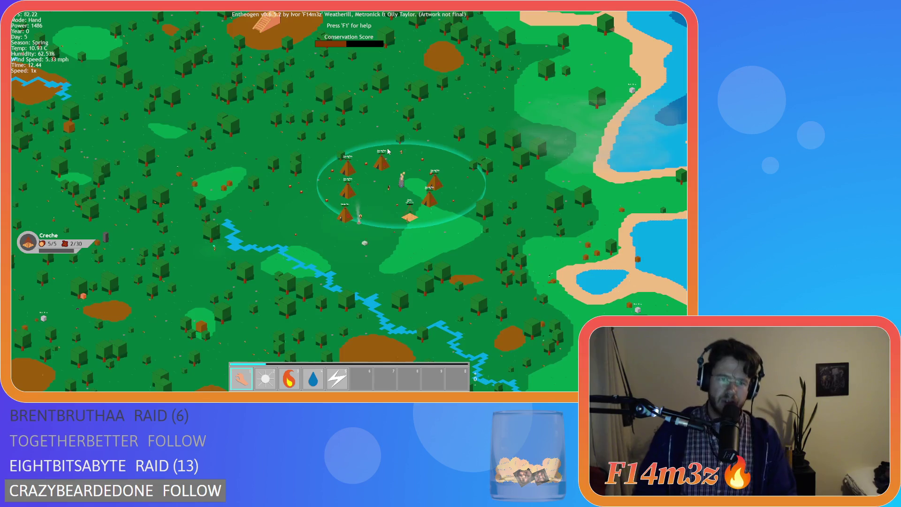
key("w")
key("a")
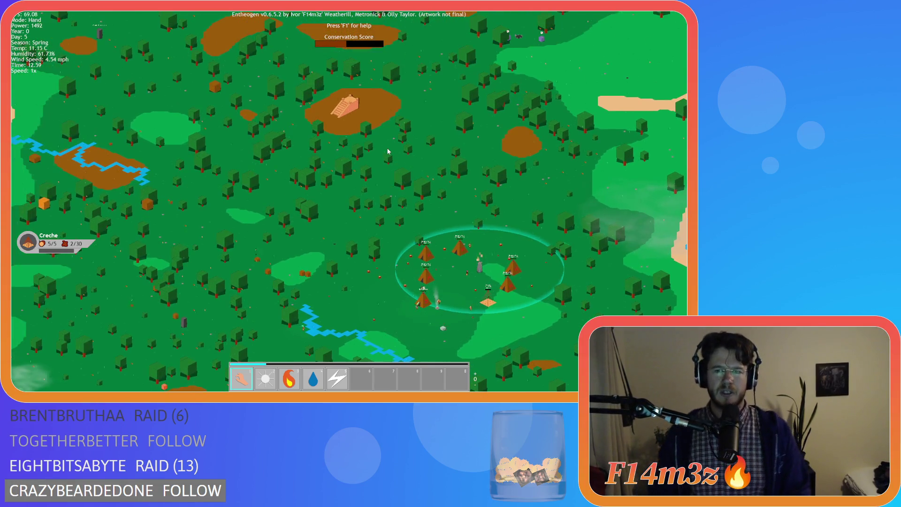
key("s")
key("d")
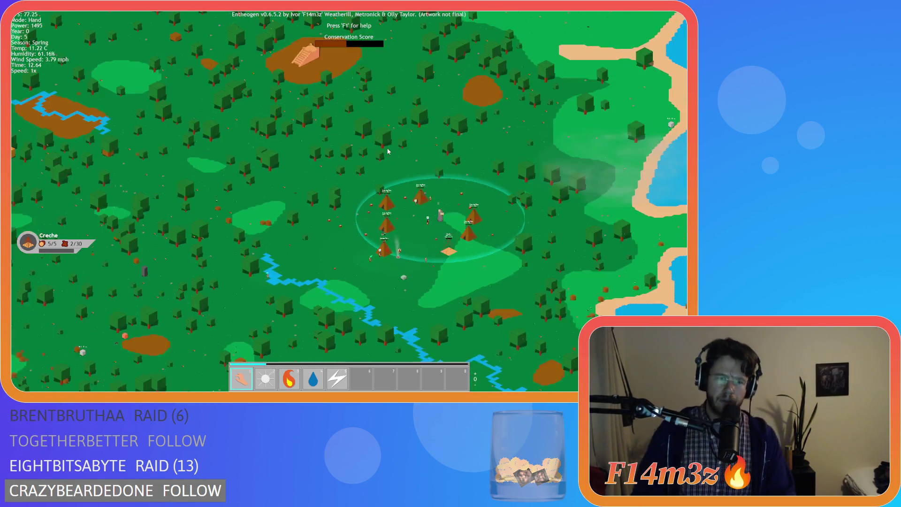
scroll(440, 187, "up", 3)
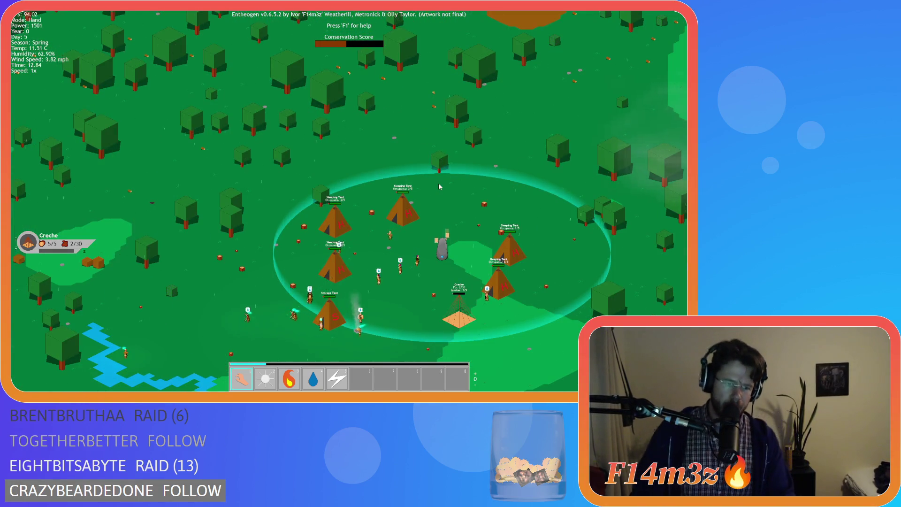
Step: Frame the tent village by panning back and forth across it
key("a")
key("s")
key("d")
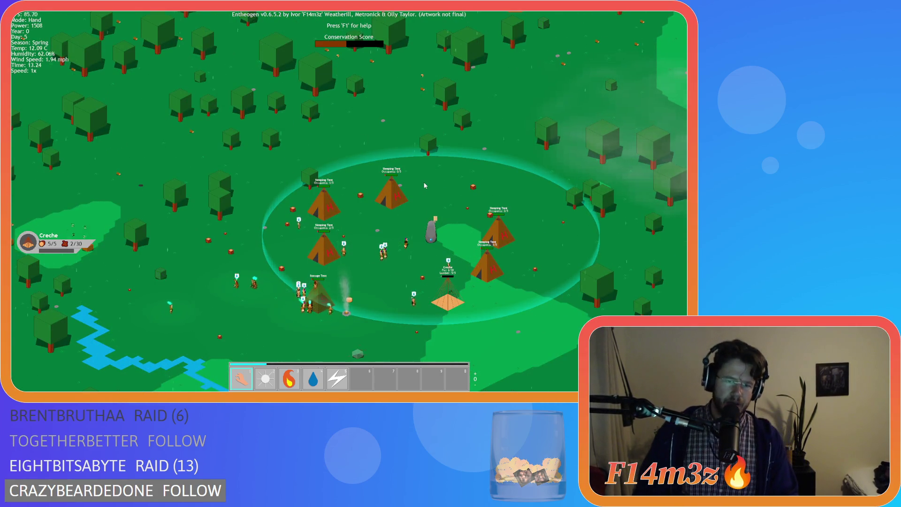
key("a")
key("w")
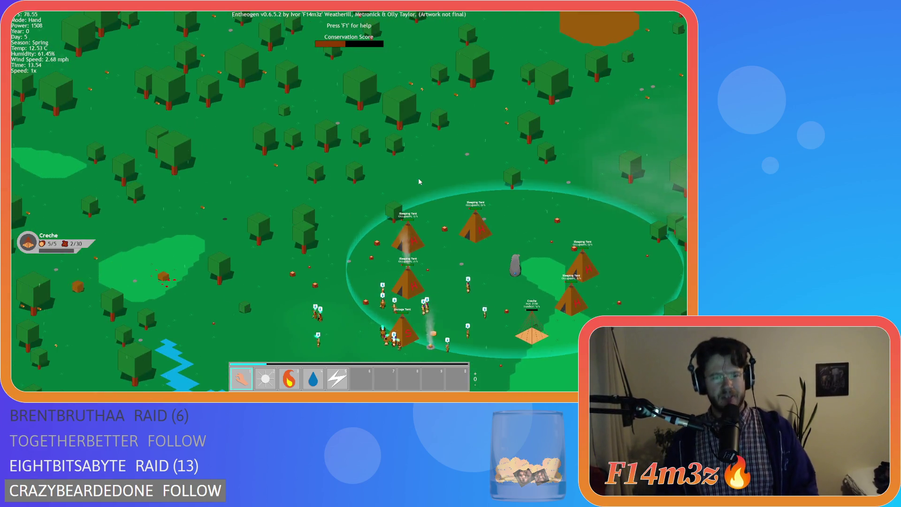
key("s")
key("d")
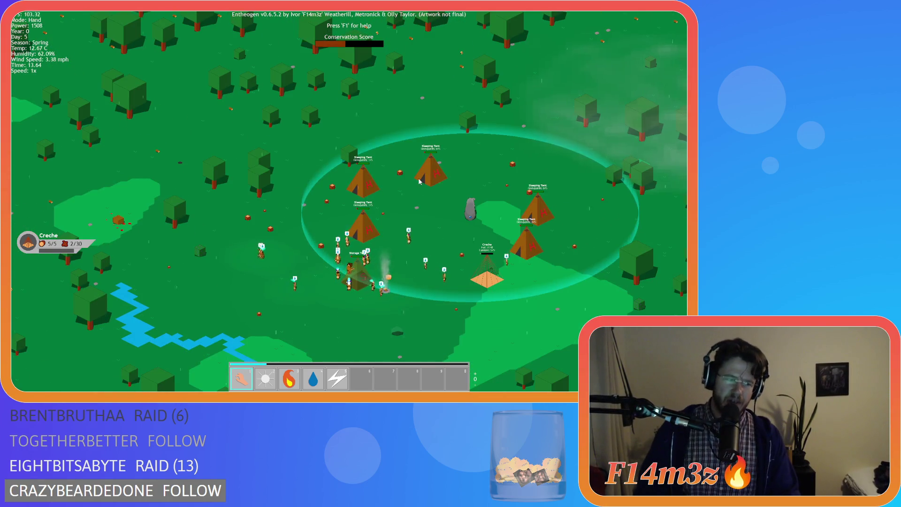
key("w")
key("a")
key("d")
key("s")
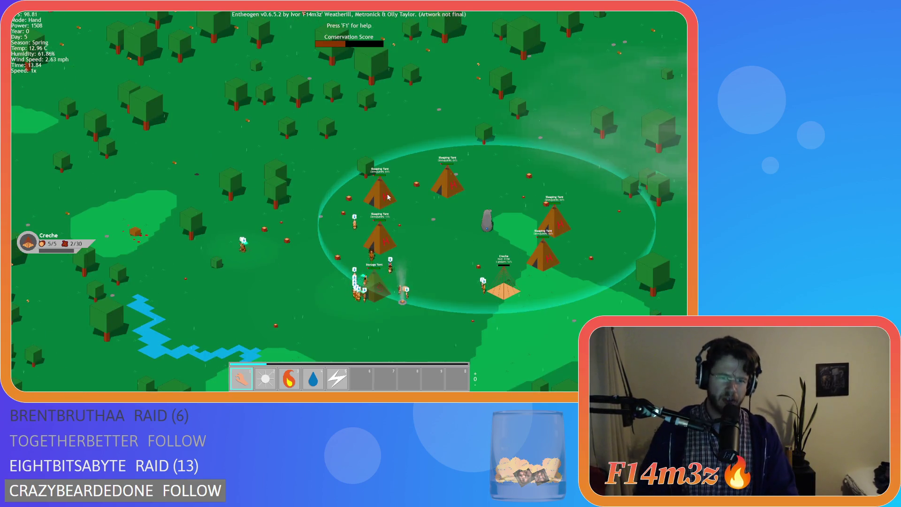
key("w")
key("a")
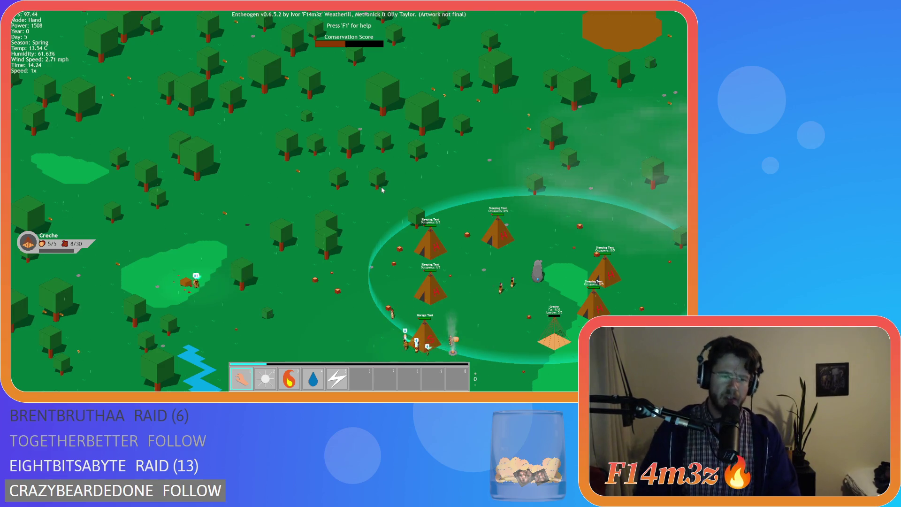
Step: Pan over the forest and the river south-west of the village, then zoom out wide
key("d")
key("s")
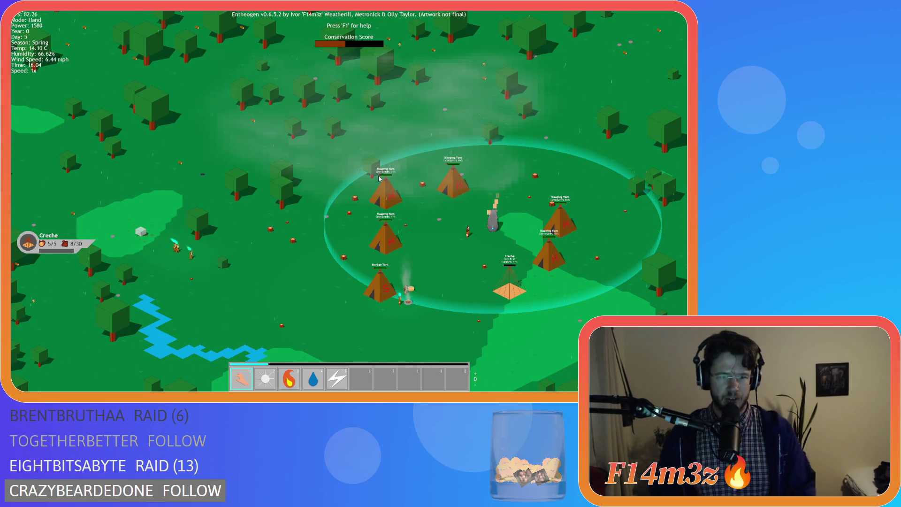
key("a")
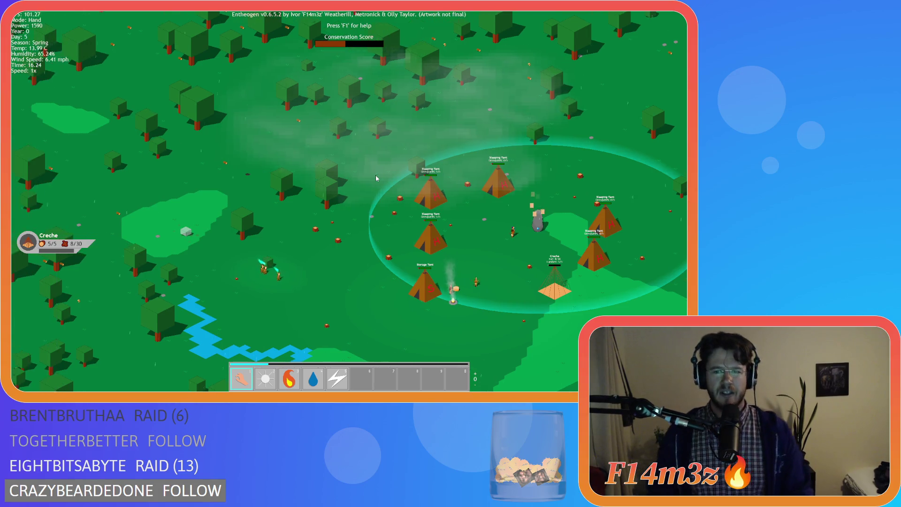
key("d")
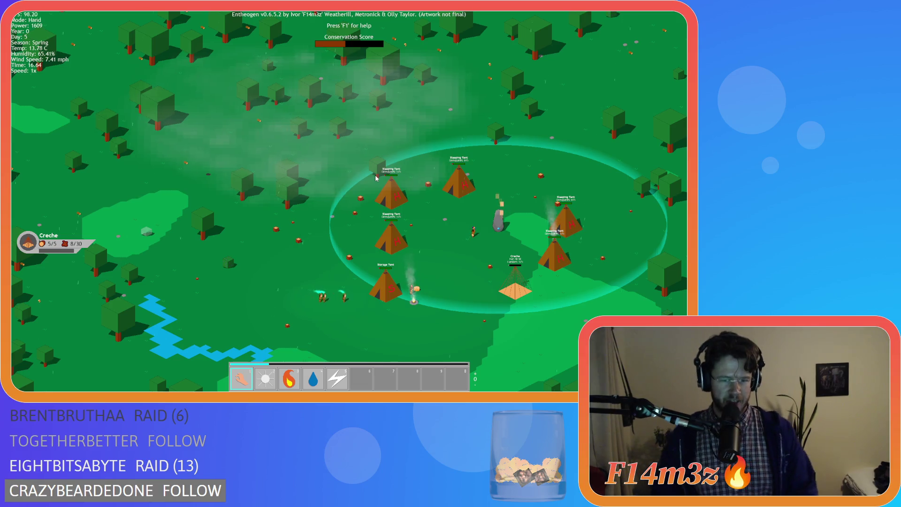
key("d")
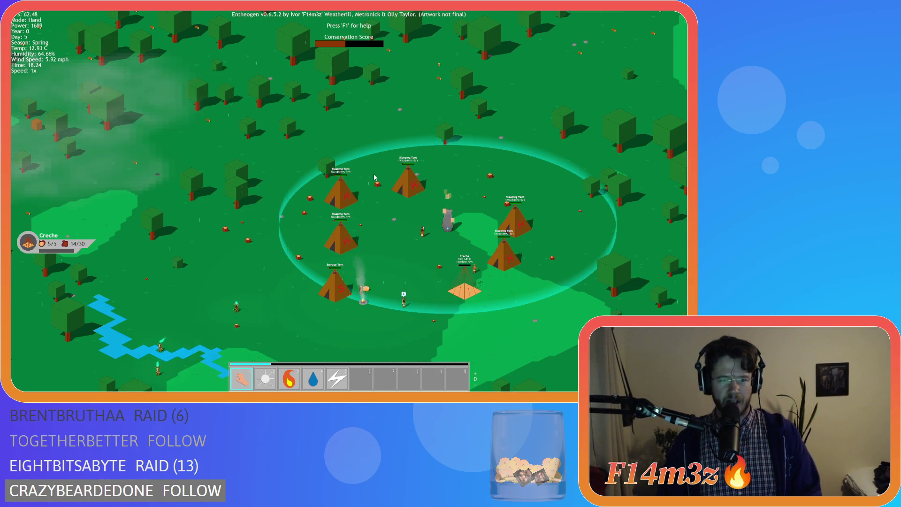
key("s")
key("s")
key("s")
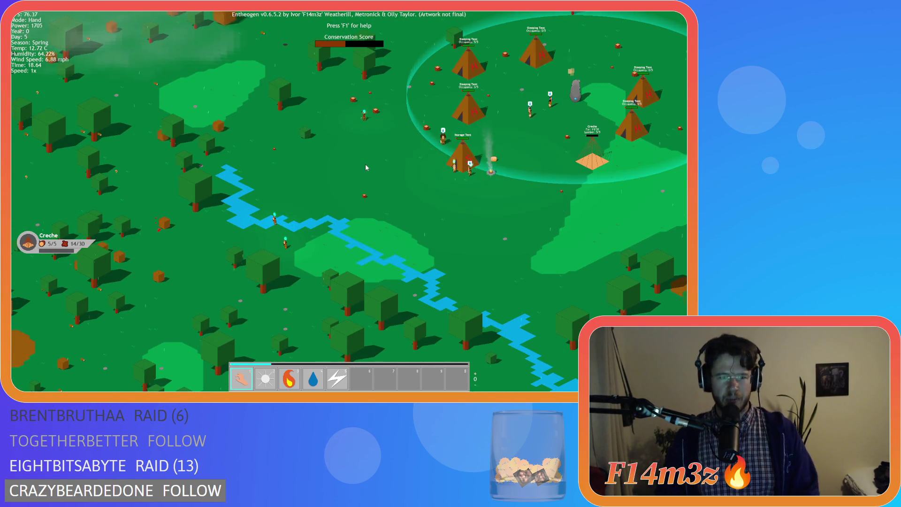
key("s")
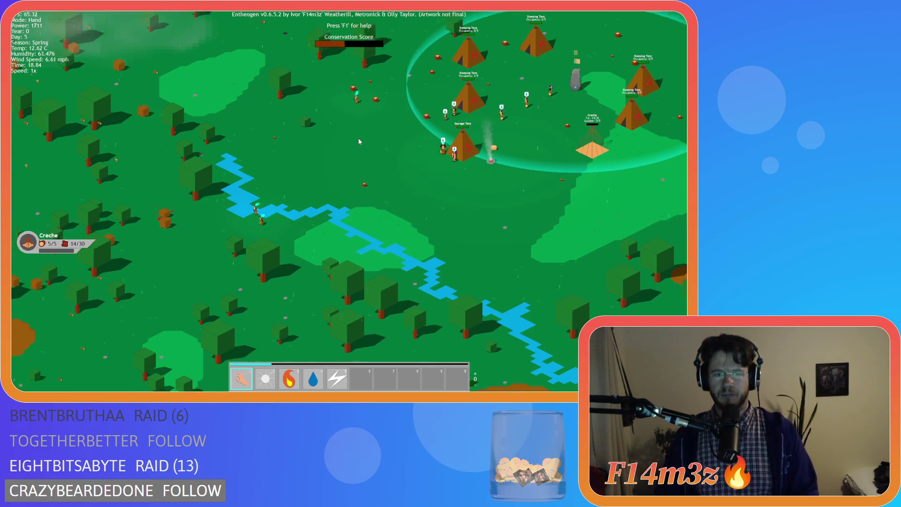
key("w")
key("w")
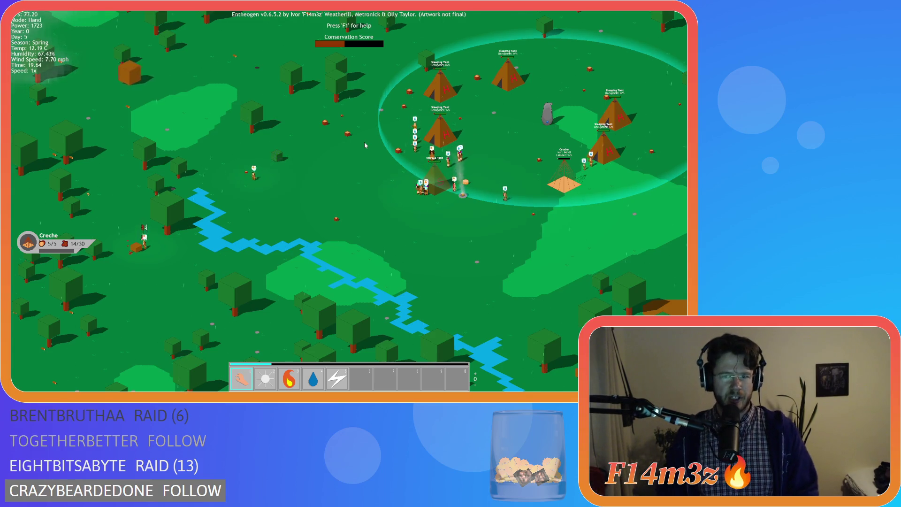
scroll(391, 163, "down", 3)
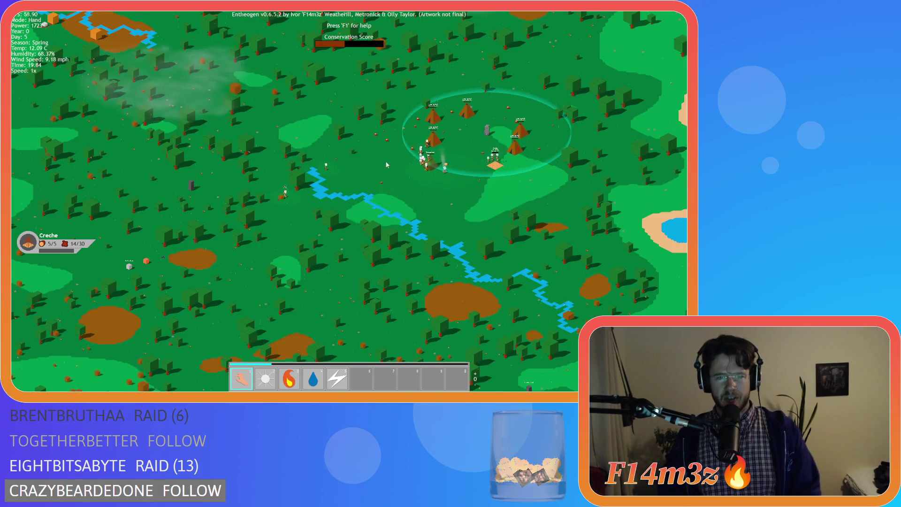
Step: Zoom back in close on the tent village as dusk falls
scroll(372, 169, "up", 3)
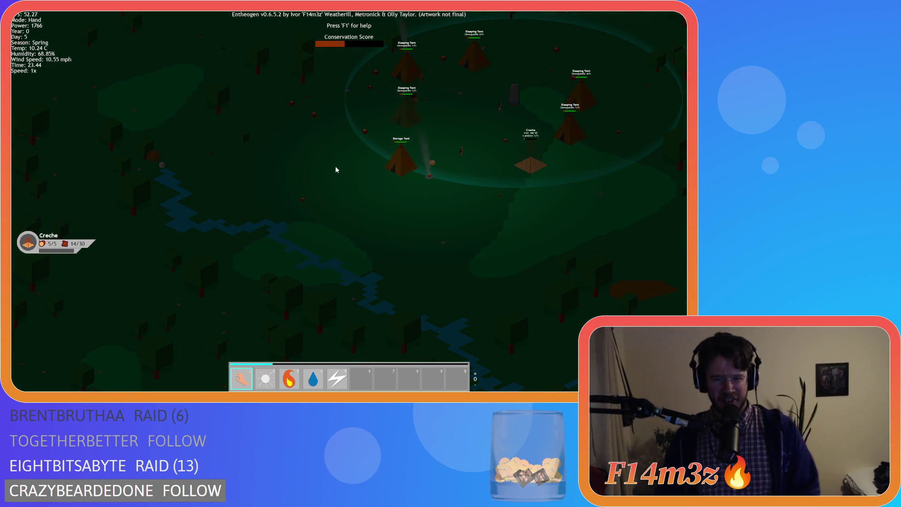
Step: Pan up over the tents at night, zoom out, and shift east toward the lake
key("d")
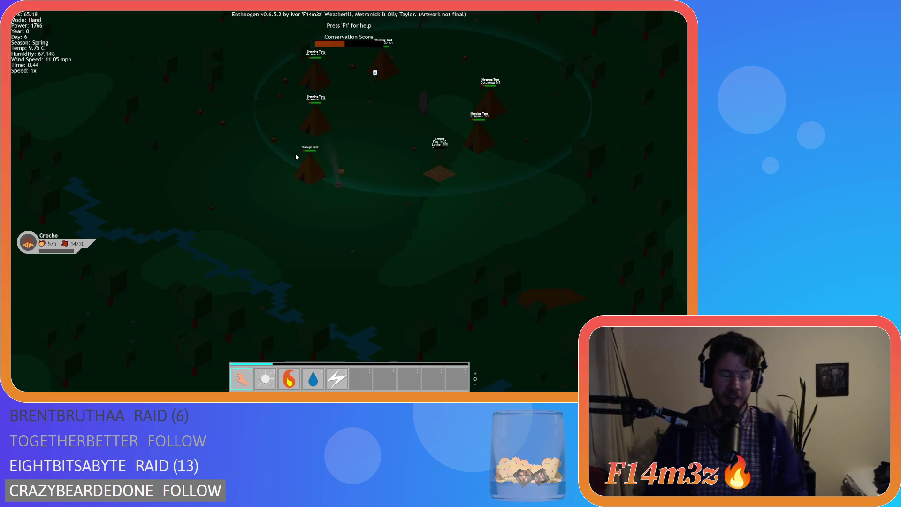
key("w")
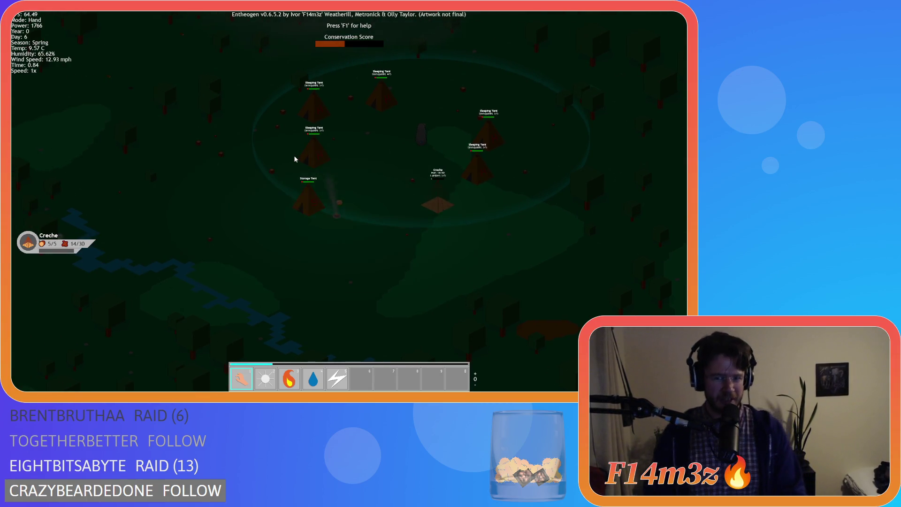
key("w")
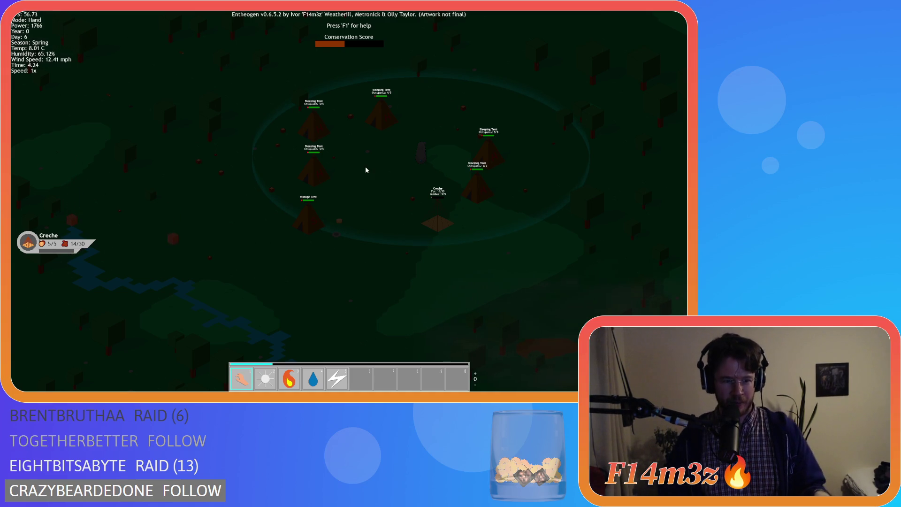
scroll(365, 169, "down", 5)
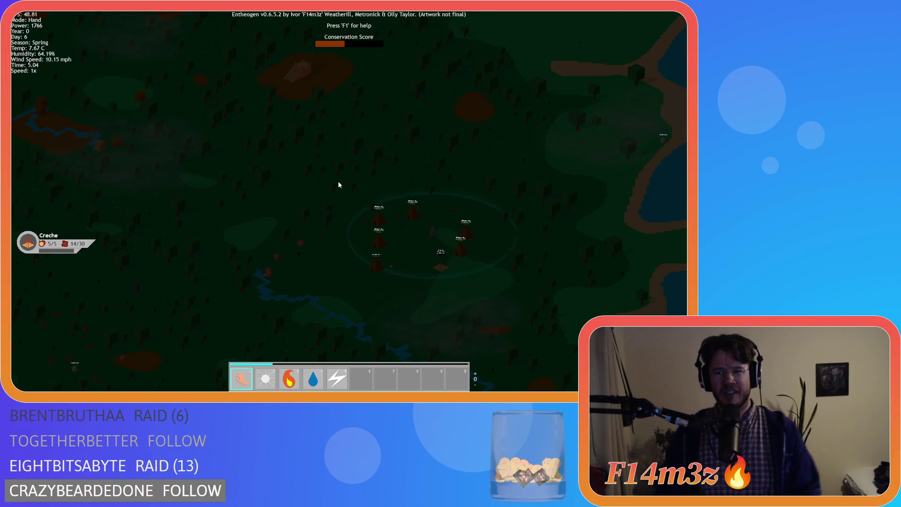
key("d")
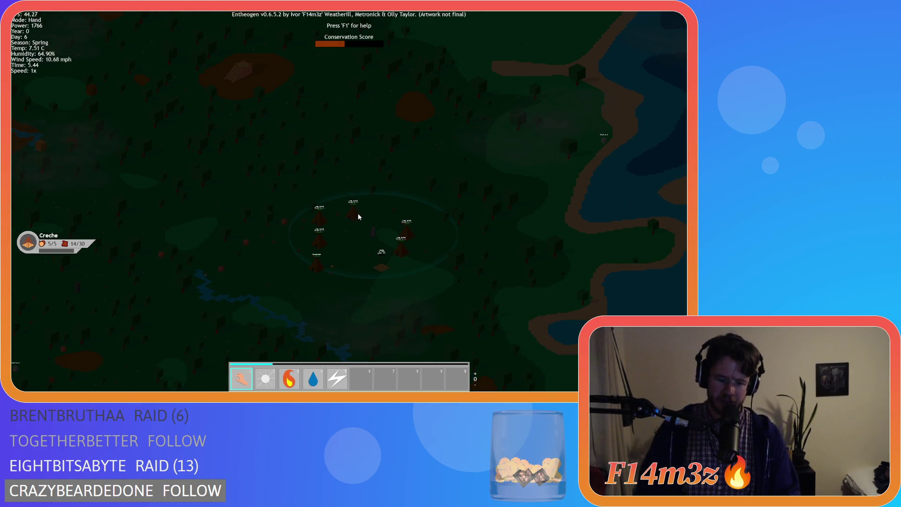
Step: Put Firewood in hotbar slot 7 and Divine Intervention in slot 6
key("m")
mouse_move(256, 171)
left_mouse_down()
mouse_move(355, 364)
mouse_move(402, 386)
mouse_move(386, 381)
left_mouse_up()
left_click_drag(258, 135, 361, 378)
key("m")
key("d")
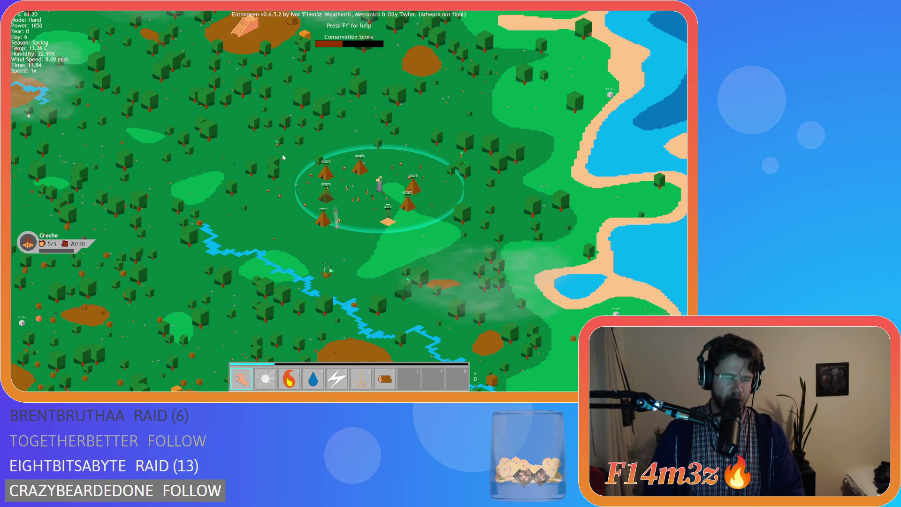
Step: Pan south of the village and back up-right to watch Day 6 unfold
key("s")
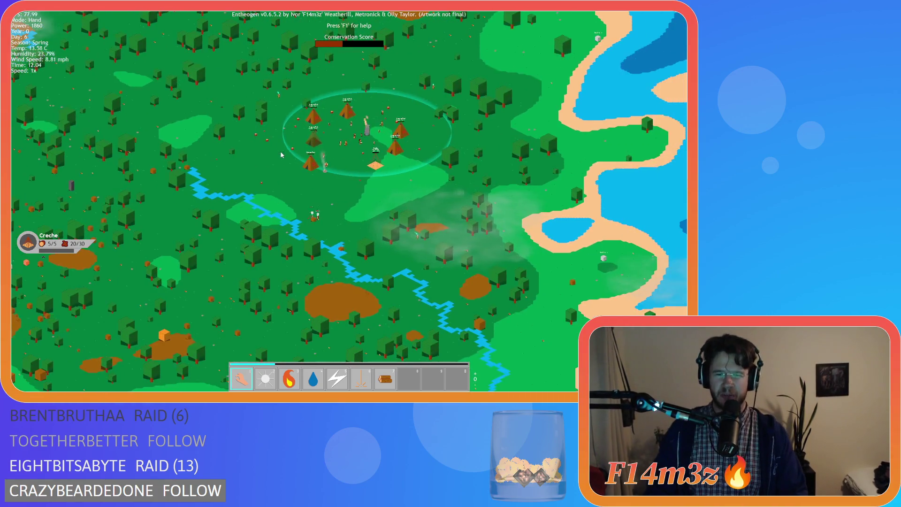
key("w")
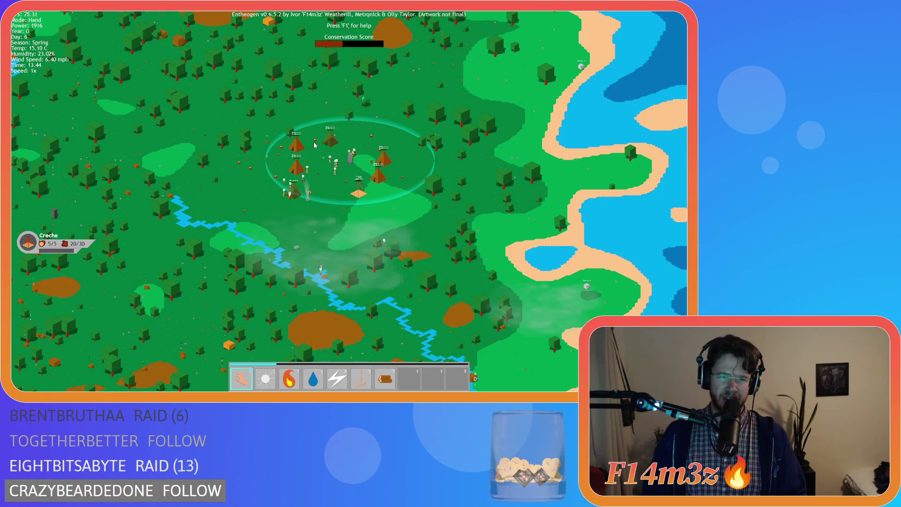
Step: Pan west and south of the village, then north past it and zoom in
key("a")
key("a")
key("s")
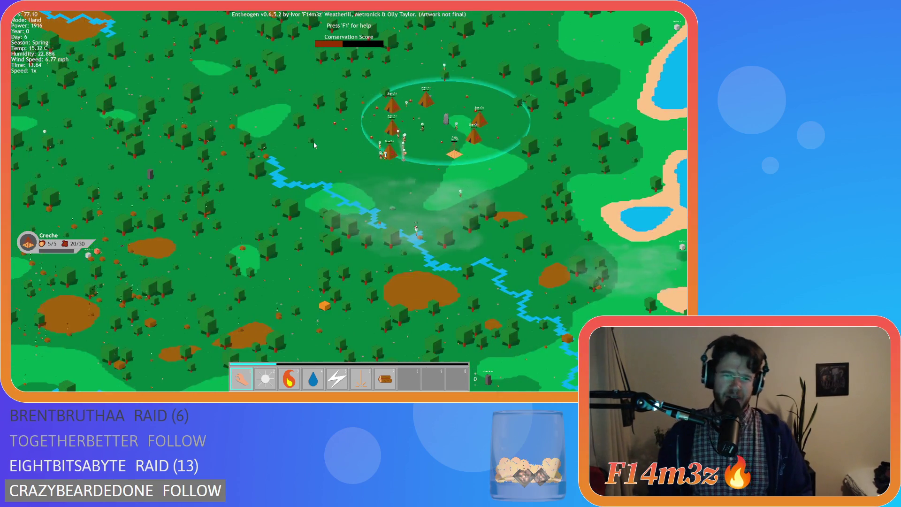
key("d")
key("w")
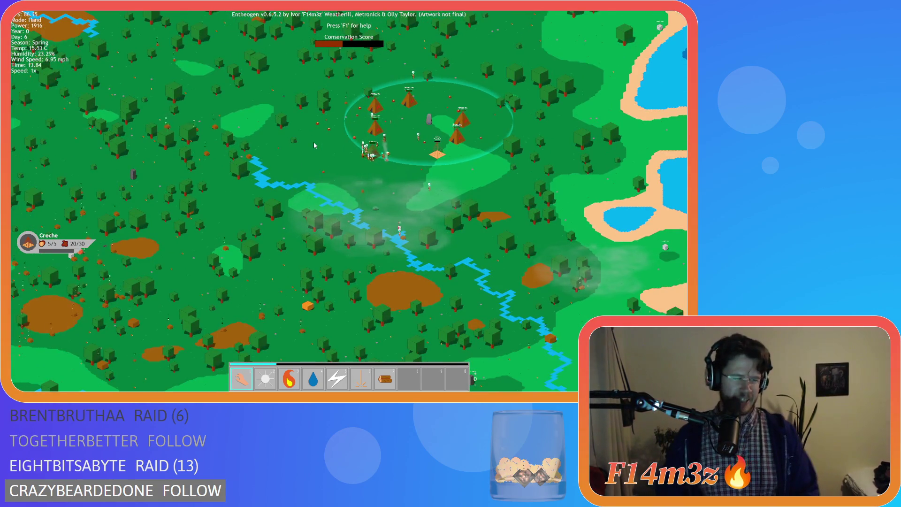
key("a")
key("s")
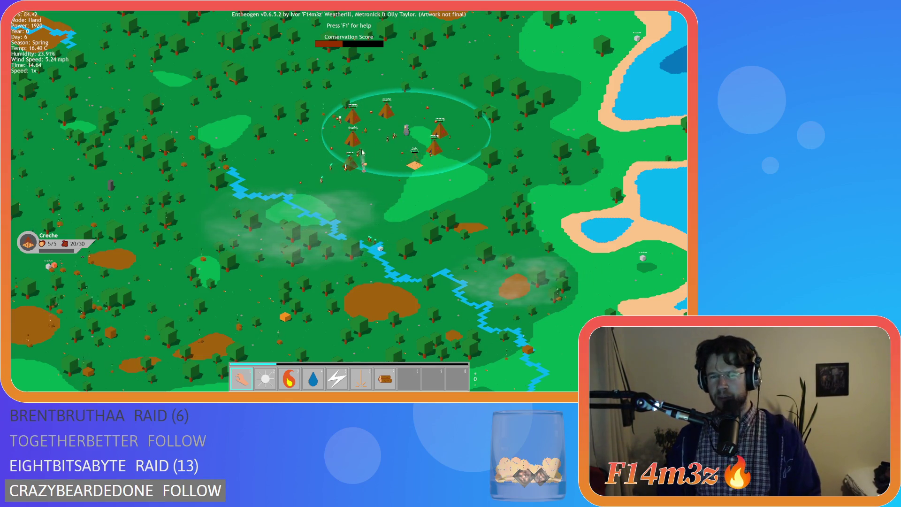
key("w")
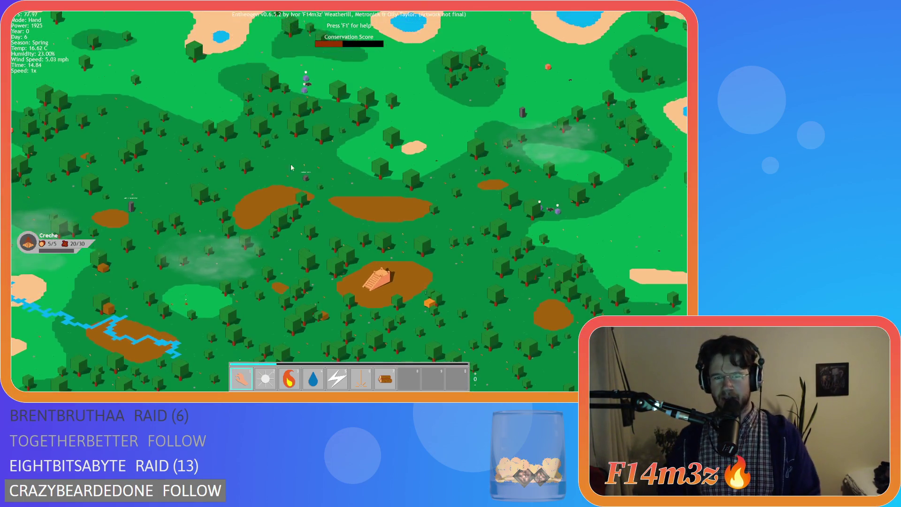
scroll(301, 164, "up", 5)
Step: Jump the view between the tent village and the outlying forest clearings
key("space")
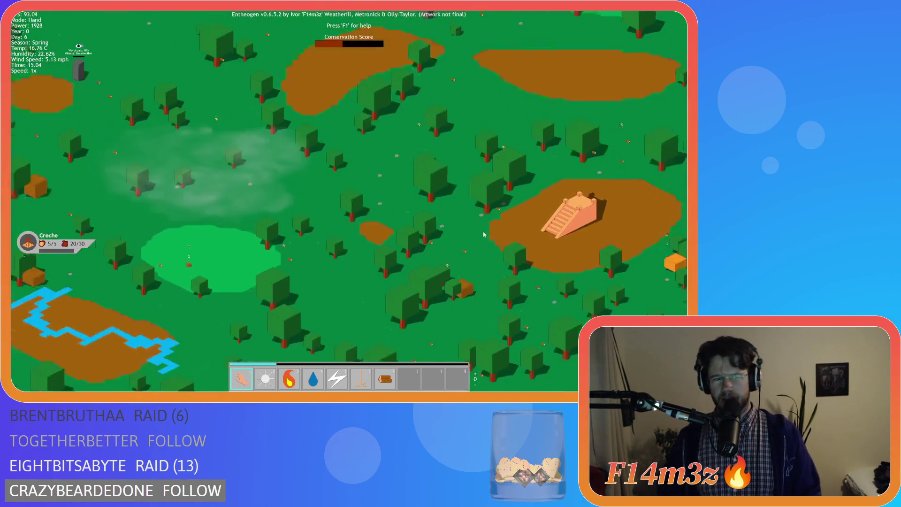
key("space")
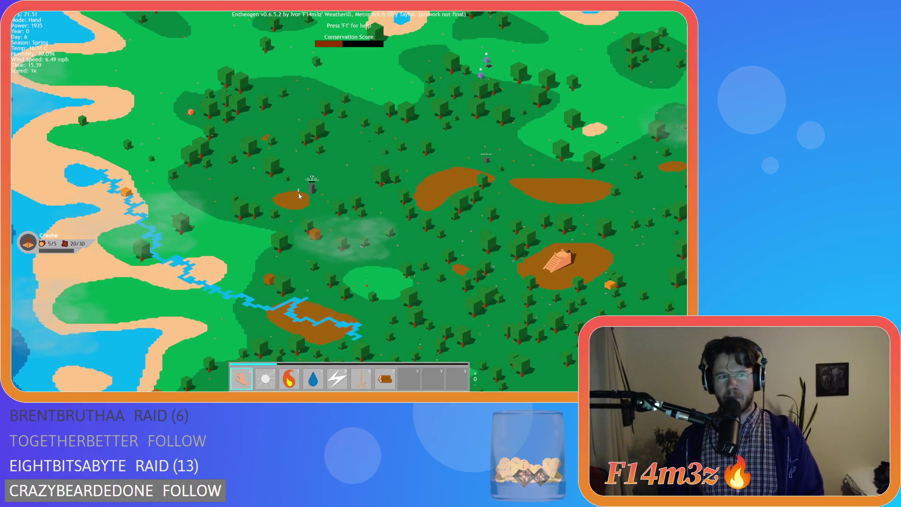
key("space")
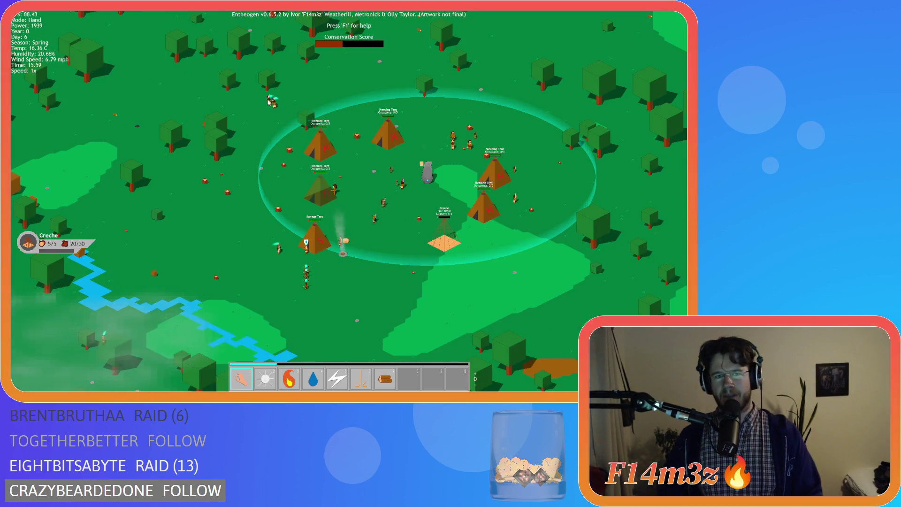
key("space")
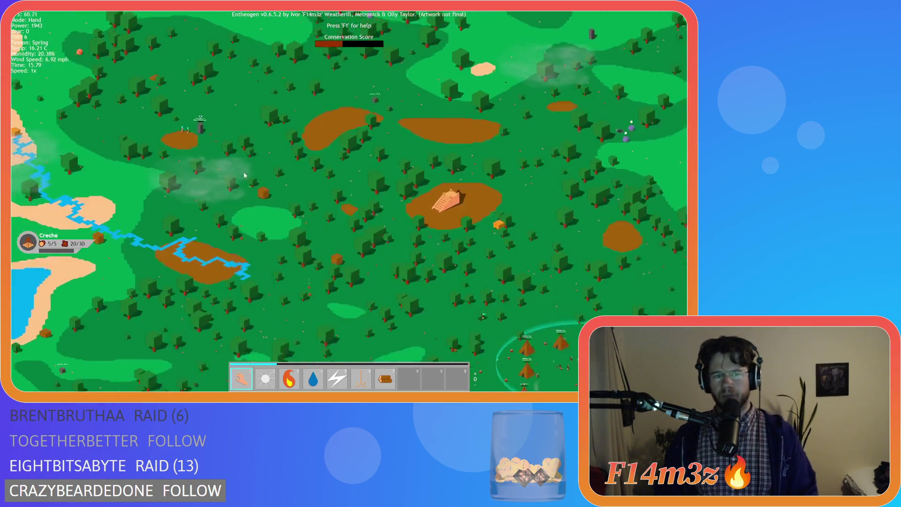
key("space")
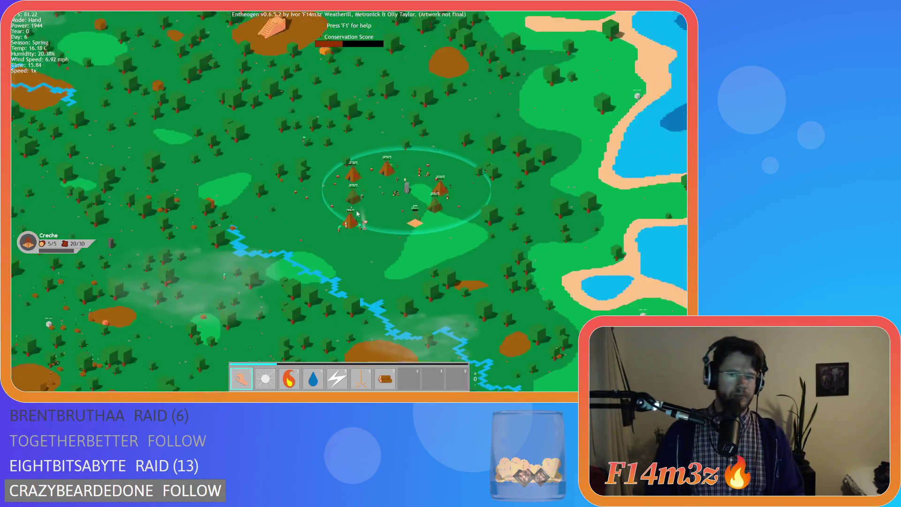
Step: Carry the wandering villager to a new spot with the Hand, then zoom in on the tents
scroll(200, 102, "up", 5)
scroll(201, 102, "down", 5)
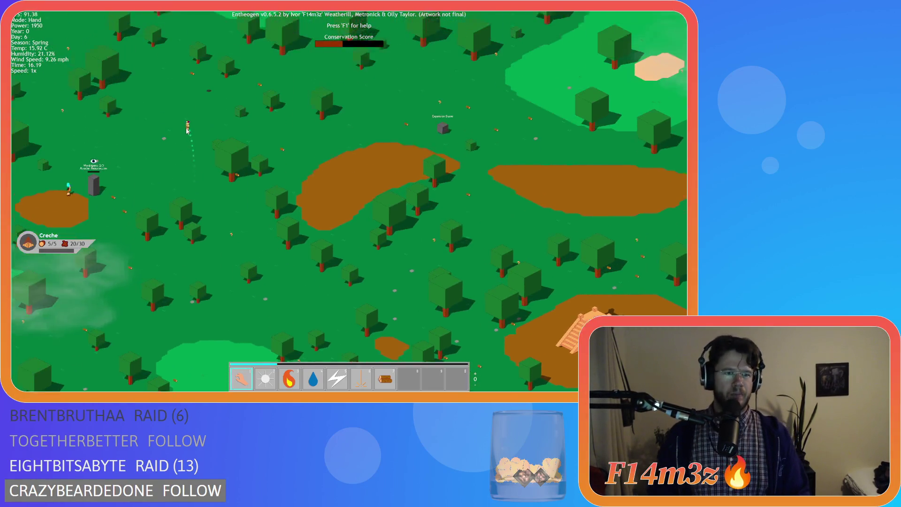
left_click_drag(187, 131, 118, 209)
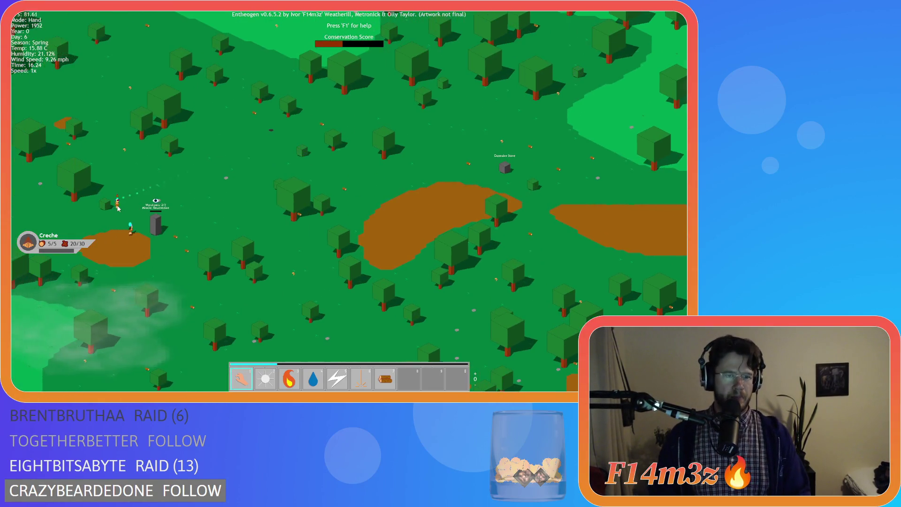
key("space")
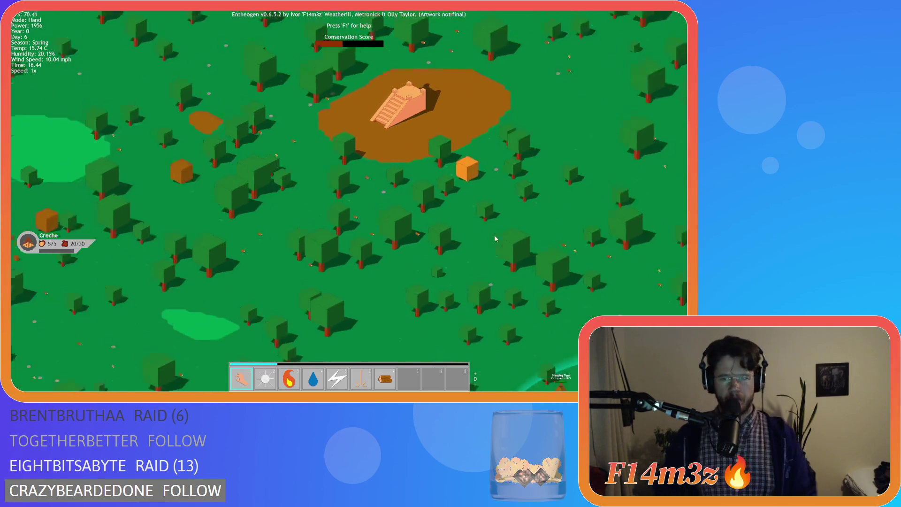
scroll(368, 186, "up", 3)
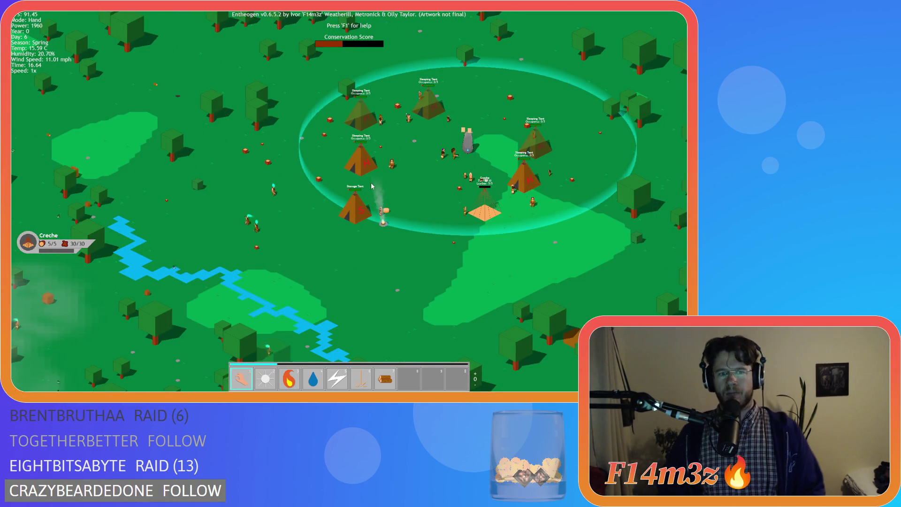